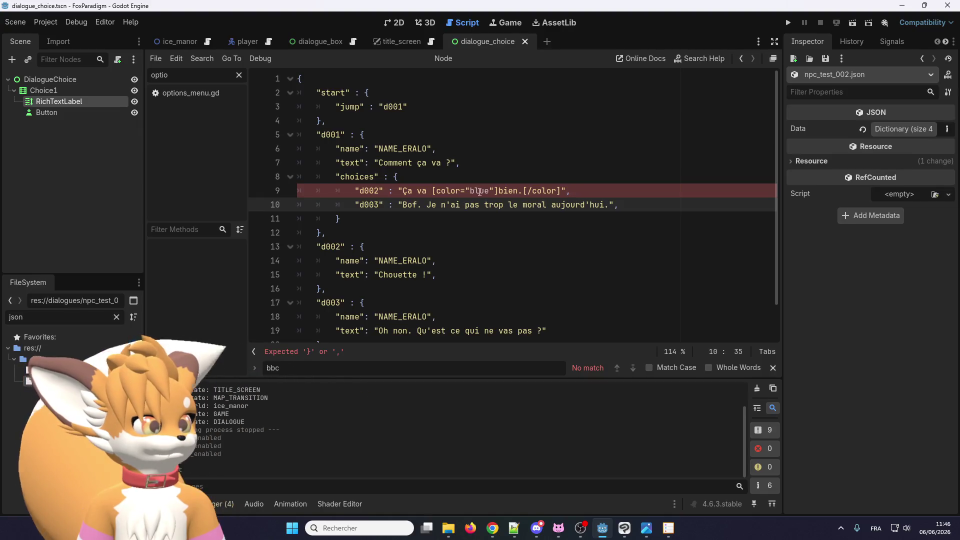
# Step: Change line 9's color tag to [color='blue'] using single quotes, then go to the dialogue_box scene
pyautogui.click(445, 191)
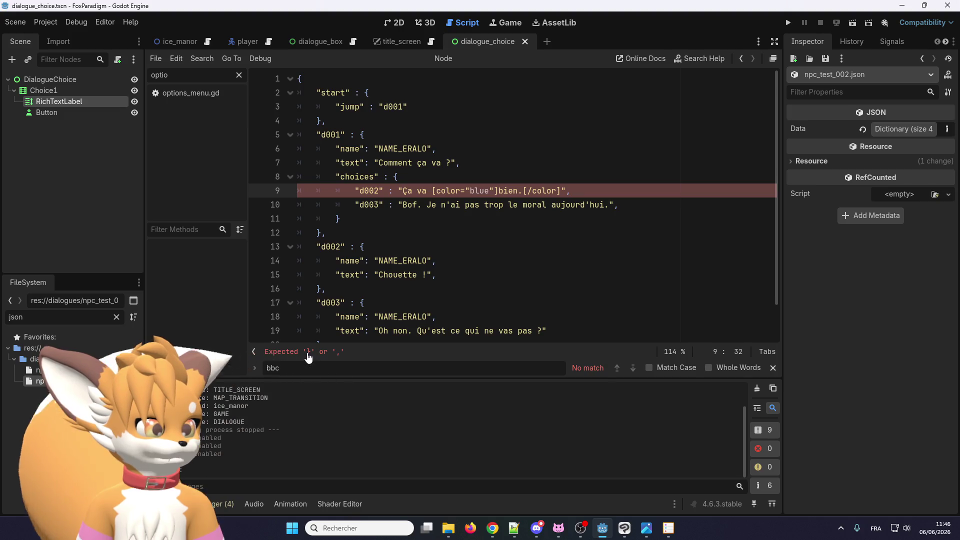
pyautogui.click(484, 218)
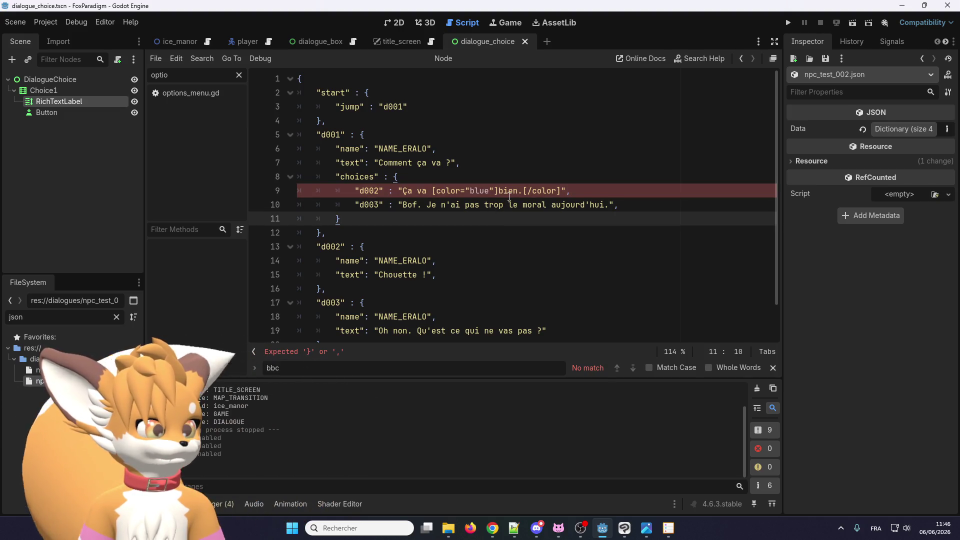
pyautogui.click(507, 191)
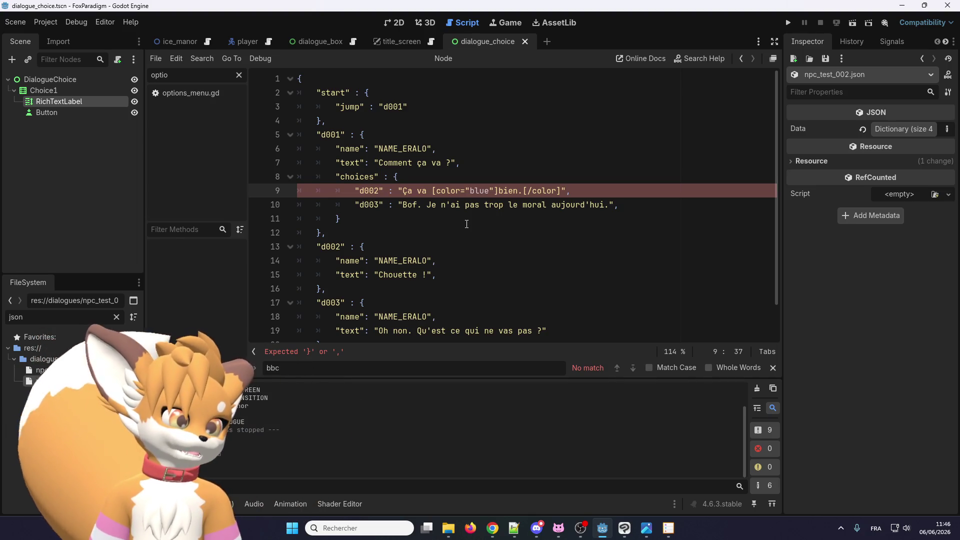
pyautogui.press('BackSpace')
pyautogui.write("'")
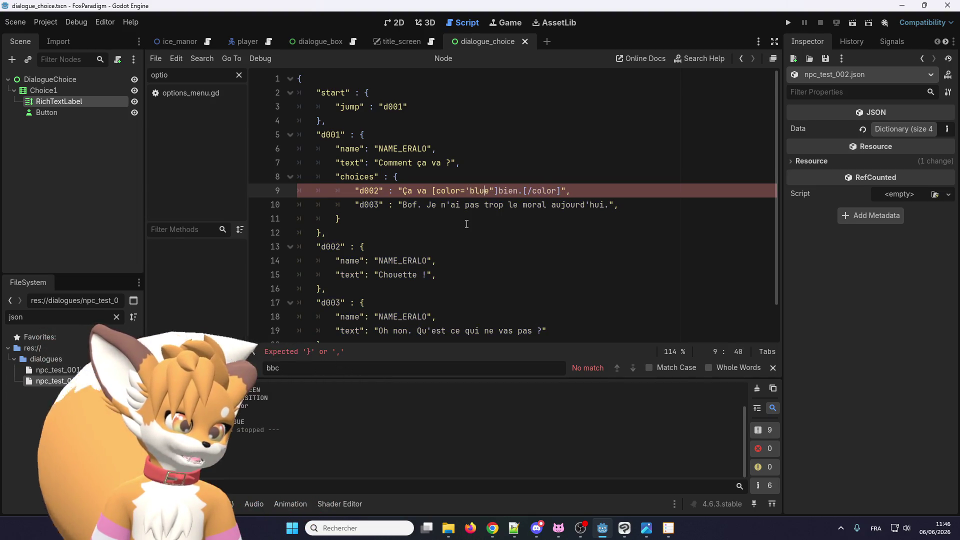
pyautogui.press('Right')
pyautogui.press('Right')
pyautogui.press('Right')
pyautogui.press('Delete')
pyautogui.write("'")
pyautogui.press('Left')
pyautogui.press('Left')
pyautogui.press('Left')
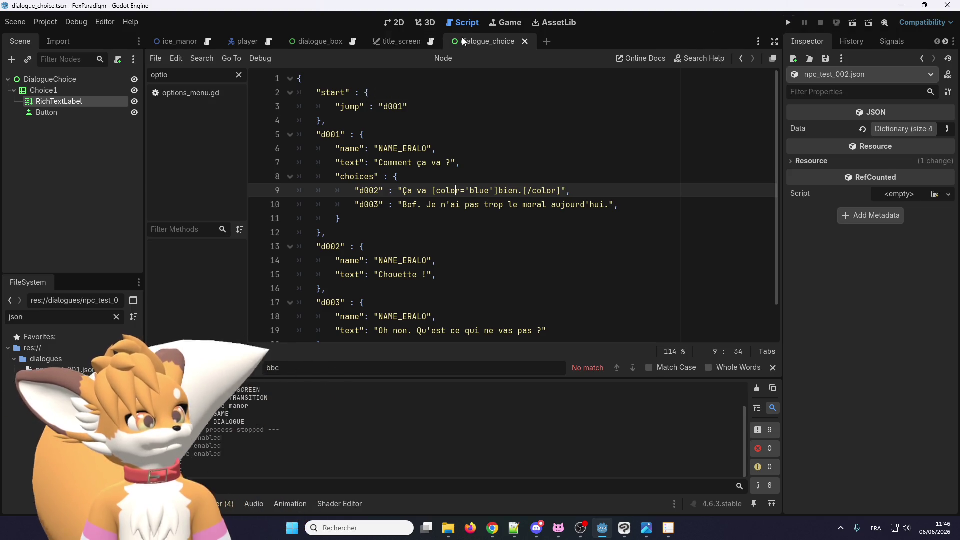
pyautogui.click(332, 41)
# Step: Open dialogue_box.gd and search it for 'choice'
pyautogui.click(353, 41)
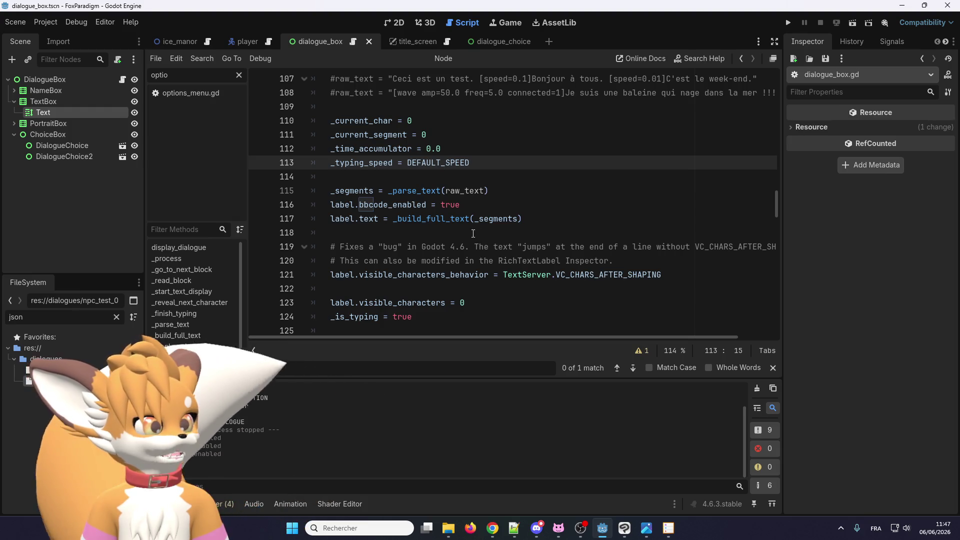
pyautogui.moveTo(777, 199); pyautogui.dragTo(778, 222)
pyautogui.click(670, 203)
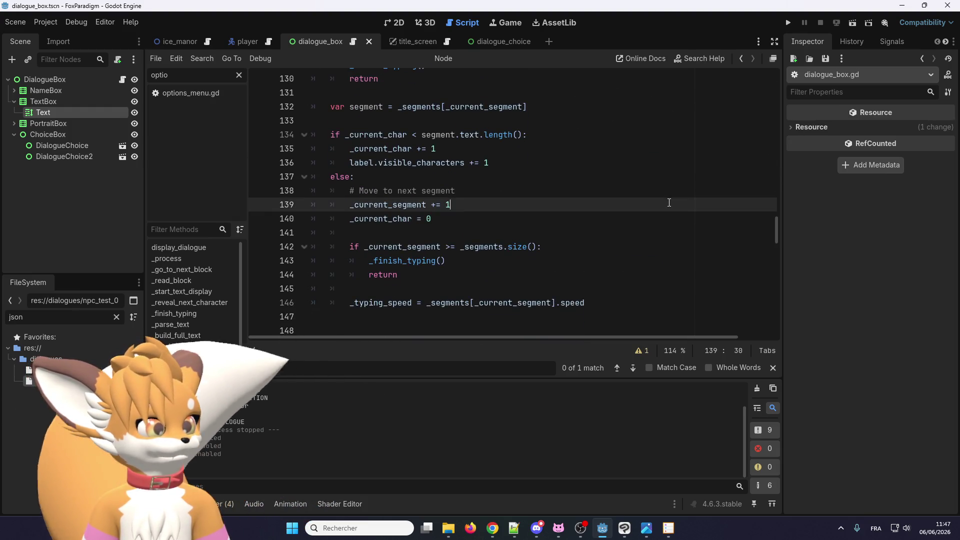
pyautogui.hotkey('ctrl', 'f')
pyautogui.write('choice')
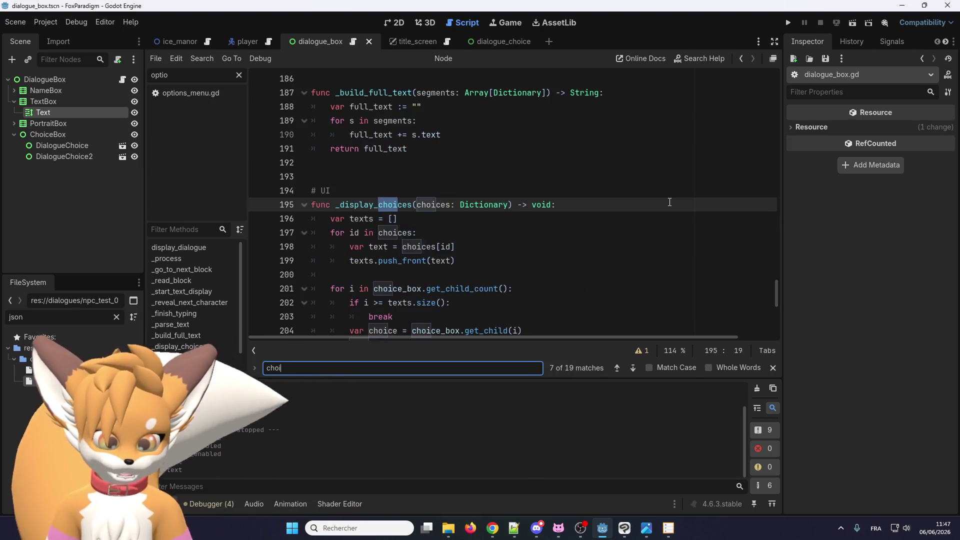
pyautogui.scroll(-2, 502, 216)
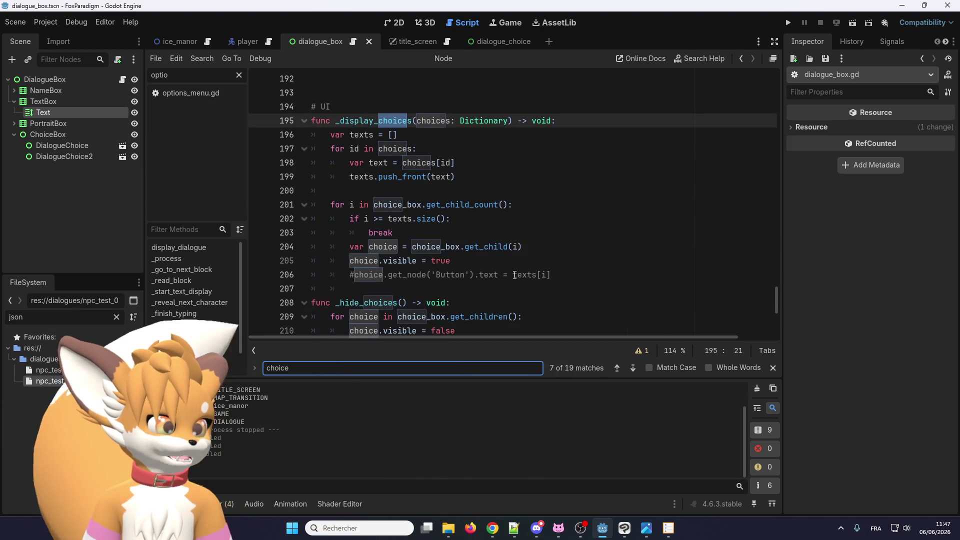
# Step: Uncomment line 206 that sets each choice button's text, then return to dialogue_choice
pyautogui.click(354, 275)
pyautogui.press('BackSpace')
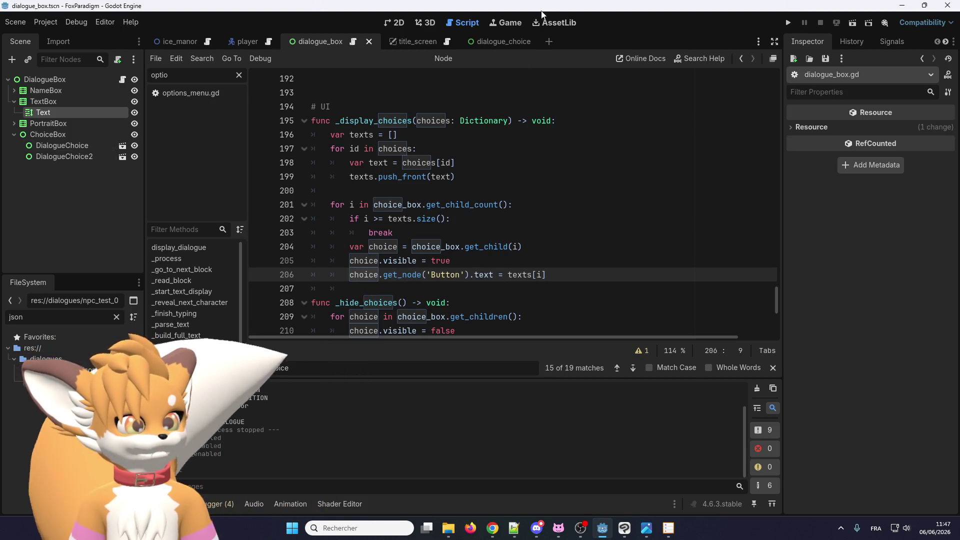
pyautogui.click(495, 42)
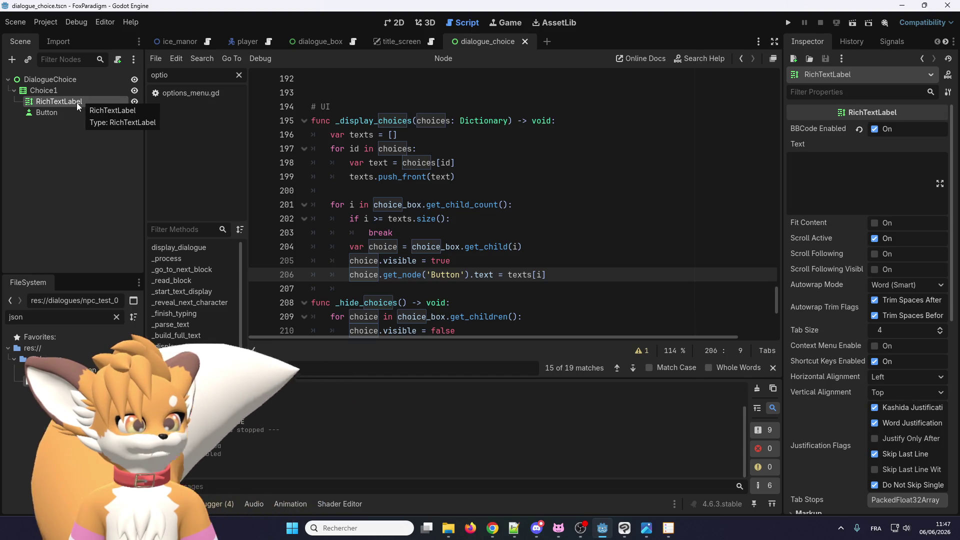
# Step: Attach a new res://ui/dialogue_choice.gd script extending Control to the DialogueChoice root node
pyautogui.scroll(3, 436, 189)
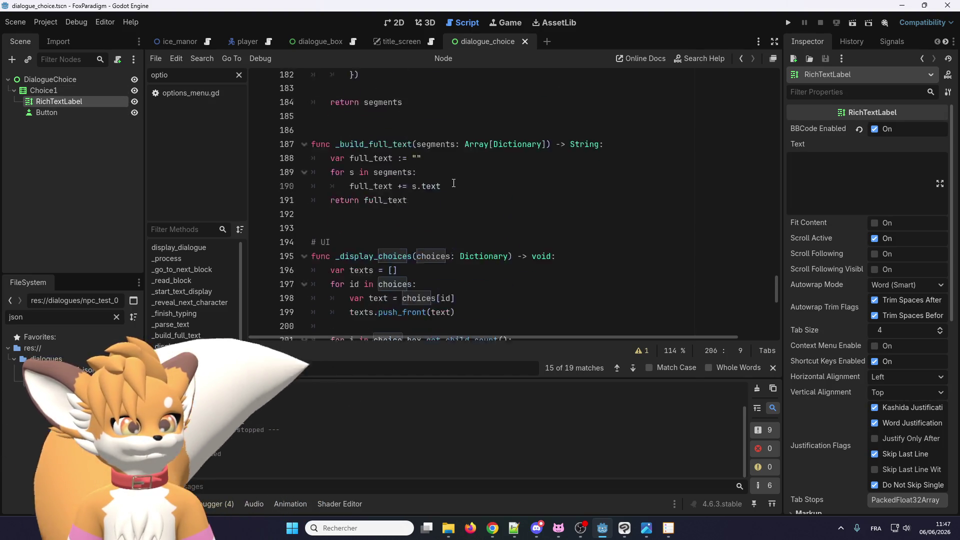
pyautogui.scroll(-3, 436, 189)
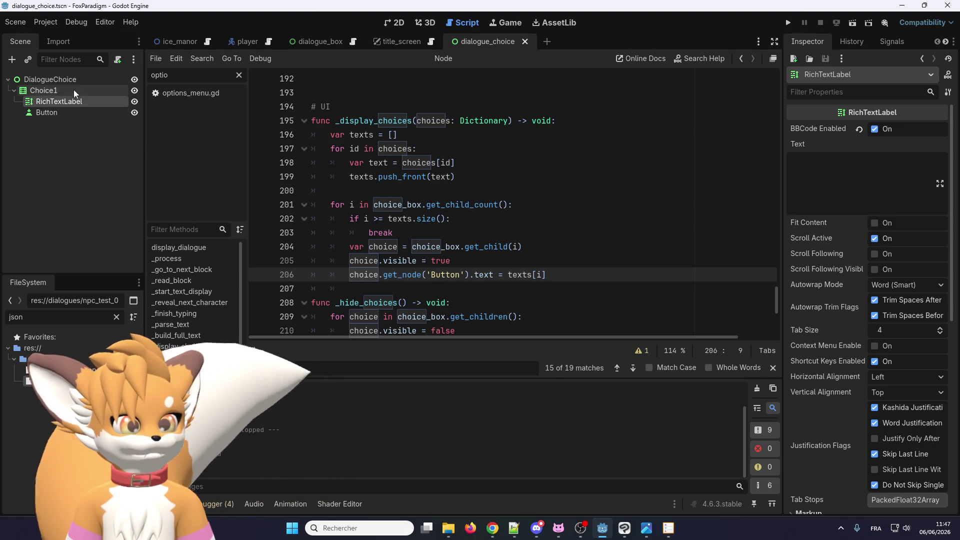
pyautogui.click(68, 78)
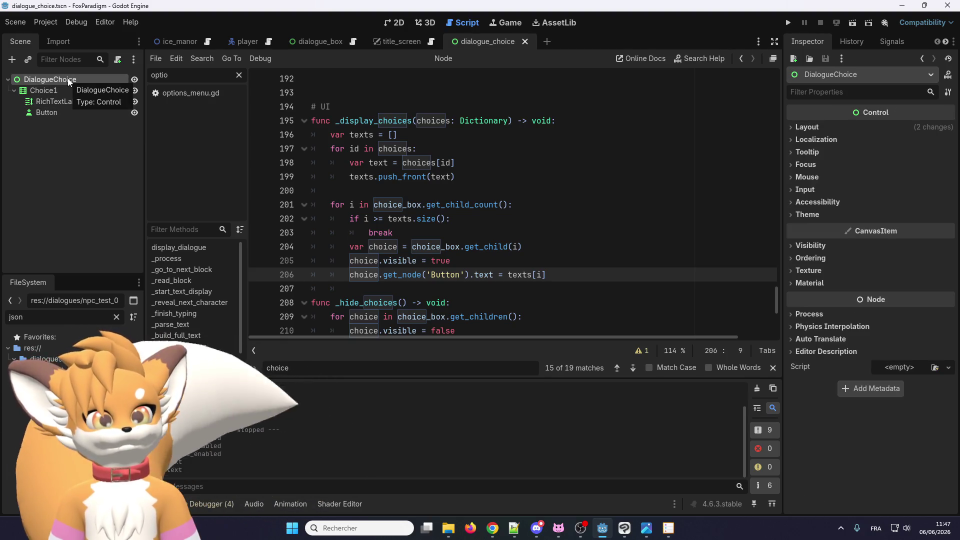
pyautogui.click(119, 59)
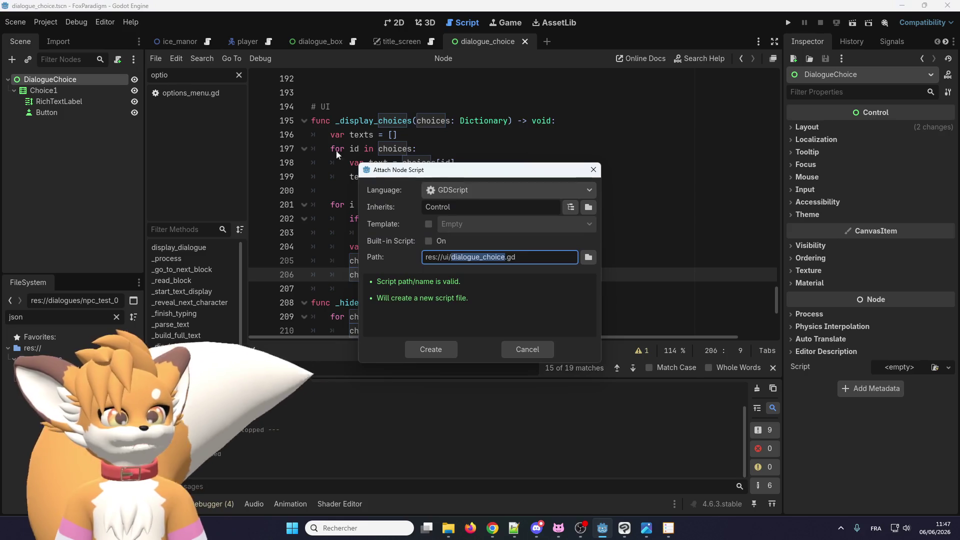
pyautogui.click(434, 352)
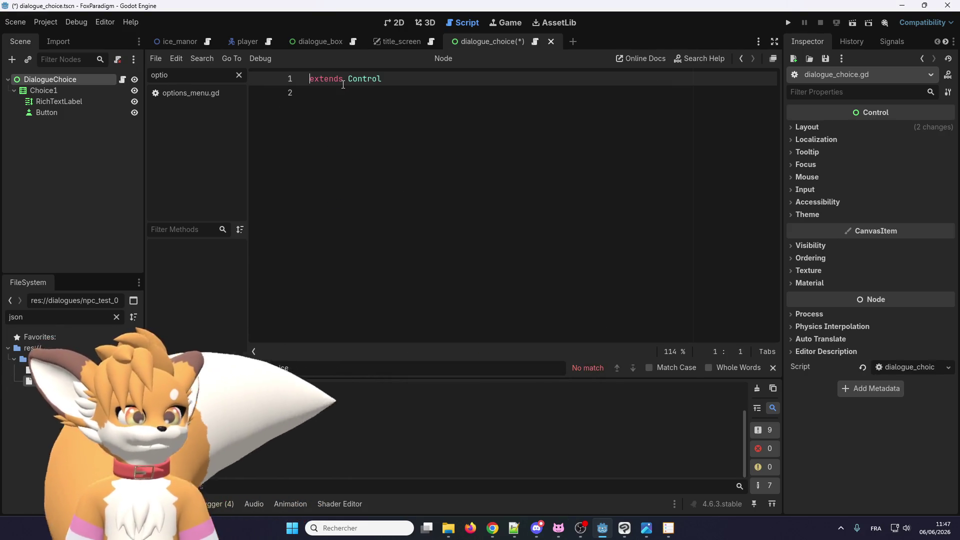
# Step: Declare the script as class_name DialogueChoice
pyautogui.write('name_class')
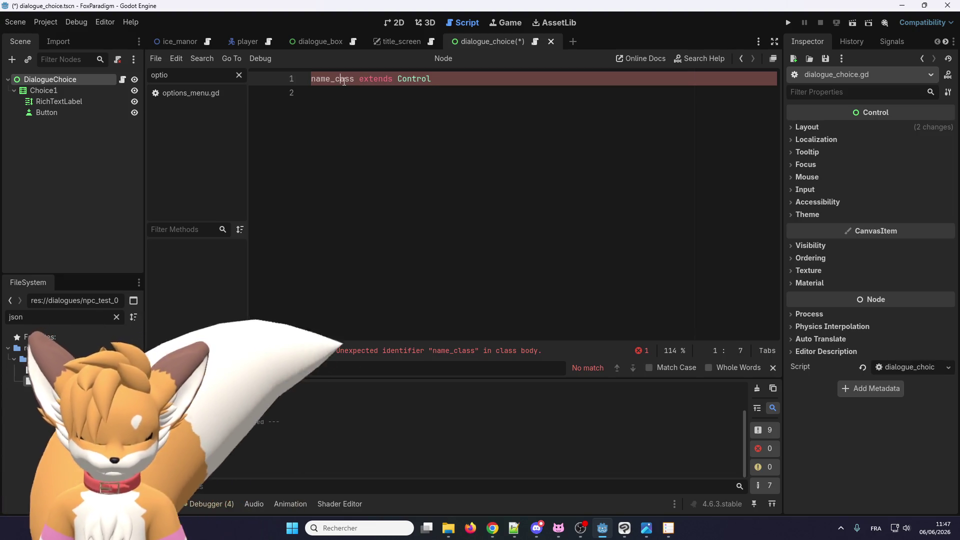
pyautogui.press('BackSpace')
pyautogui.press('BackSpace')
pyautogui.press('BackSpace')
pyautogui.write('cl')
pyautogui.press('Right')
pyautogui.press('Right')
pyautogui.press('Right')
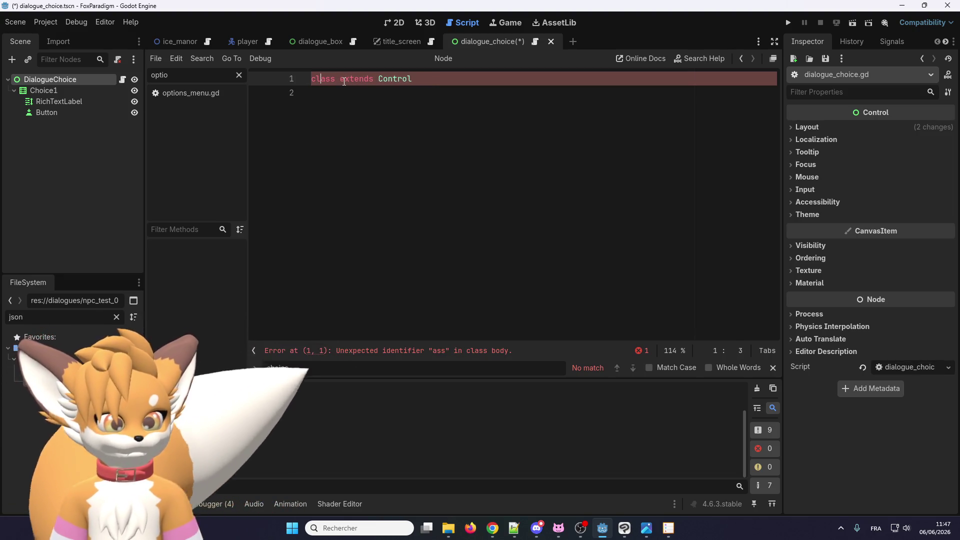
pyautogui.write('_name ')
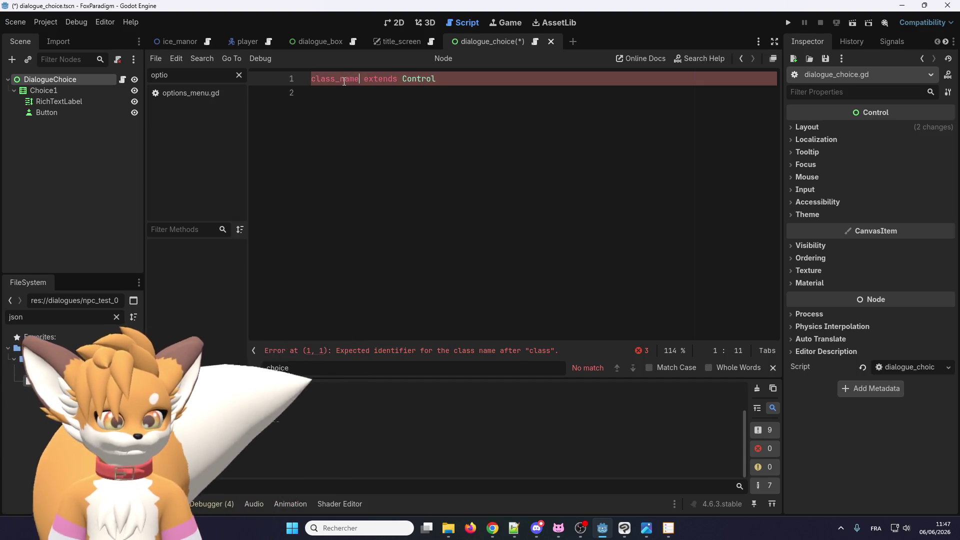
pyautogui.write('DialogueC')
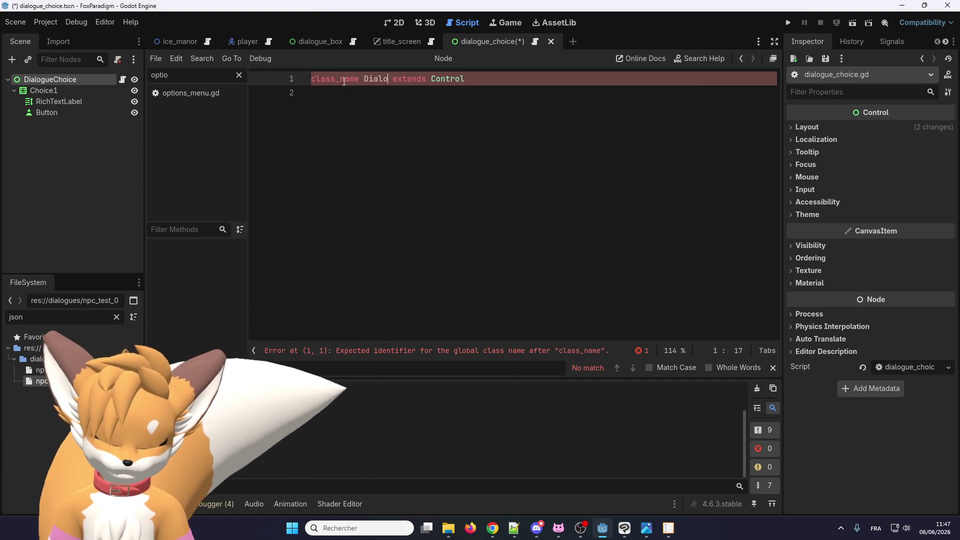
pyautogui.write('hoice')
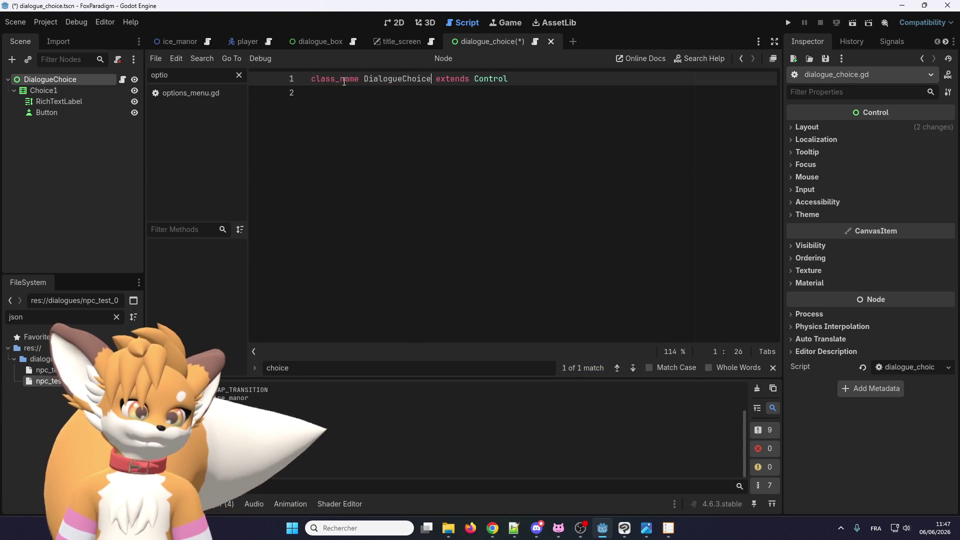
# Step: Add an exported variable label of type RichTextLabel
pyautogui.click(409, 95)
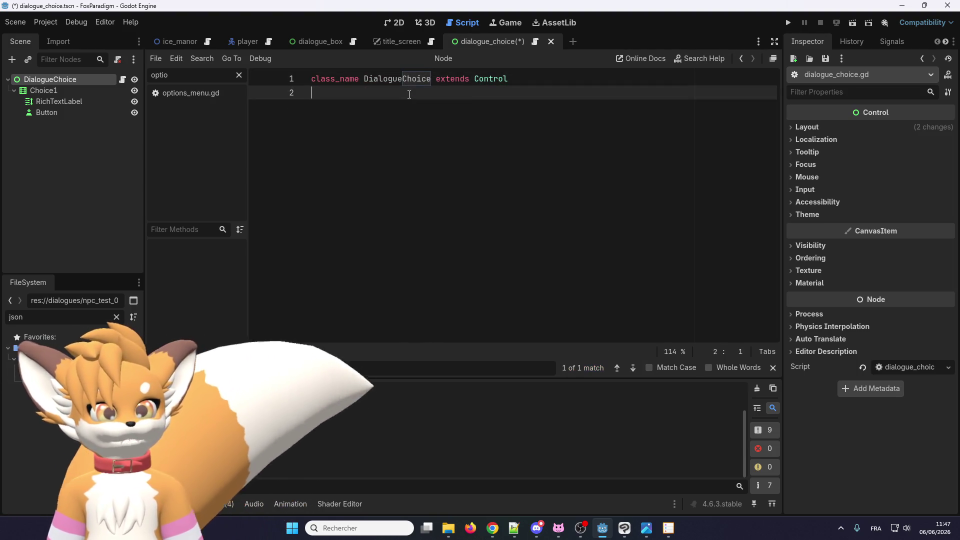
pyautogui.press('Return')
pyautogui.write('@export')
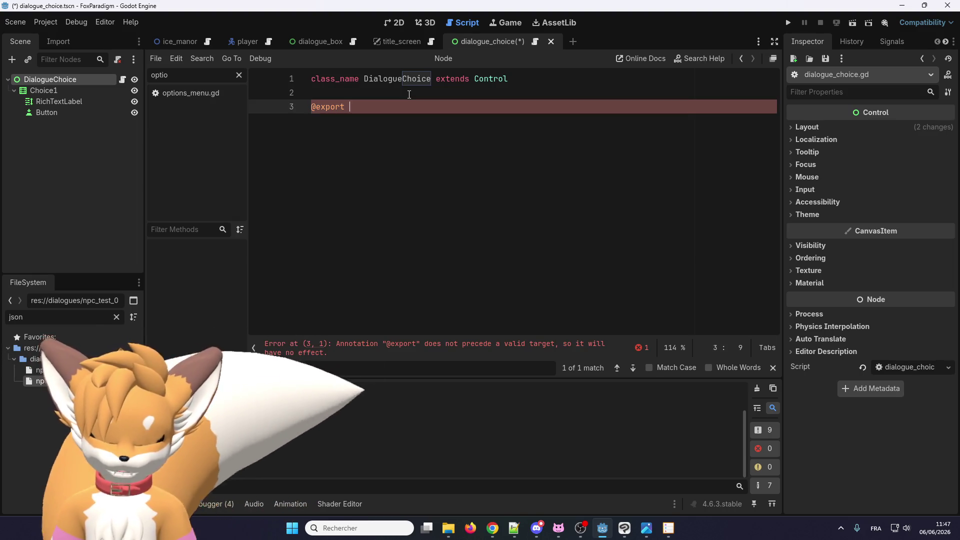
pyautogui.write('label =')
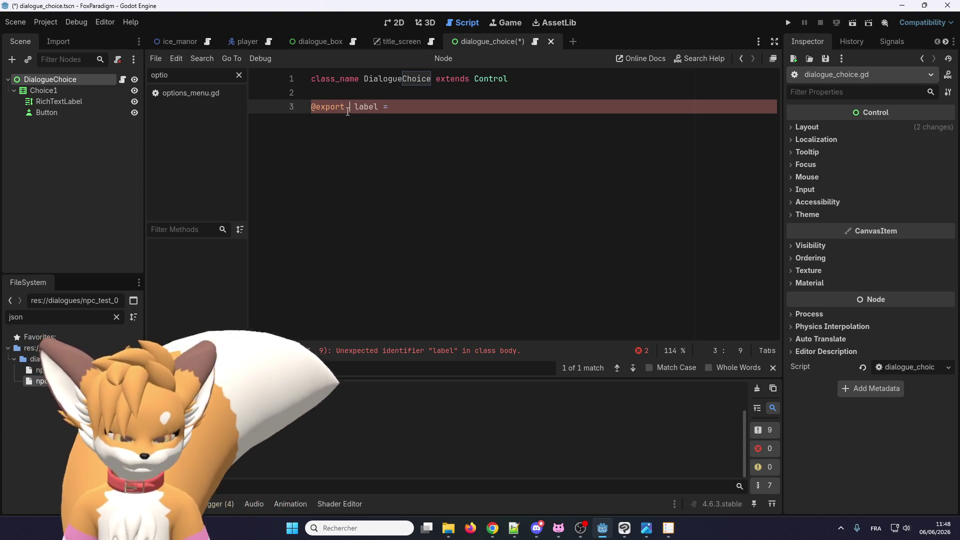
pyautogui.write('var')
pyautogui.click(410, 104)
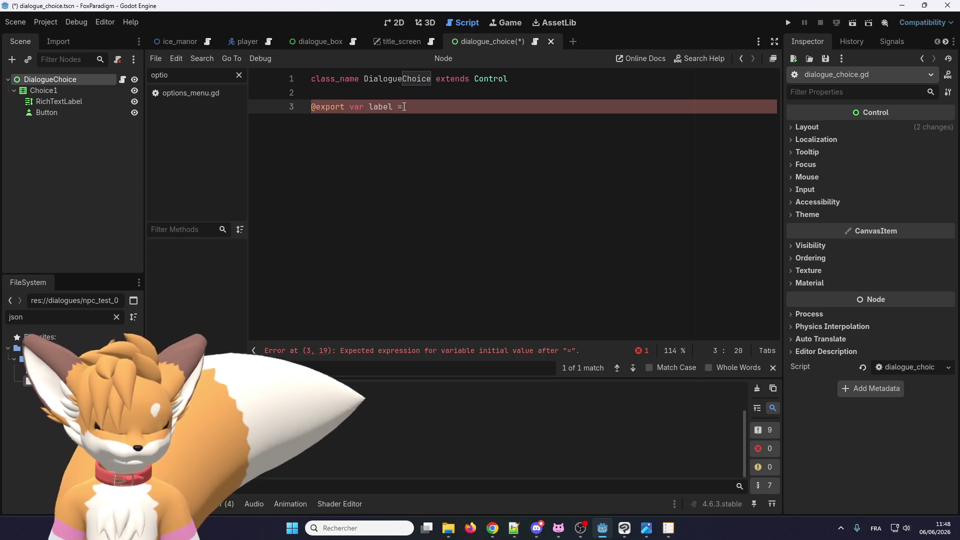
pyautogui.press('Return')
pyautogui.click(404, 106)
pyautogui.press('BackSpace')
pyautogui.press('BackSpace')
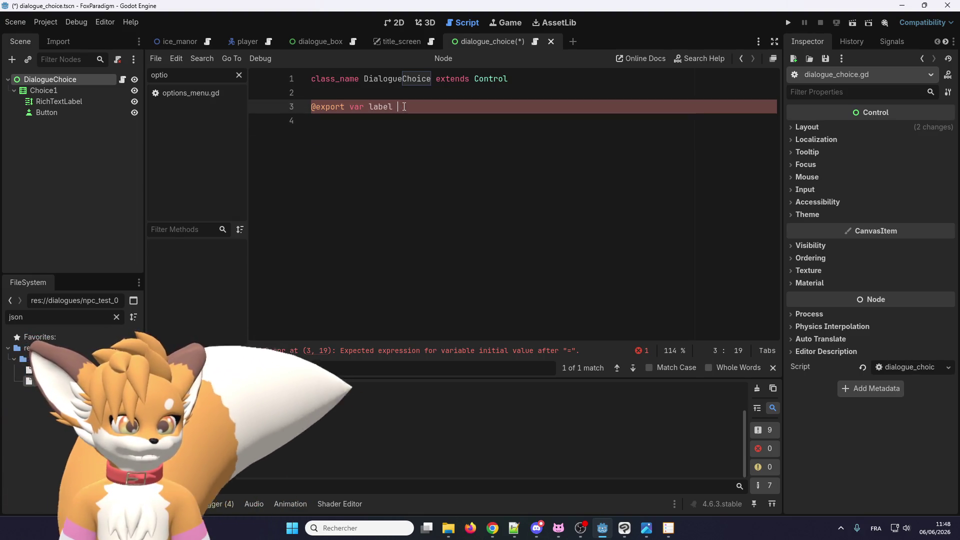
pyautogui.write(':')
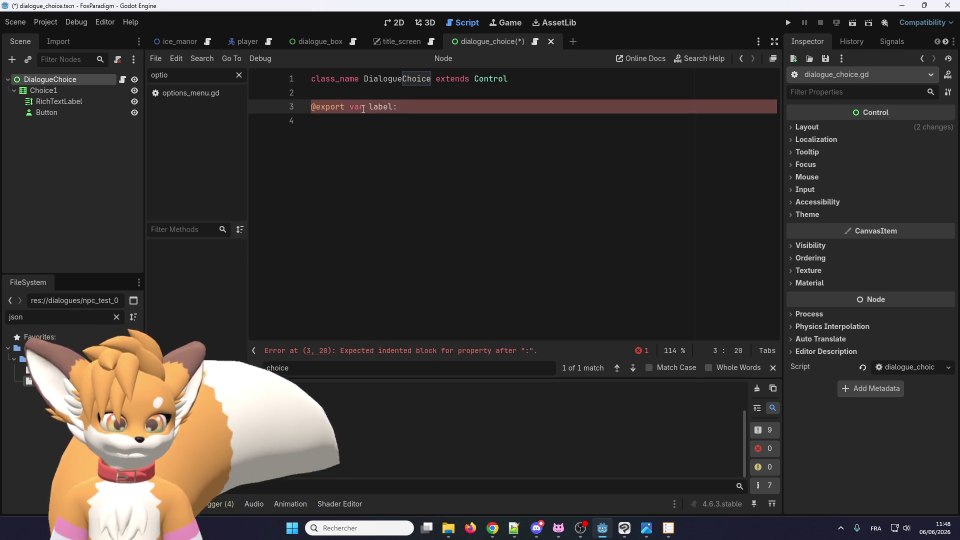
pyautogui.doubleClick(74, 102)
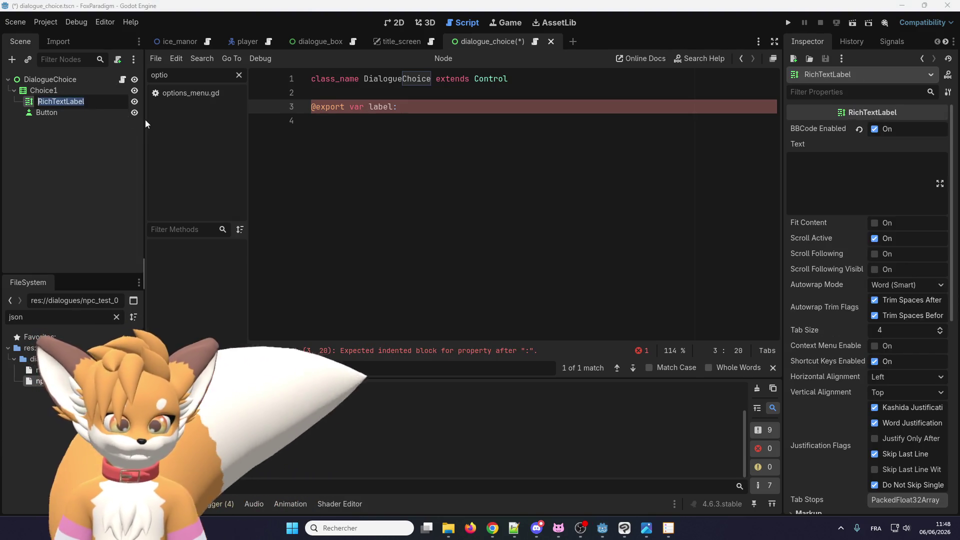
pyautogui.click(427, 106)
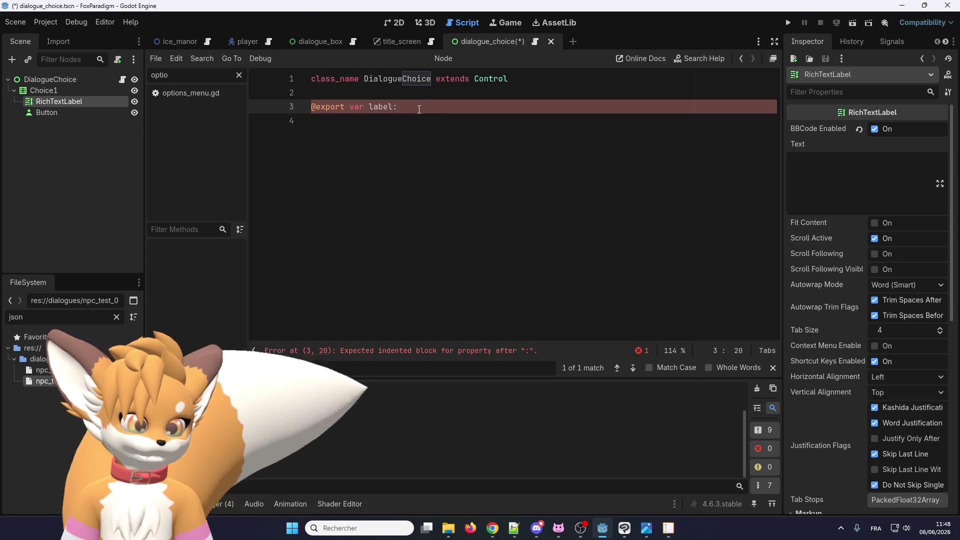
pyautogui.write('RichTextLabel')
# Step: Duplicate the export line as button: Button and save the script
pyautogui.hotkey('ctrl', 'shift', 'd')
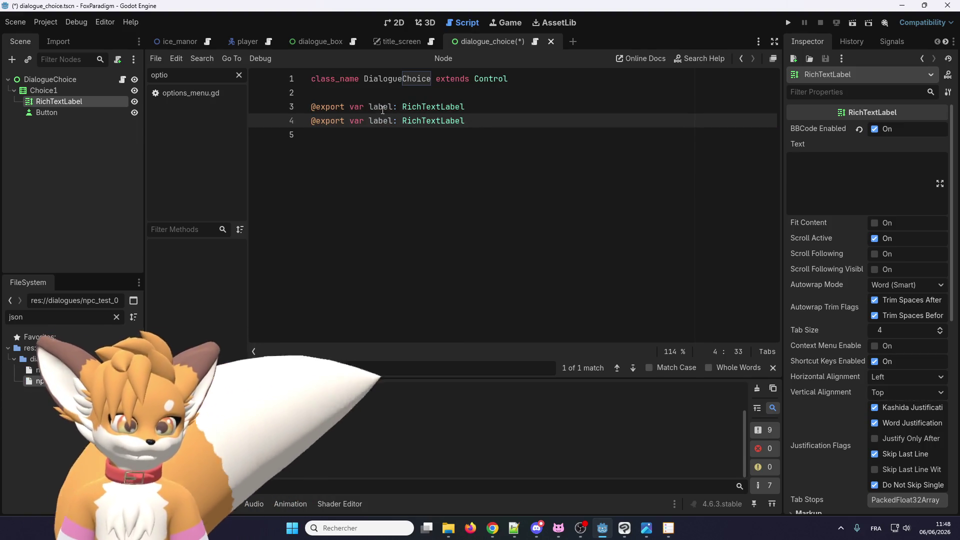
pyautogui.doubleClick(385, 120)
pyautogui.write('button')
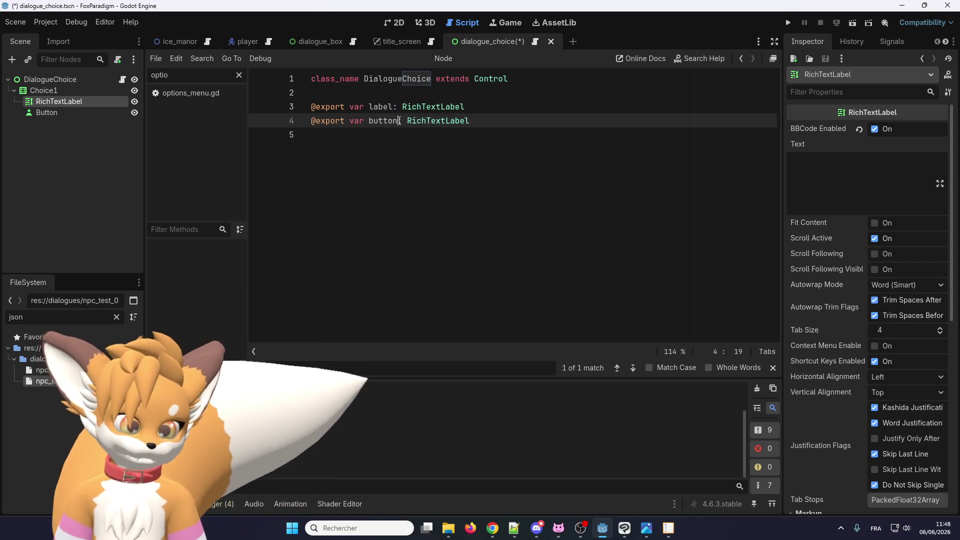
pyautogui.write(':')
pyautogui.doubleClick(427, 120)
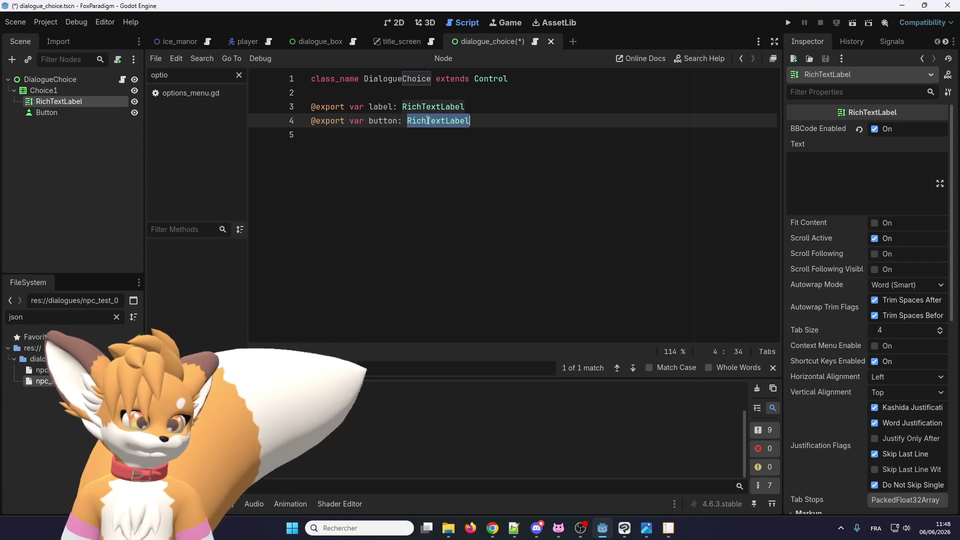
pyautogui.write('Button')
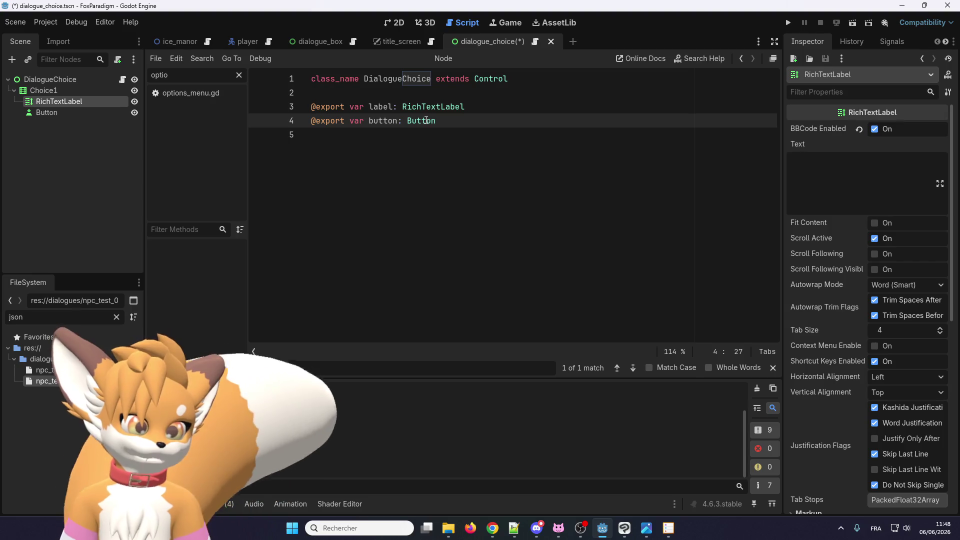
pyautogui.click(400, 134)
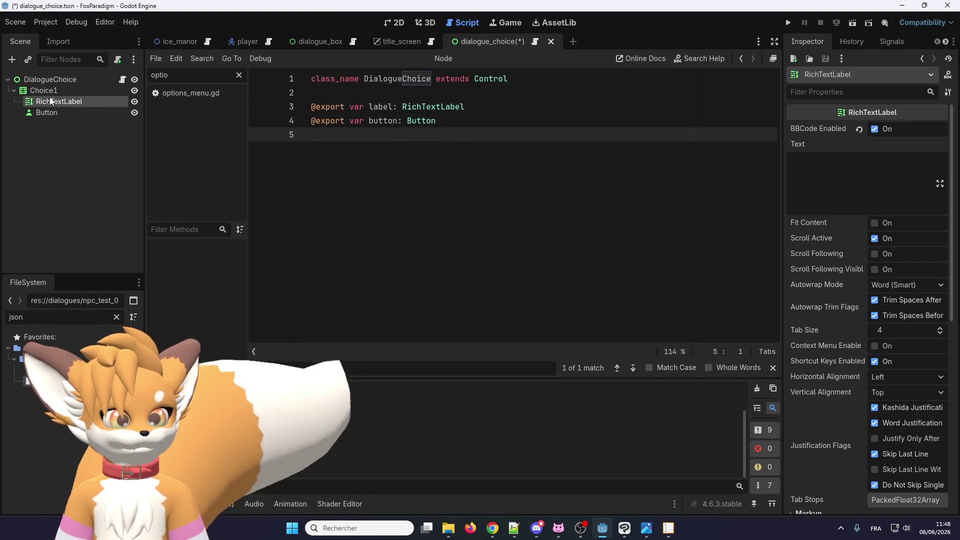
pyautogui.hotkey('ctrl', 's')
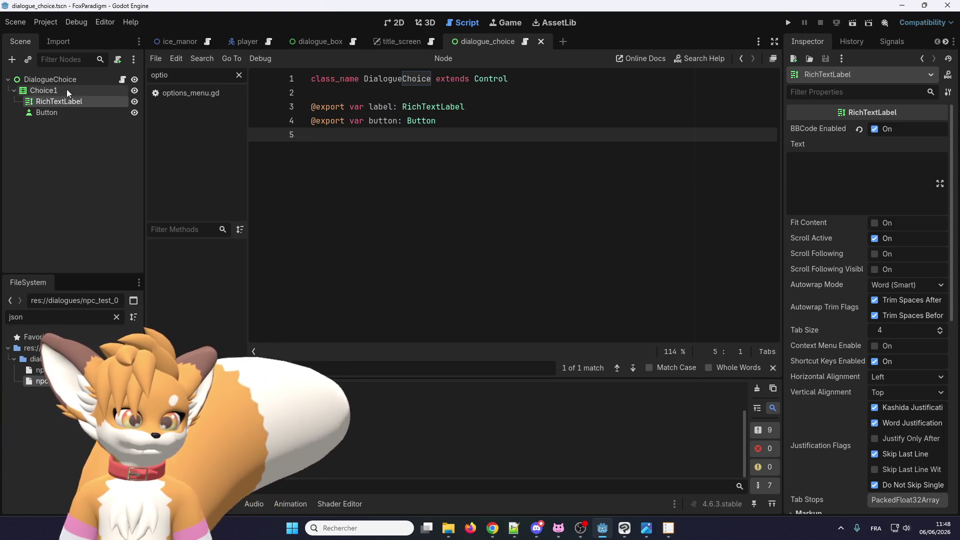
# Step: Assign the RichTextLabel and Button child nodes to DialogueChoice's Label and Button properties
pyautogui.click(62, 79)
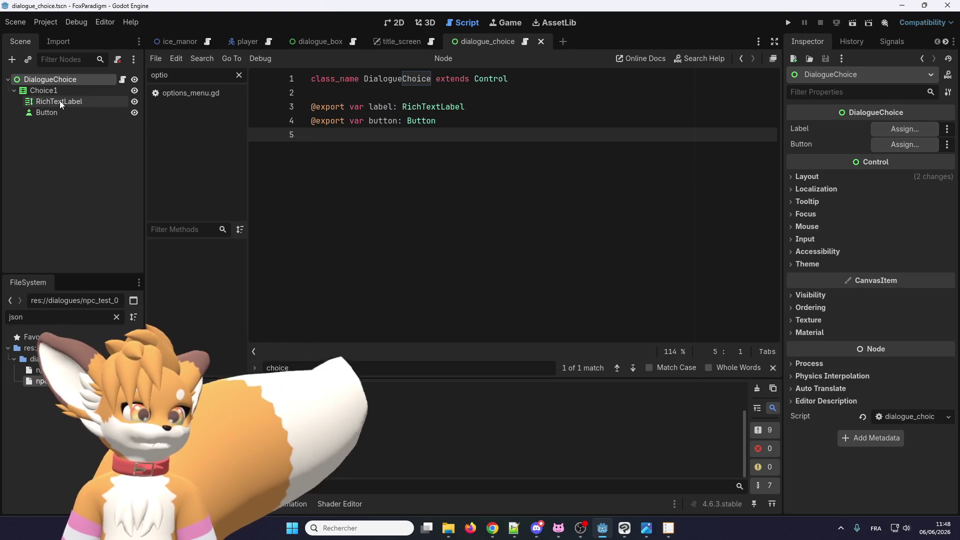
pyautogui.moveTo(60, 103); pyautogui.dragTo(883, 128)
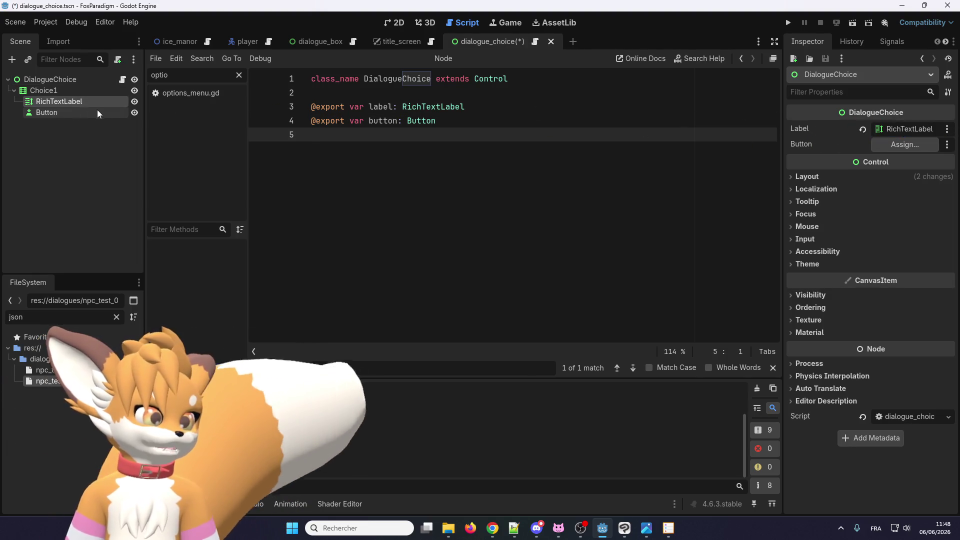
pyautogui.moveTo(97, 110)
pyautogui.mouseDown()
pyautogui.moveTo(63, 113)
pyautogui.moveTo(923, 150)
pyautogui.mouseUp()
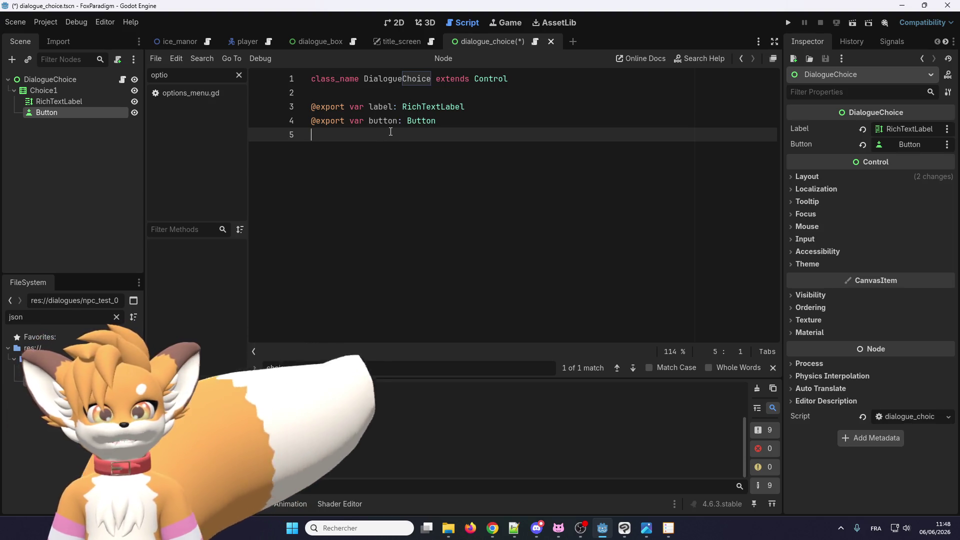
pyautogui.press('Return')
pyautogui.write('func')
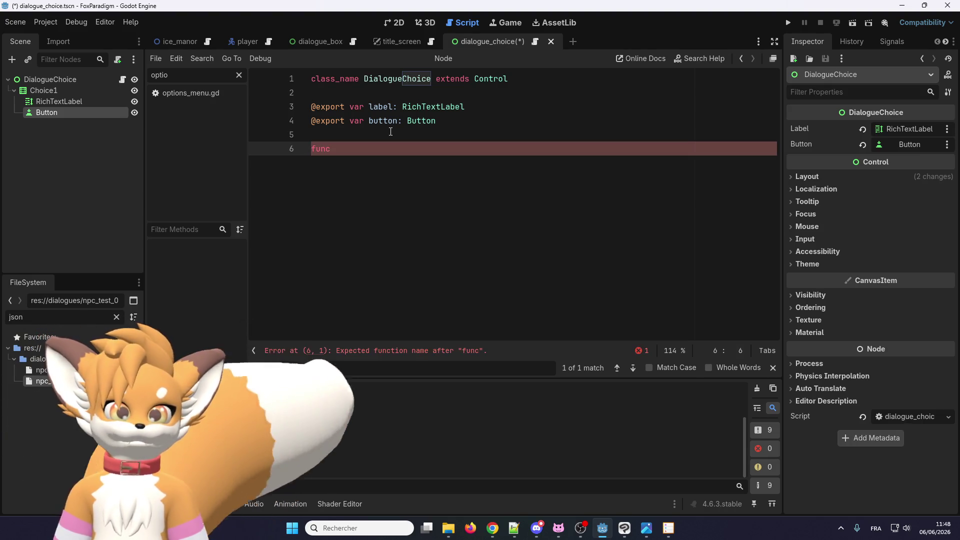
# Step: Write a set_text() -> void function whose body sets label.text = text
pyautogui.write('set_text(): ')
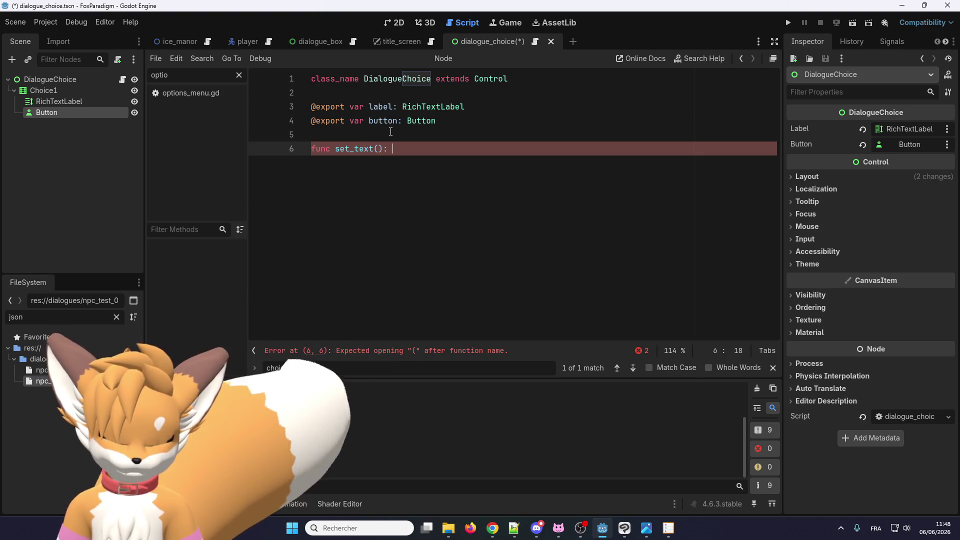
pyautogui.press('BackSpace')
pyautogui.press('BackSpace')
pyautogui.write(' ->')
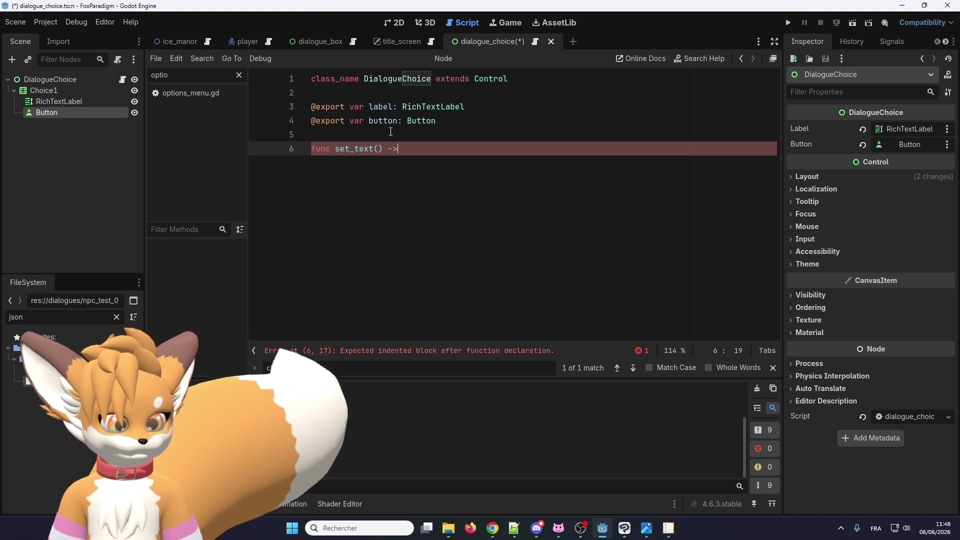
pyautogui.write(' void:')
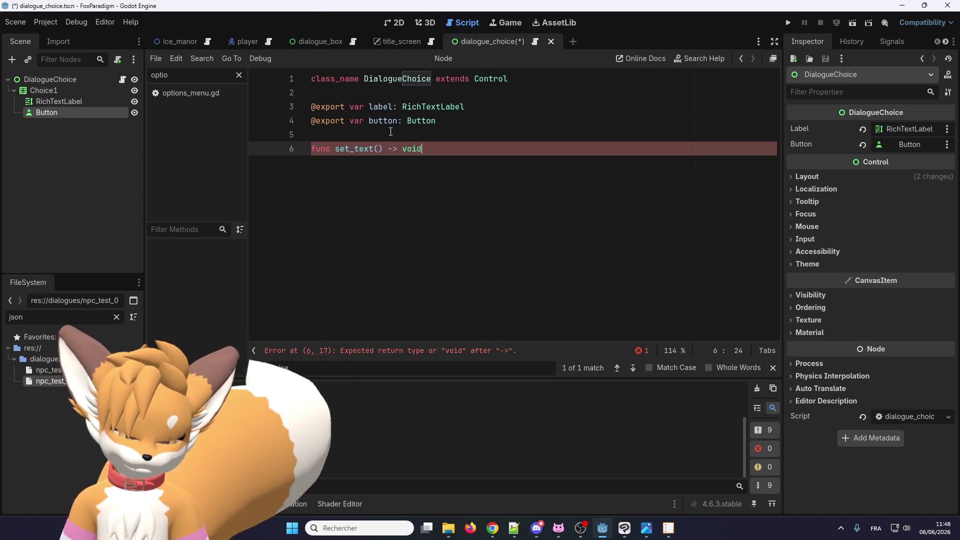
pyautogui.press('Return')
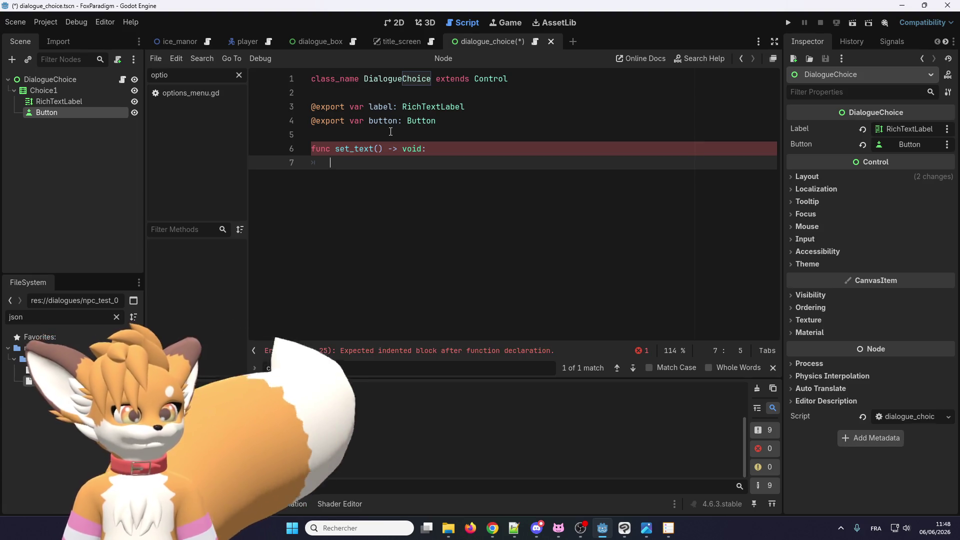
pyautogui.press('Return')
pyautogui.press('Up')
pyautogui.write('l.')
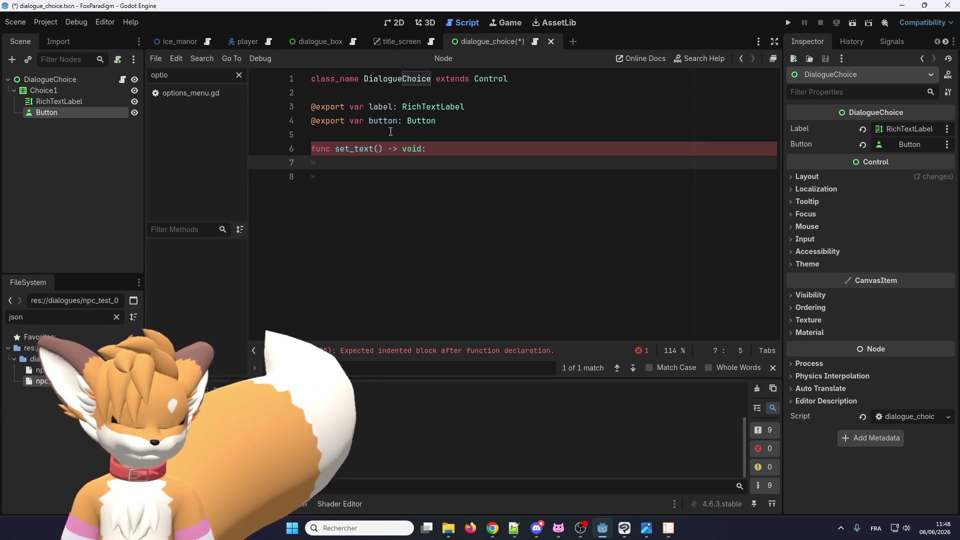
pyautogui.write('te')
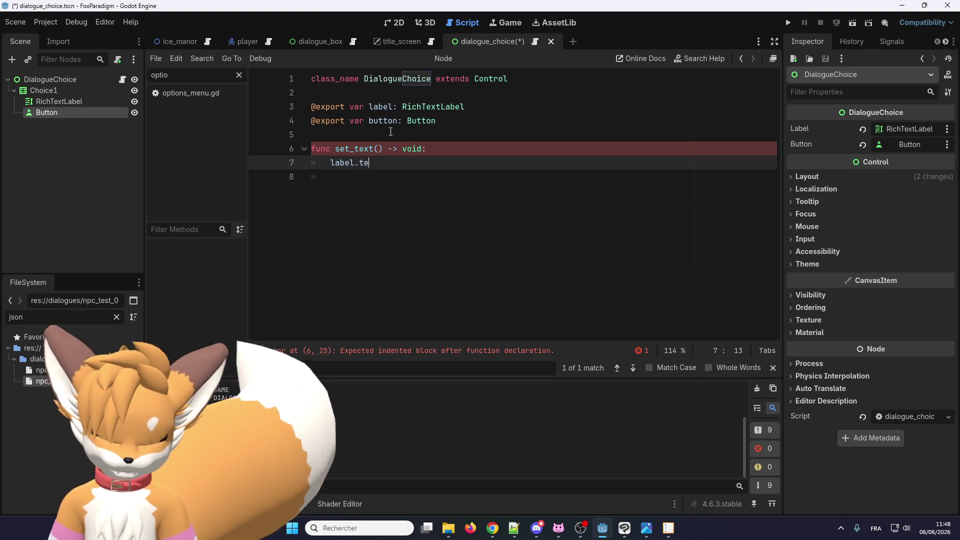
pyautogui.write('xt = text')
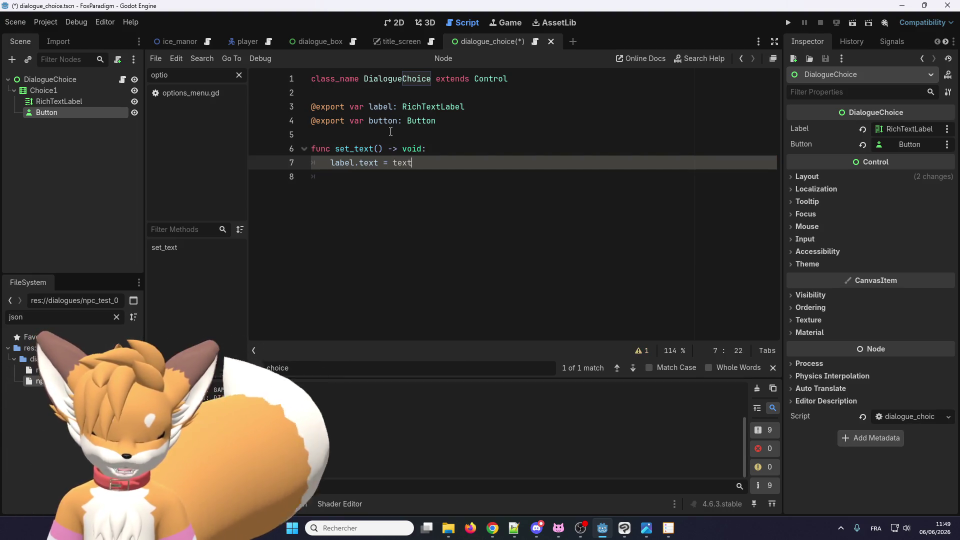
# Step: Add the text: String parameter to set_text and save the script
pyautogui.click(381, 149)
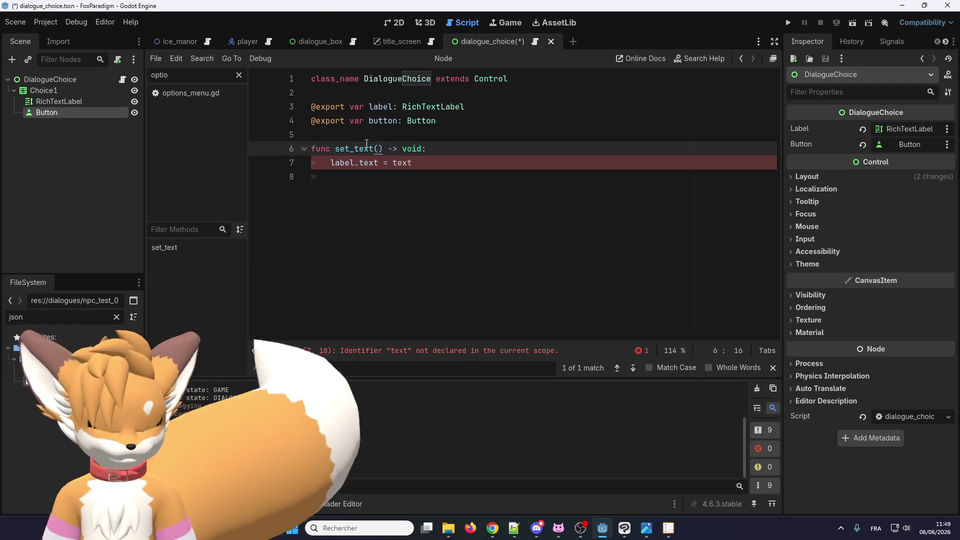
pyautogui.write('text; ')
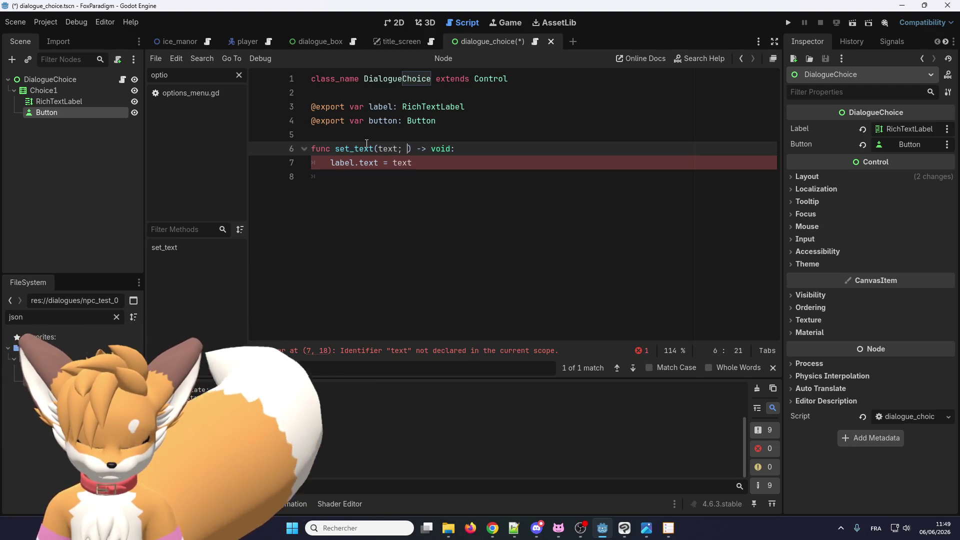
pyautogui.write('String')
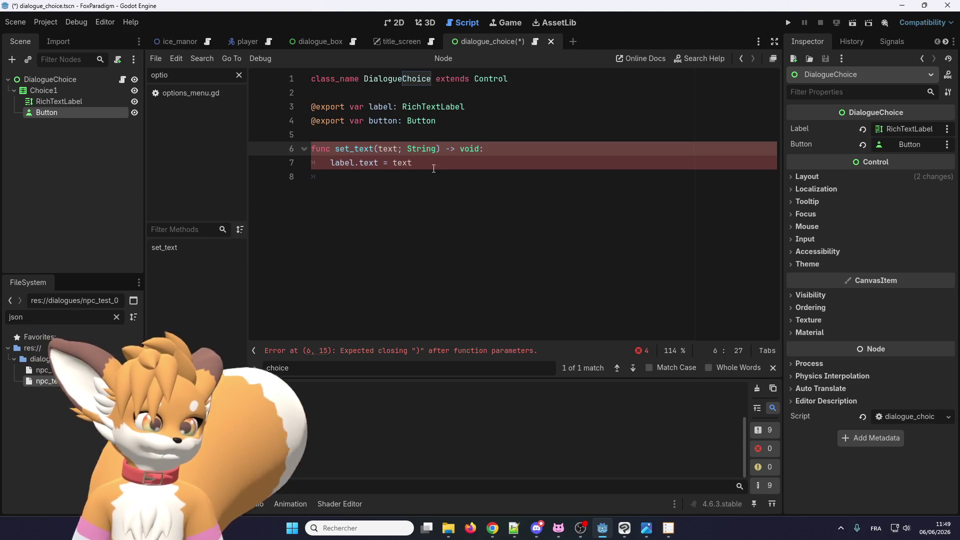
pyautogui.press('Delete')
pyautogui.write(':')
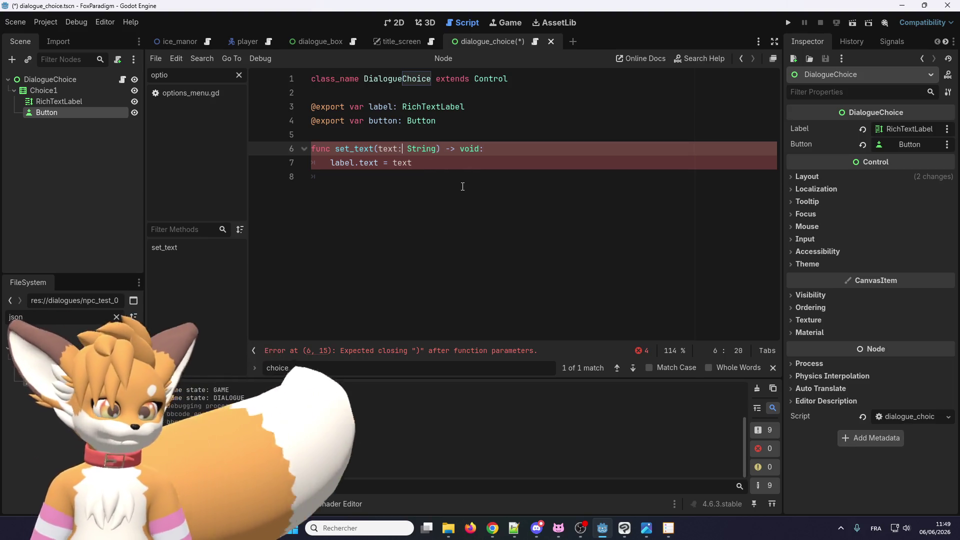
pyautogui.click(390, 174)
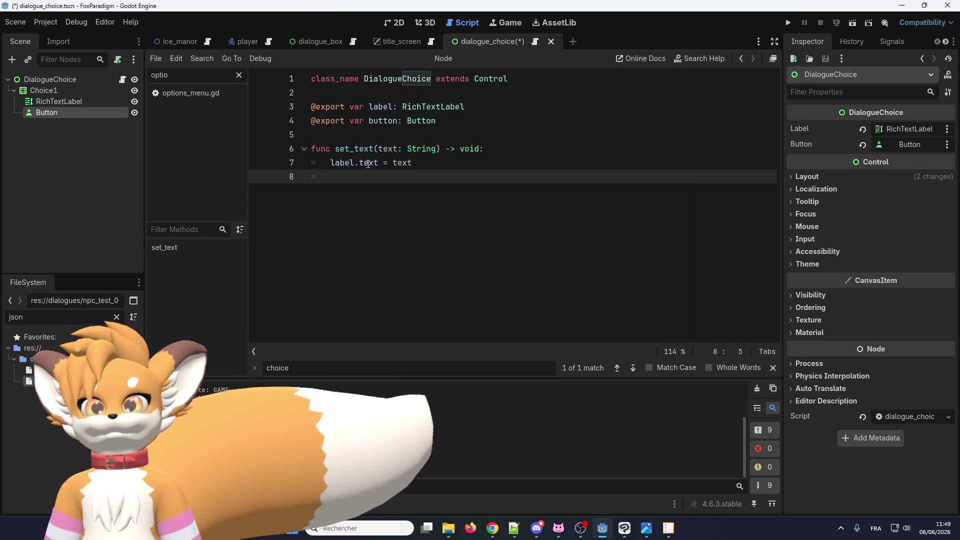
pyautogui.hotkey('ctrl', 's')
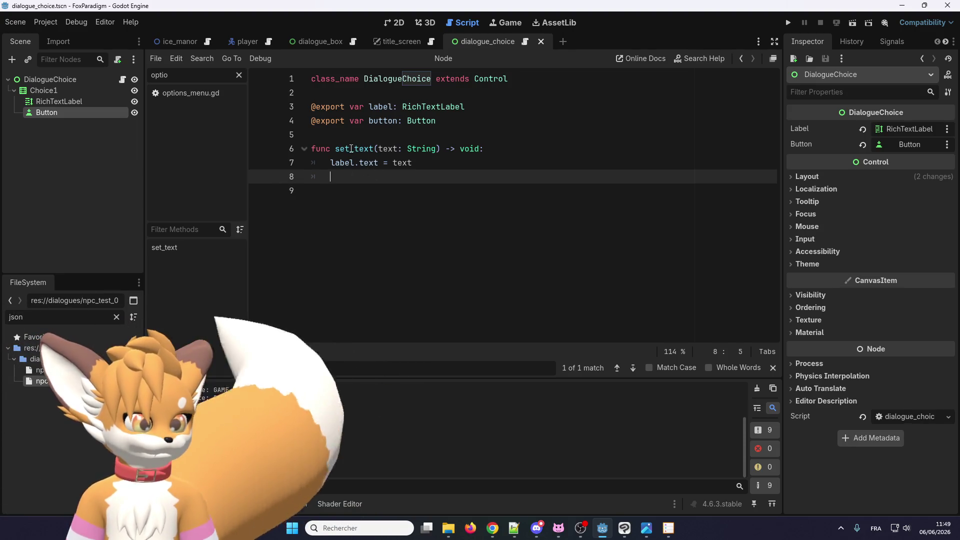
pyautogui.doubleClick(379, 121)
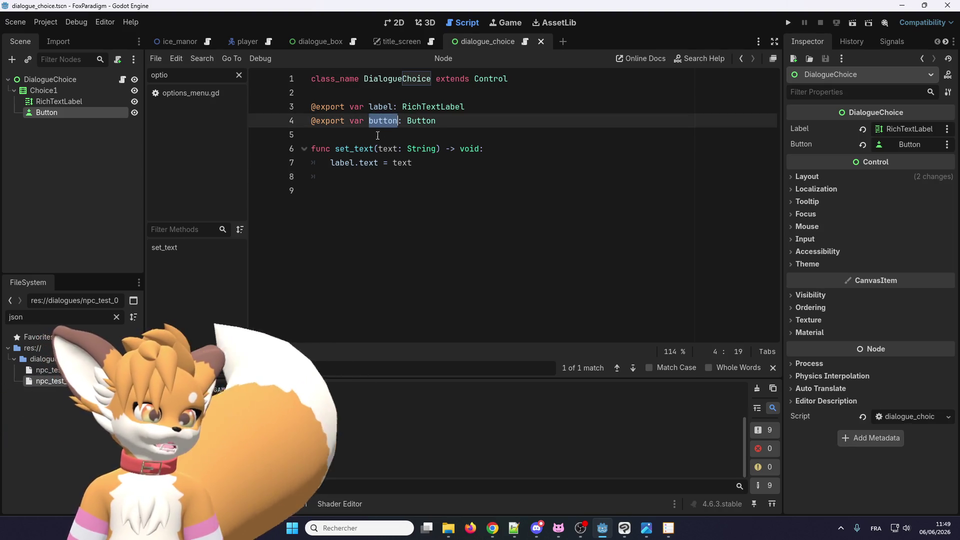
pyautogui.doubleClick(361, 149)
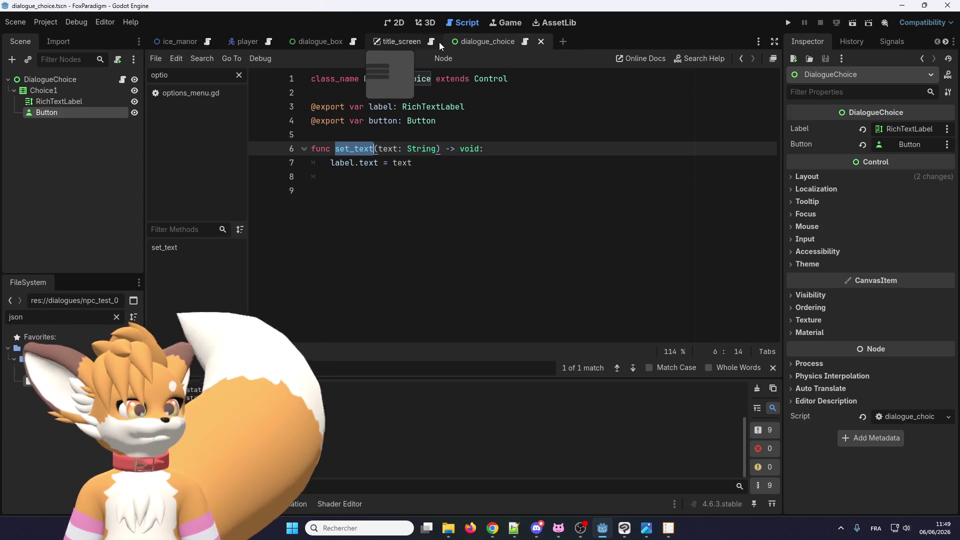
pyautogui.click(319, 40)
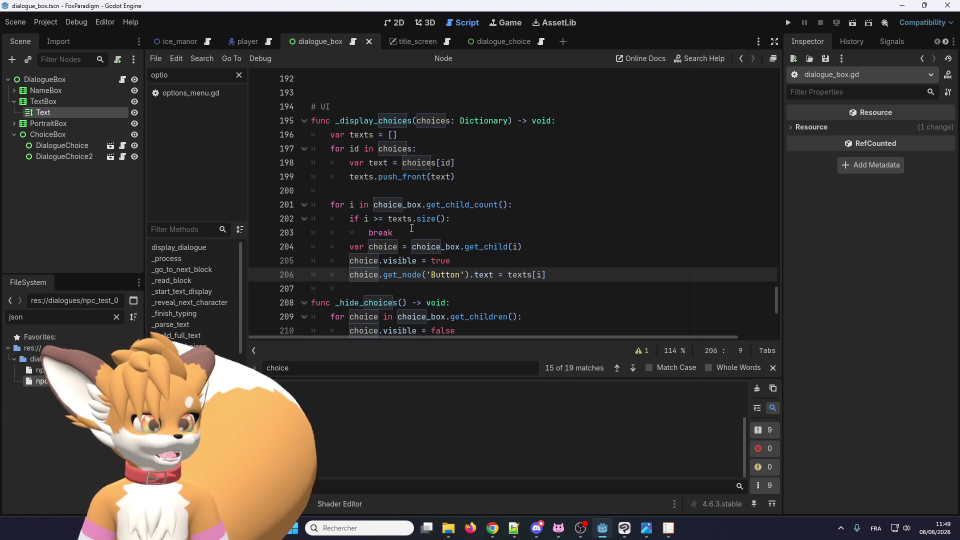
# Step: Append 'as DialogueChoice' to the get_child line in _display_choices
pyautogui.click(535, 247)
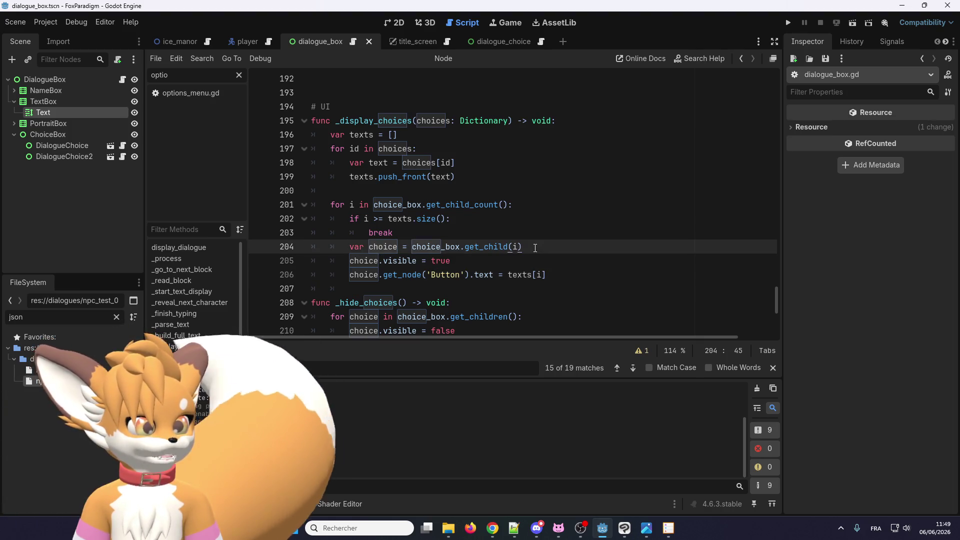
pyautogui.click(399, 247)
pyautogui.write(': ')
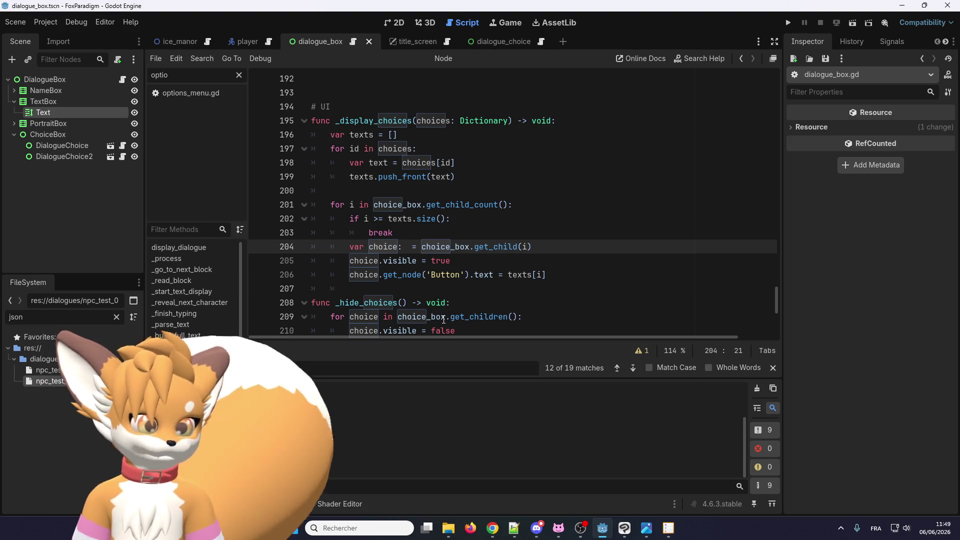
pyautogui.write('B')
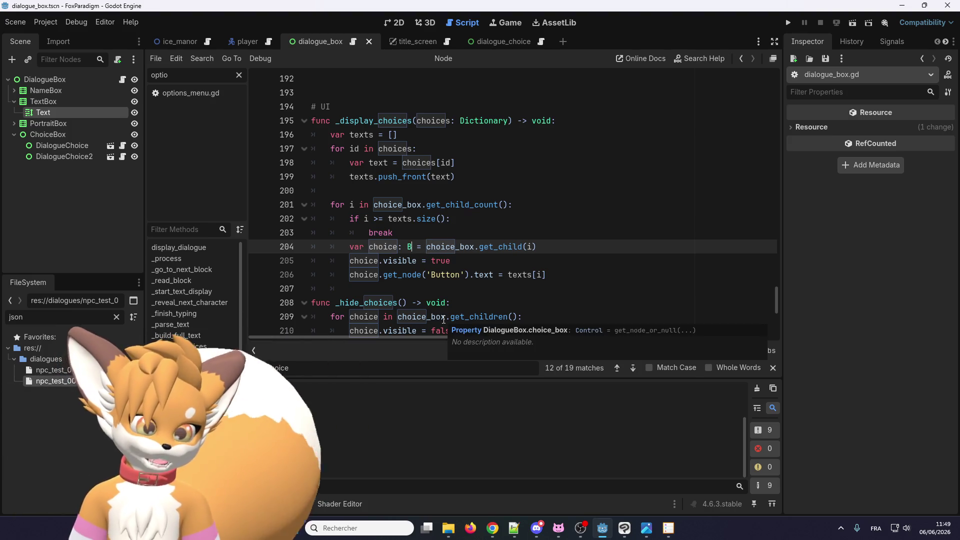
pyautogui.press('BackSpace')
pyautogui.press('BackSpace')
pyautogui.press('BackSpace')
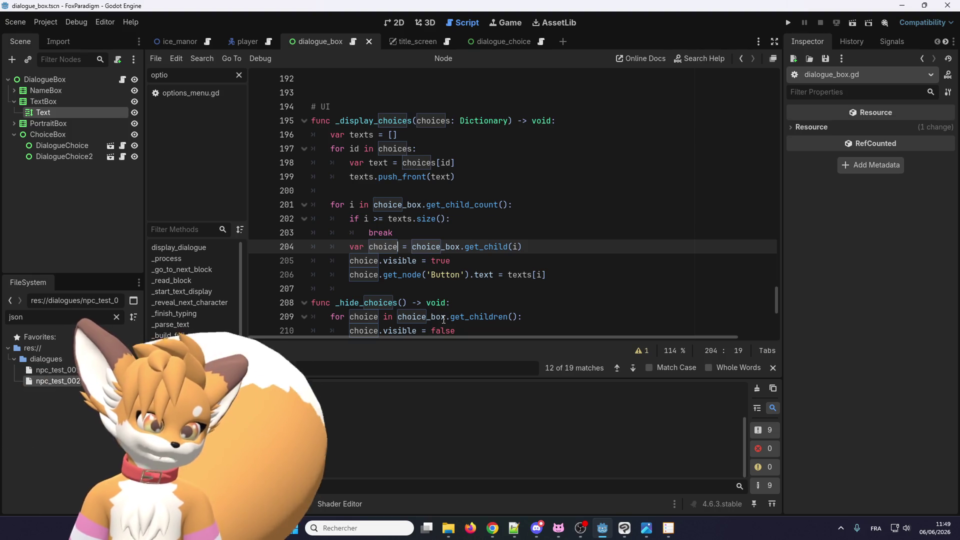
pyautogui.click(534, 247)
pyautogui.write('as')
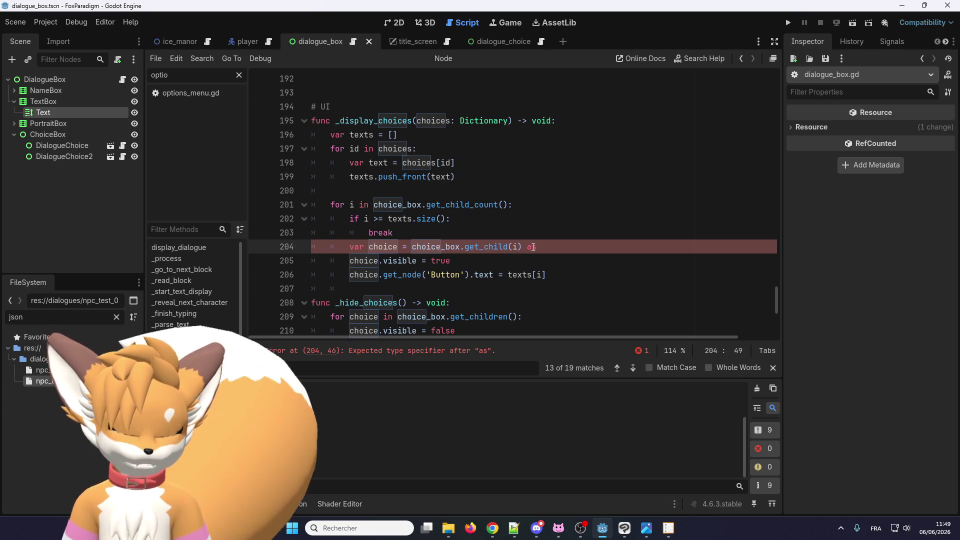
pyautogui.write(' set_tex')
pyautogui.press('BackSpace')
pyautogui.press('BackSpace')
pyautogui.press('BackSpace')
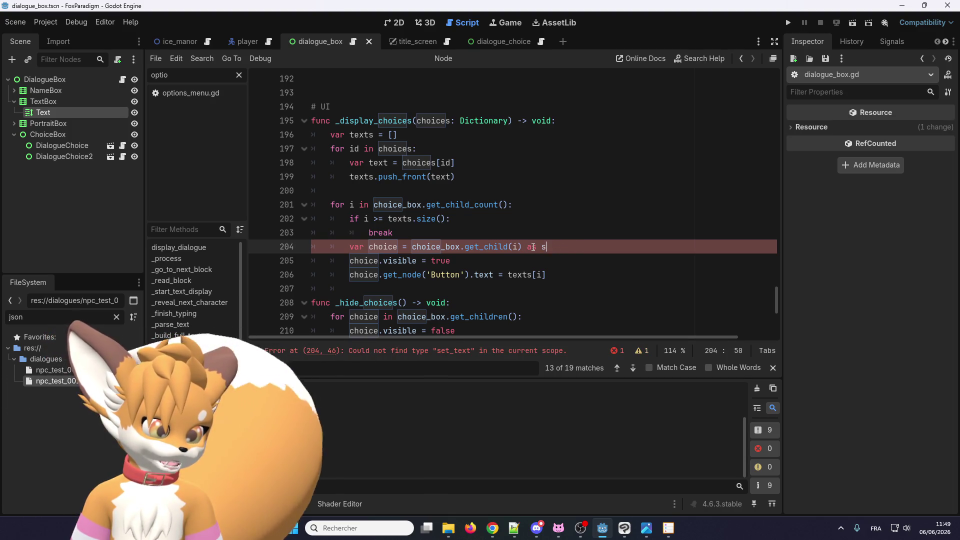
pyautogui.write('Dialogue')
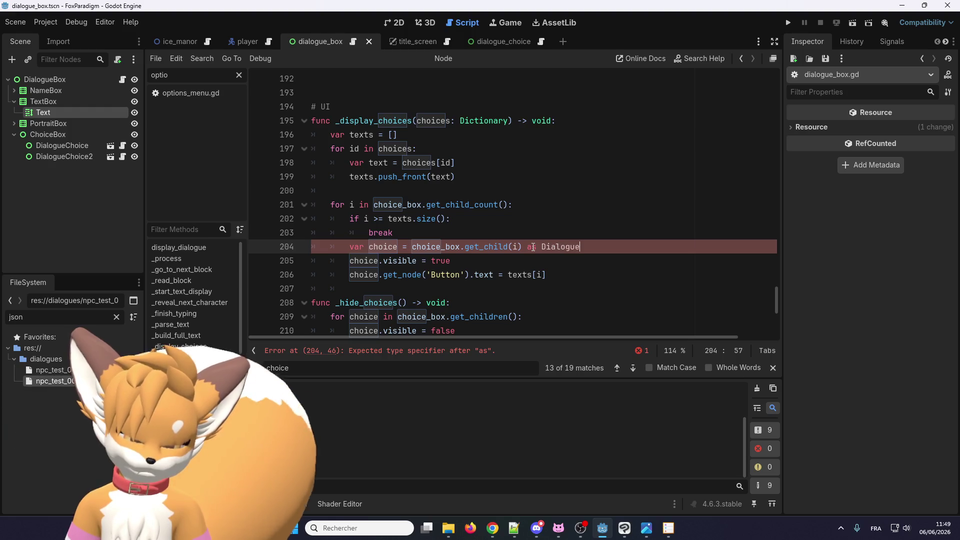
pyautogui.write('Chouce')
pyautogui.press('BackSpace')
pyautogui.press('BackSpace')
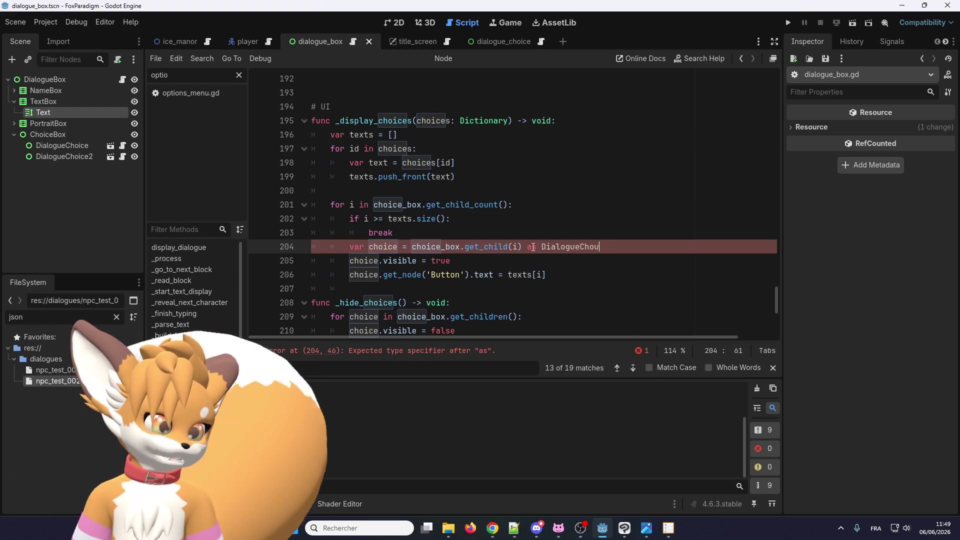
pyautogui.press('BackSpace')
pyautogui.write('ice')
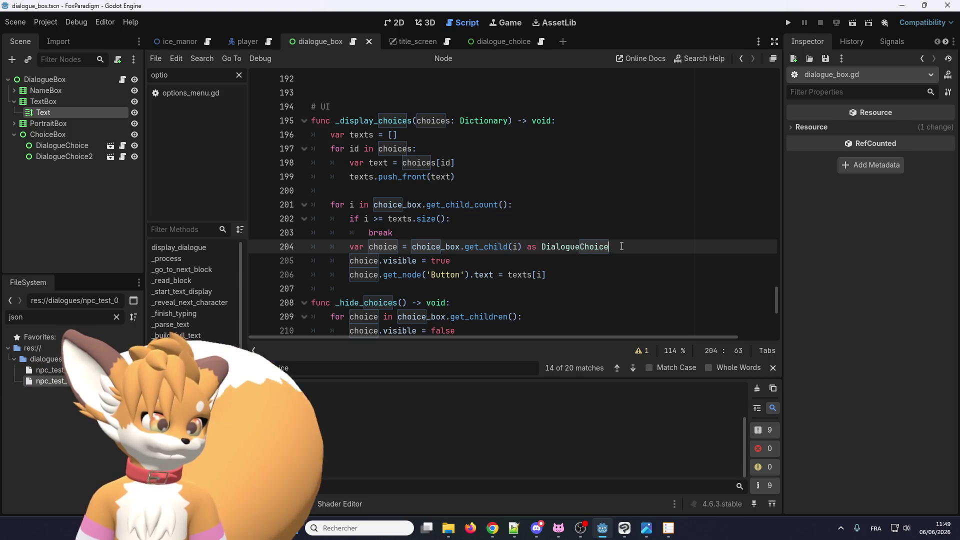
pyautogui.press('Return')
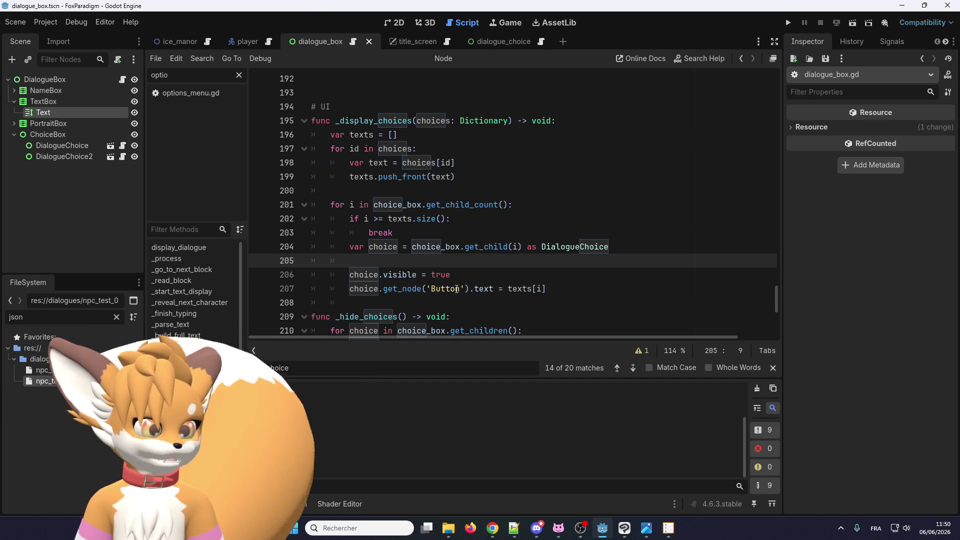
# Step: Replace get_node('Button').text = texts[i] with set_text(texts[i])
pyautogui.moveTo(493, 289); pyautogui.dragTo(427, 289)
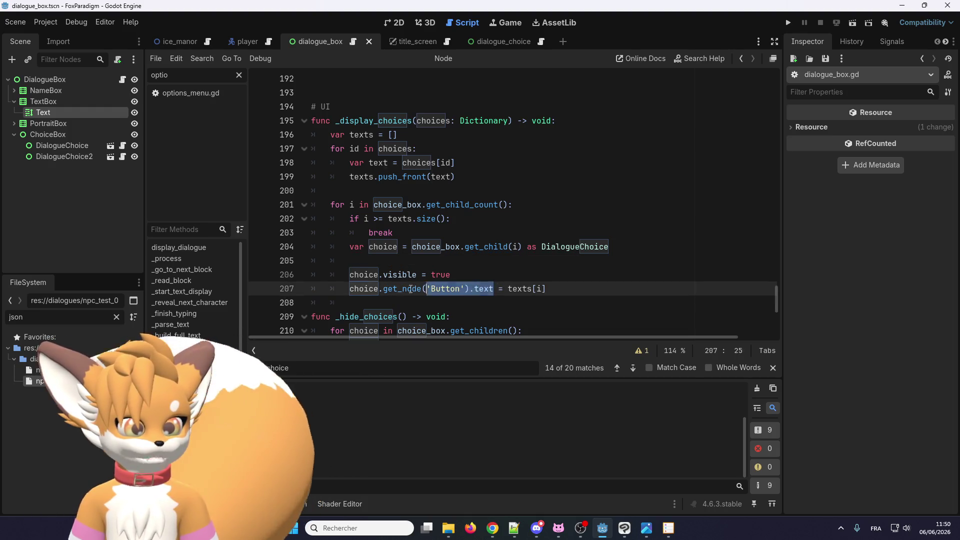
pyautogui.doubleClick(410, 289)
pyautogui.write('set_text')
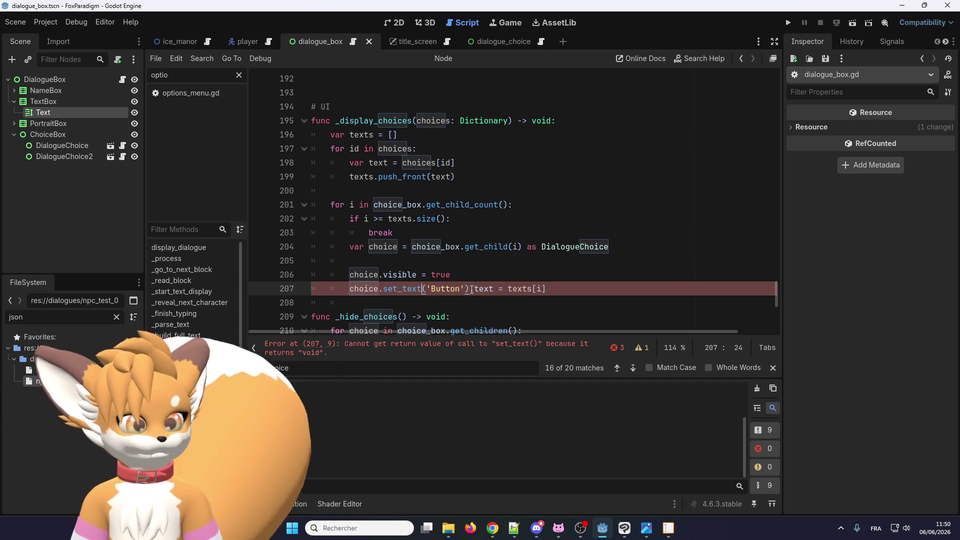
pyautogui.moveTo(471, 290); pyautogui.dragTo(427, 289)
pyautogui.press('BackSpace')
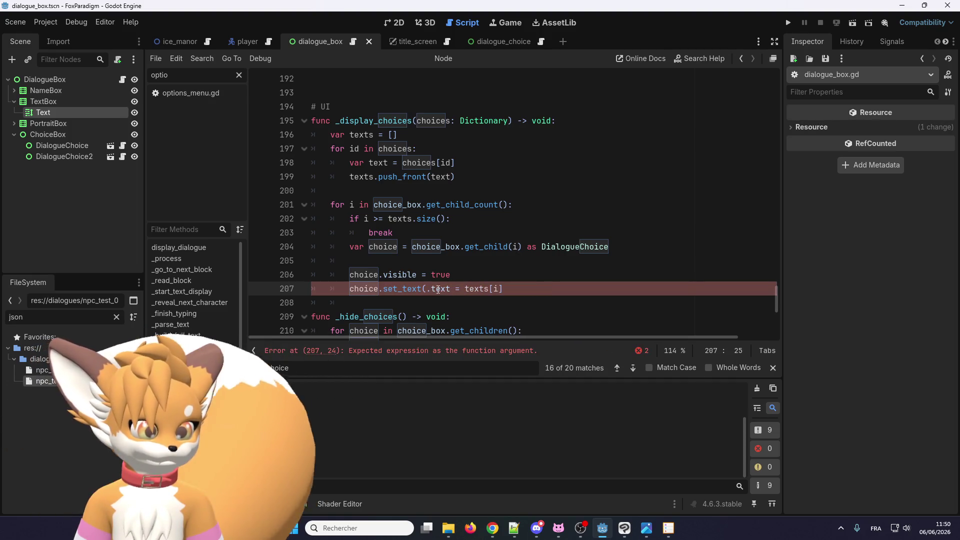
pyautogui.press('Delete')
pyautogui.doubleClick(435, 290)
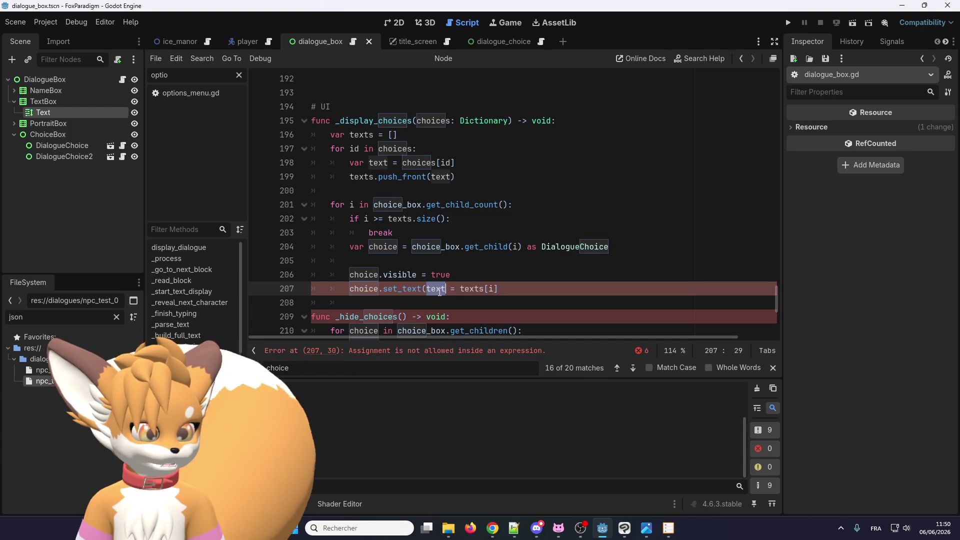
pyautogui.press('Delete')
pyautogui.press('Delete')
pyautogui.press('Delete')
pyautogui.write(')')
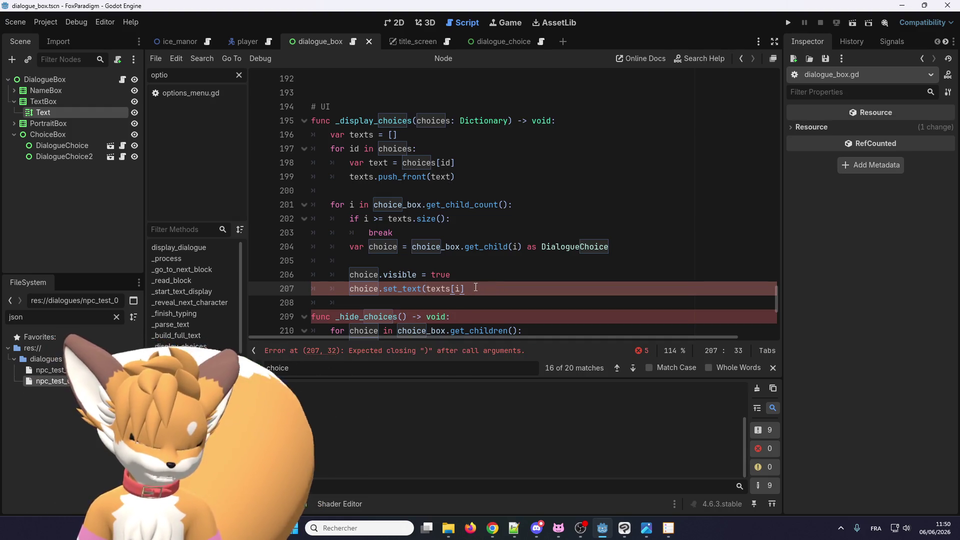
# Step: Remove the empty line 205 and save dialogue_box.gd
pyautogui.click(485, 44)
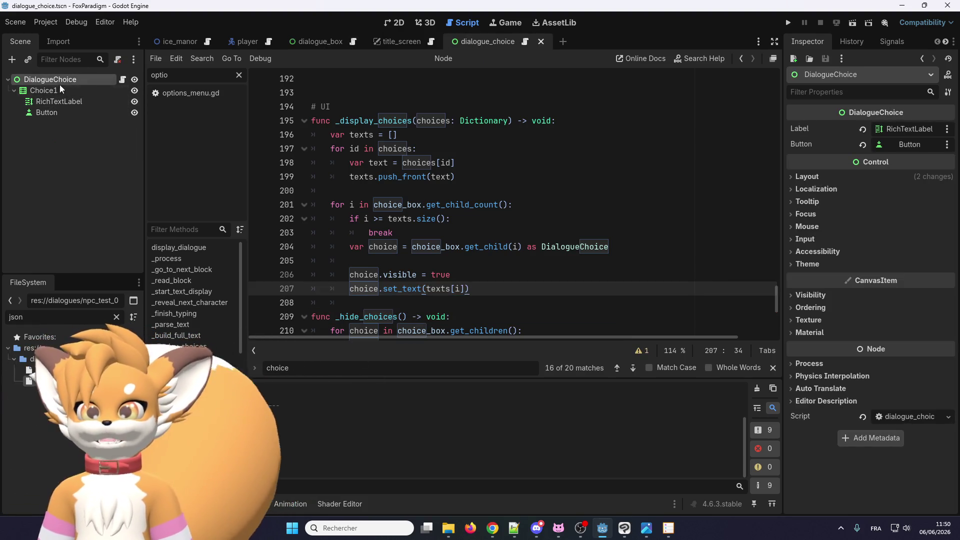
pyautogui.click(325, 40)
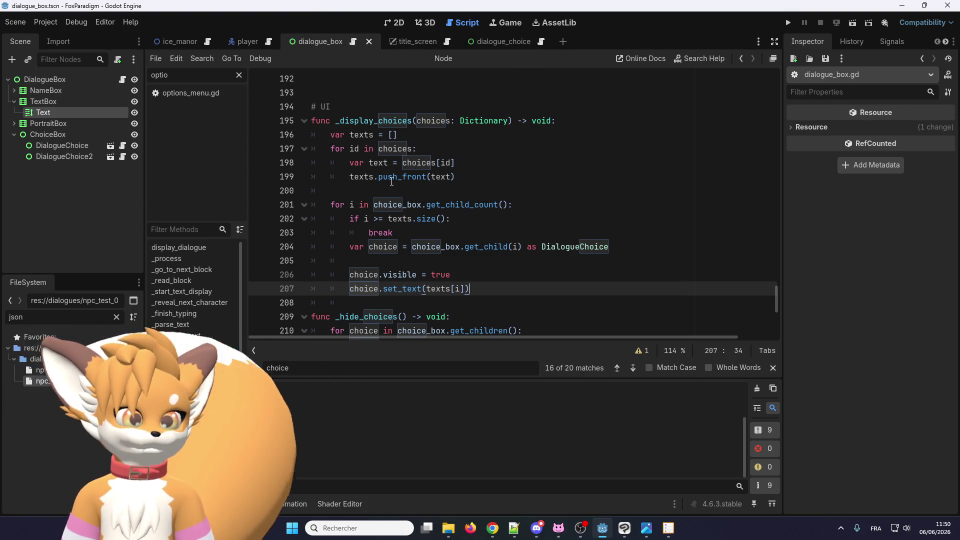
pyautogui.click(406, 260)
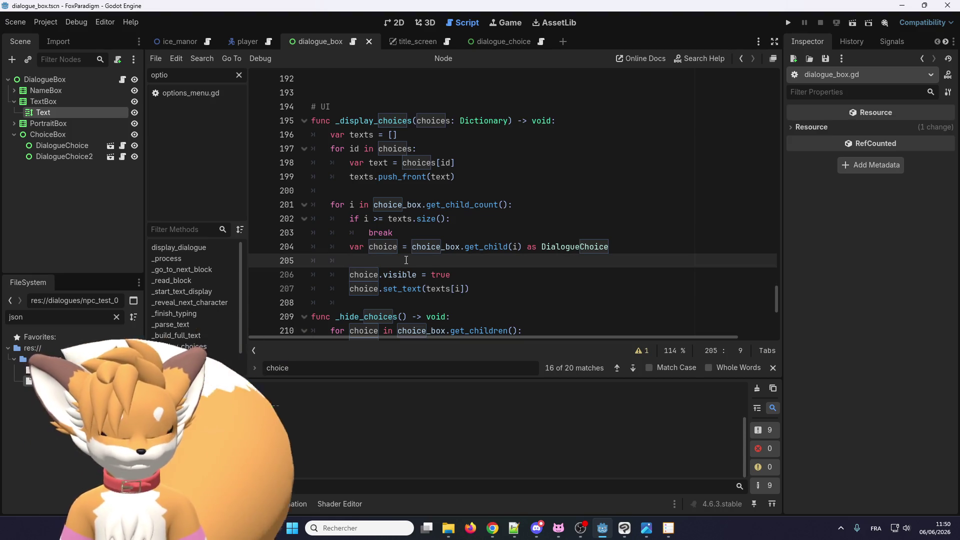
pyautogui.press('BackSpace')
pyautogui.press('BackSpace')
pyautogui.press('BackSpace')
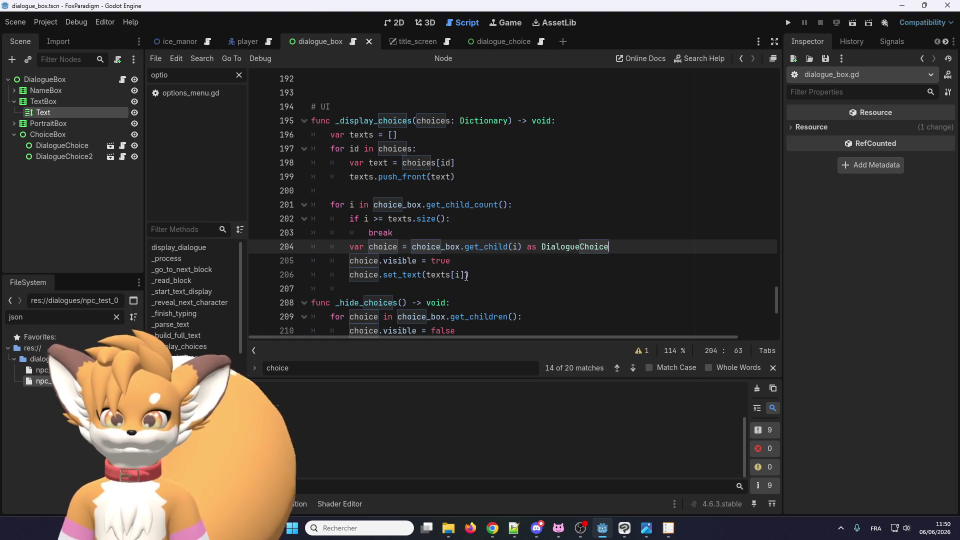
pyautogui.click(466, 276)
pyautogui.hotkey('ctrl', 's')
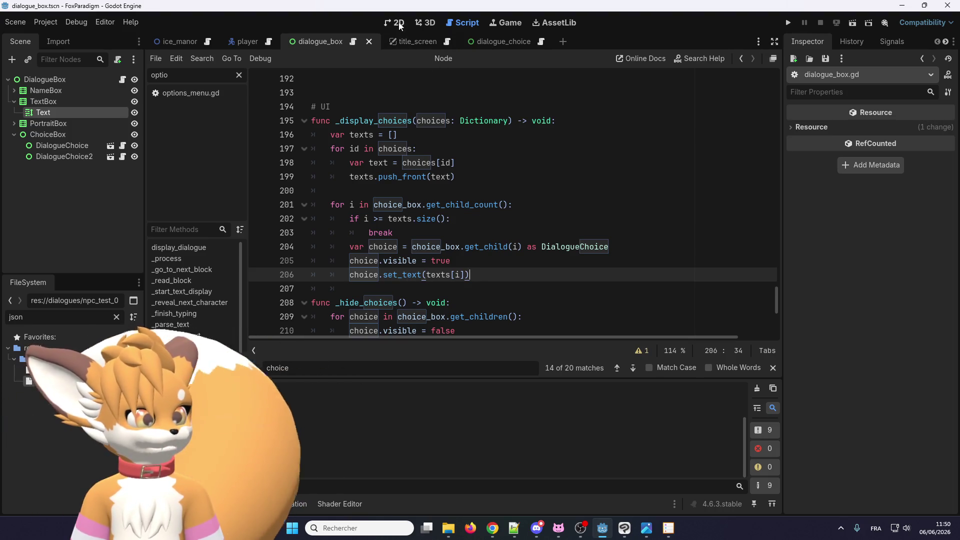
pyautogui.click(396, 23)
# Step: Run the game, load the save, and talk to Eralo to view both dialogue choices
pyautogui.click(794, 23)
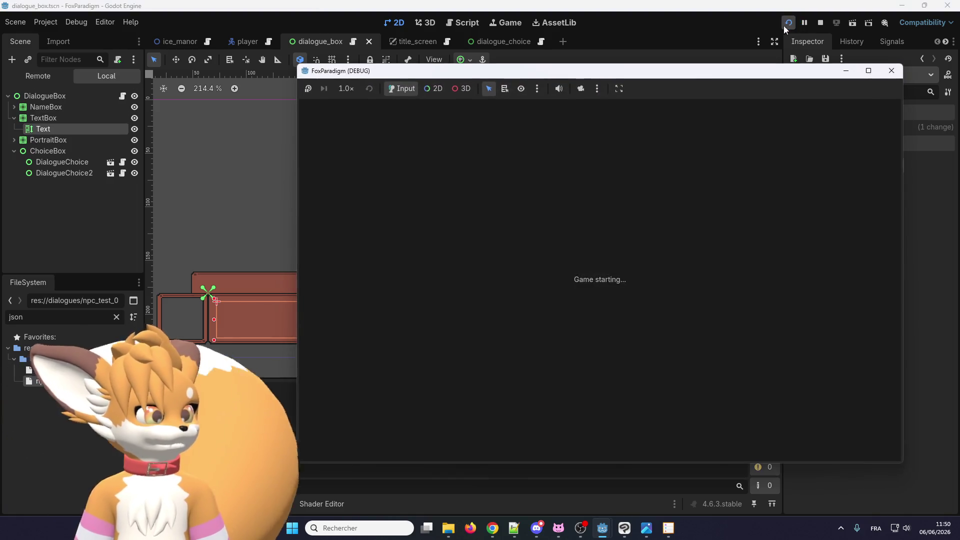
pyautogui.press('Return')
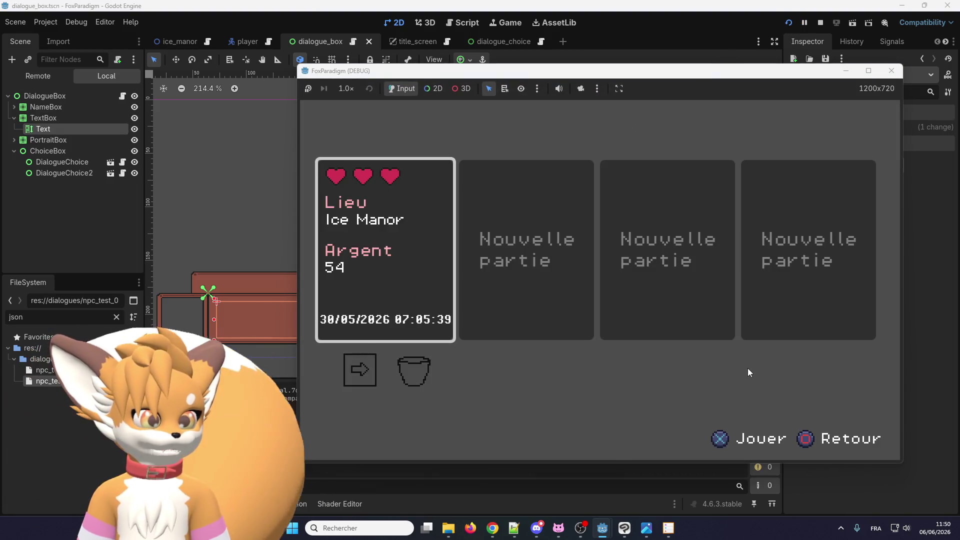
pyautogui.press('Return')
pyautogui.press('Up')
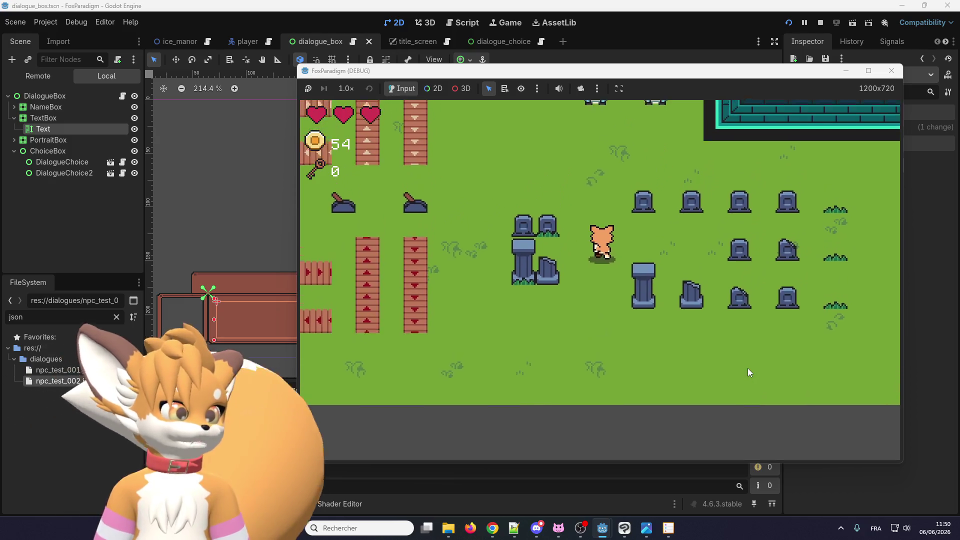
pyautogui.press('Right')
pyautogui.press('e')
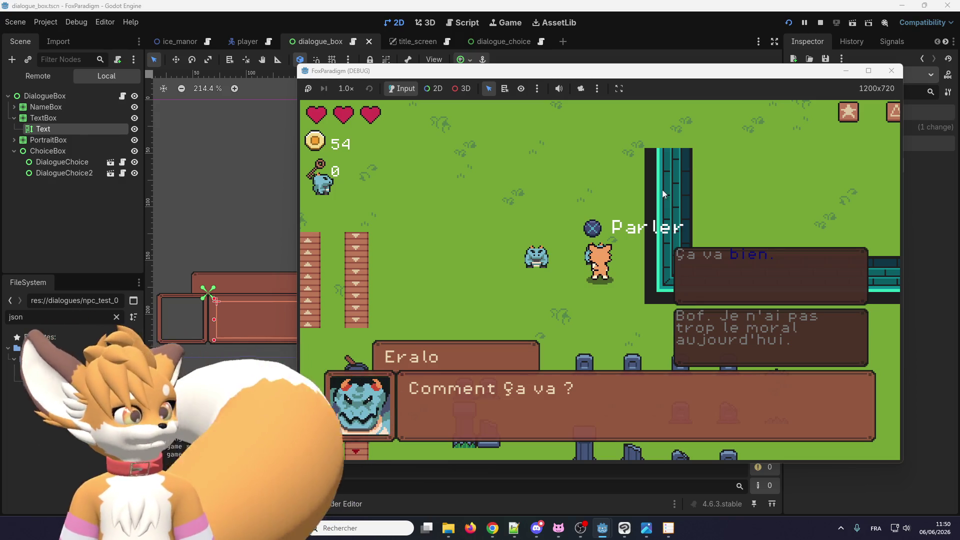
pyautogui.moveTo(586, 79)
pyautogui.mouseDown()
pyautogui.moveTo(298, 98)
pyautogui.moveTo(167, 121)
pyautogui.moveTo(470, 109)
pyautogui.moveTo(453, 117)
pyautogui.moveTo(5, 125)
pyautogui.mouseUp()
pyautogui.click(328, 39)
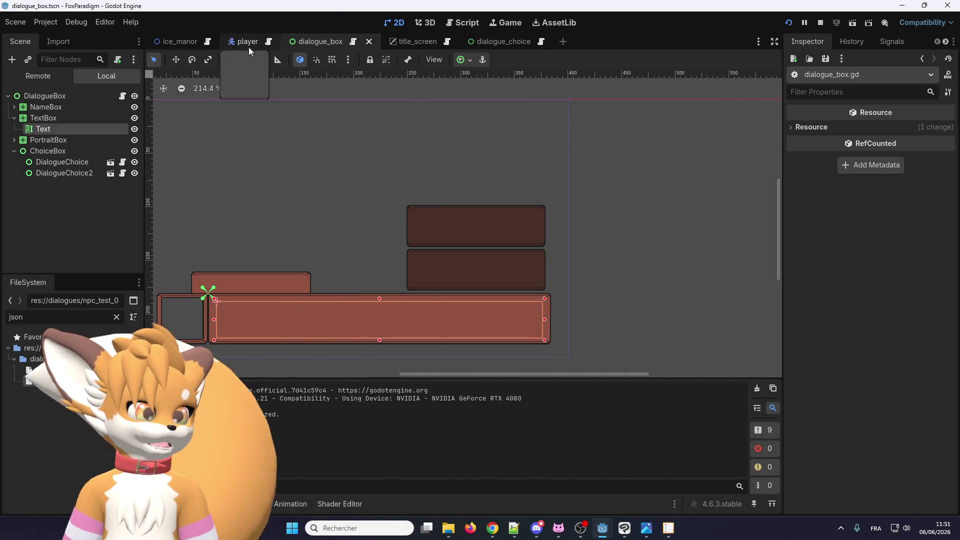
# Step: Open the dialogue_choice scene and shrink the RichTextLabel's box inward
pyautogui.click(217, 301)
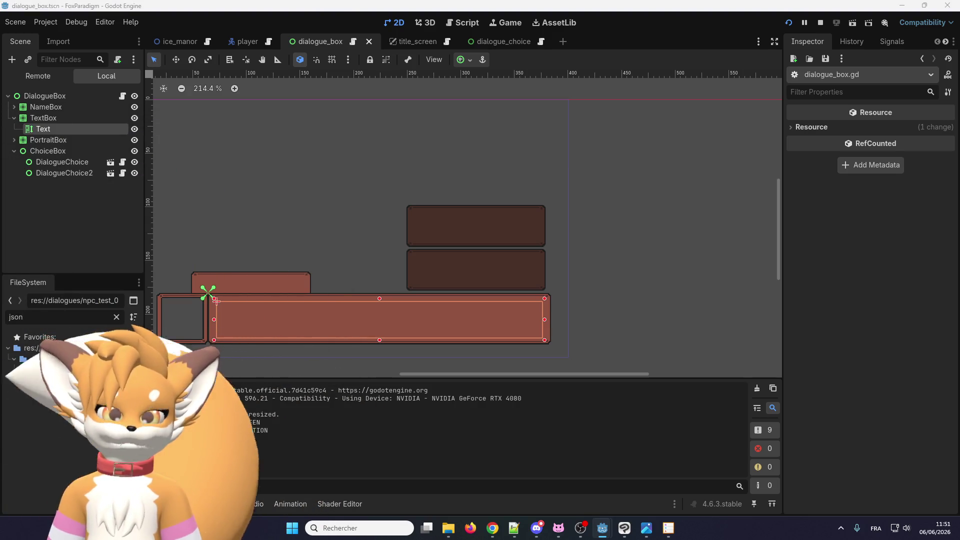
pyautogui.click(82, 131)
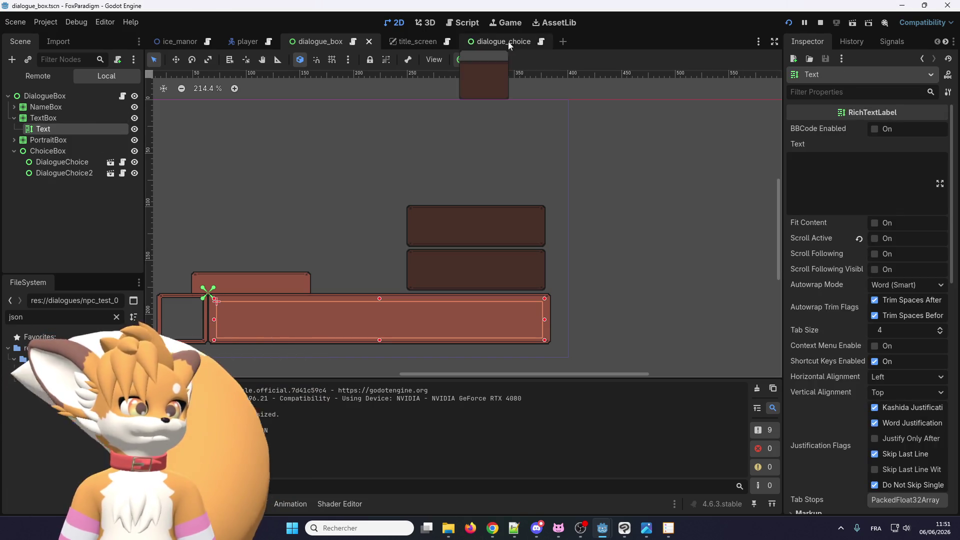
pyautogui.click(512, 41)
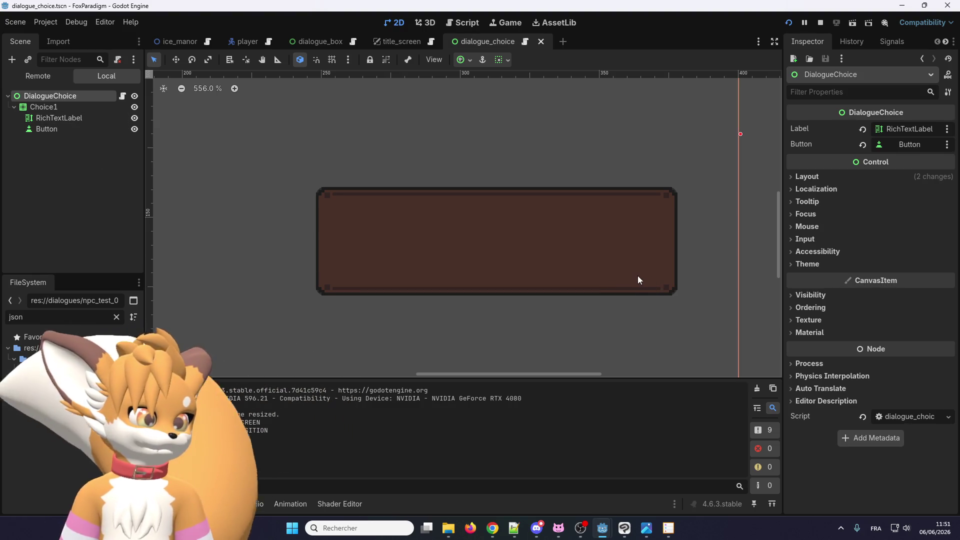
pyautogui.click(76, 119)
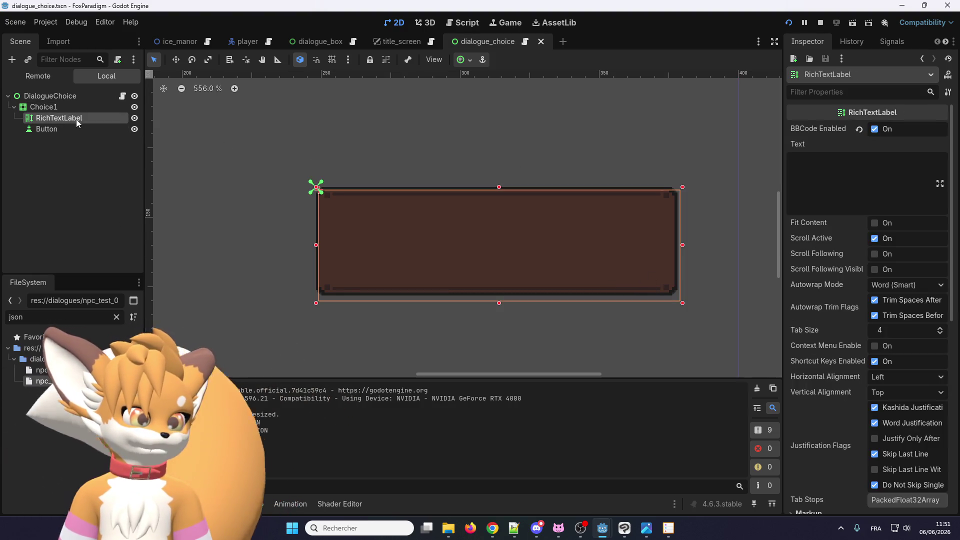
pyautogui.moveTo(683, 303); pyautogui.dragTo(674, 292)
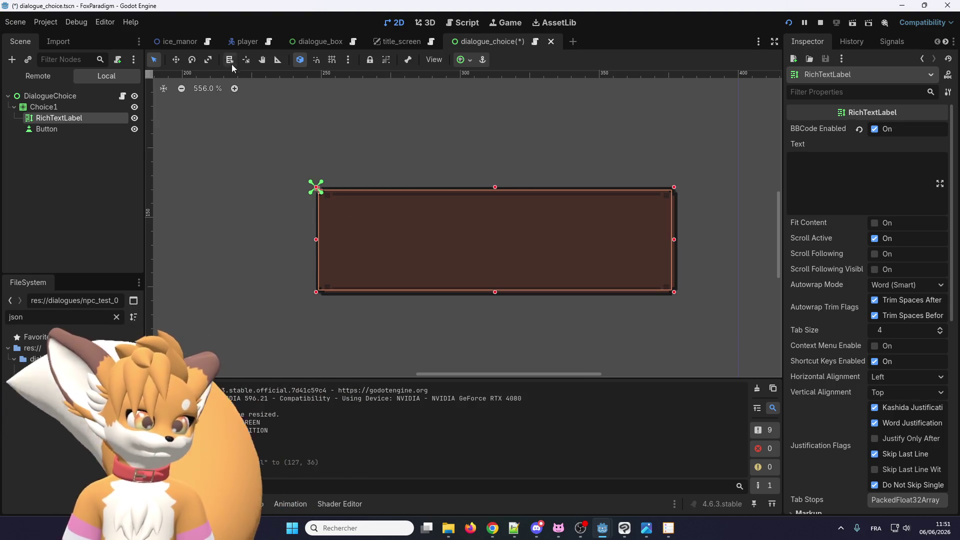
# Step: Move the RichTextLabel to position (4, 5) and resize it to fit inside the panel
pyautogui.click(176, 59)
pyautogui.scroll(3, 268, 161)
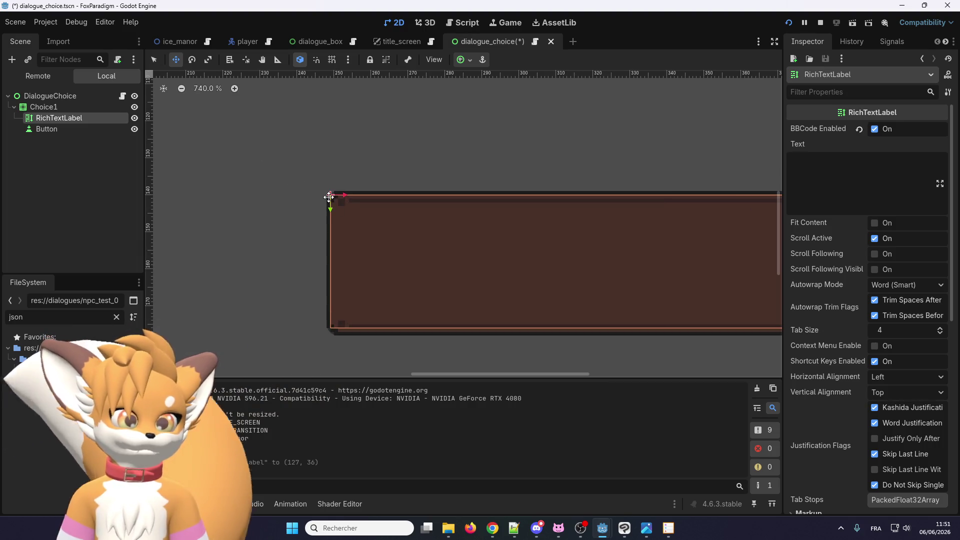
pyautogui.moveTo(329, 197); pyautogui.dragTo(341, 215)
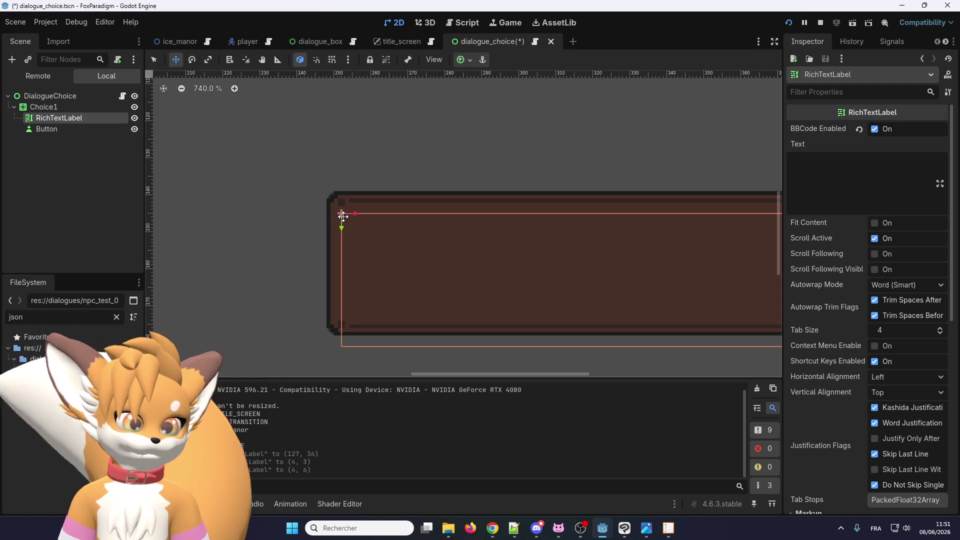
pyautogui.press('Up')
pyautogui.scroll(-2, 343, 216)
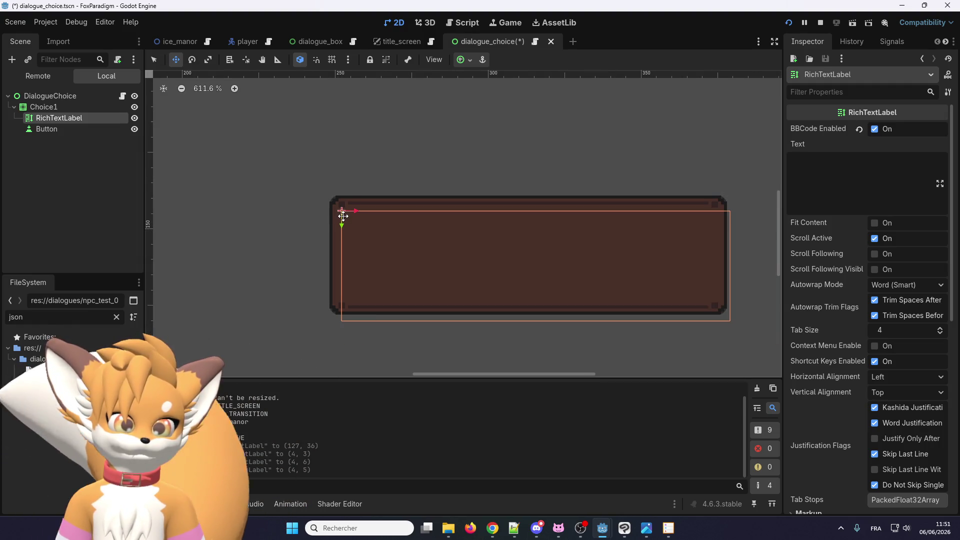
pyautogui.scroll(-1, 395, 240)
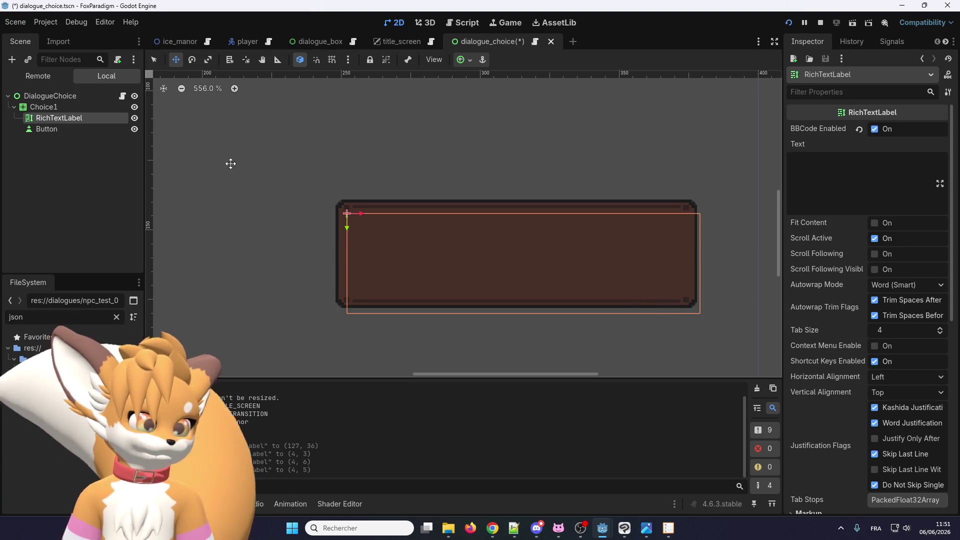
pyautogui.click(154, 60)
pyautogui.scroll(1, 645, 308)
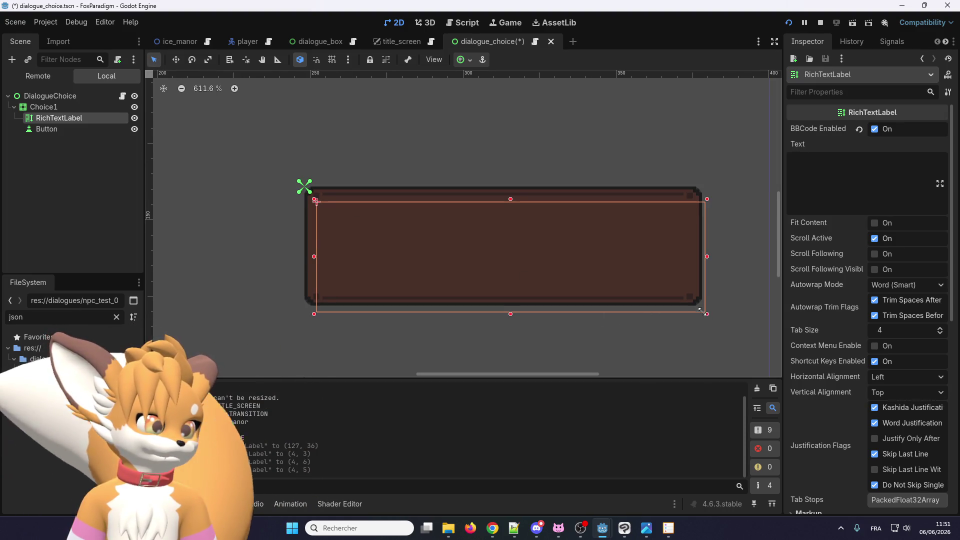
pyautogui.moveTo(710, 311); pyautogui.dragTo(693, 298)
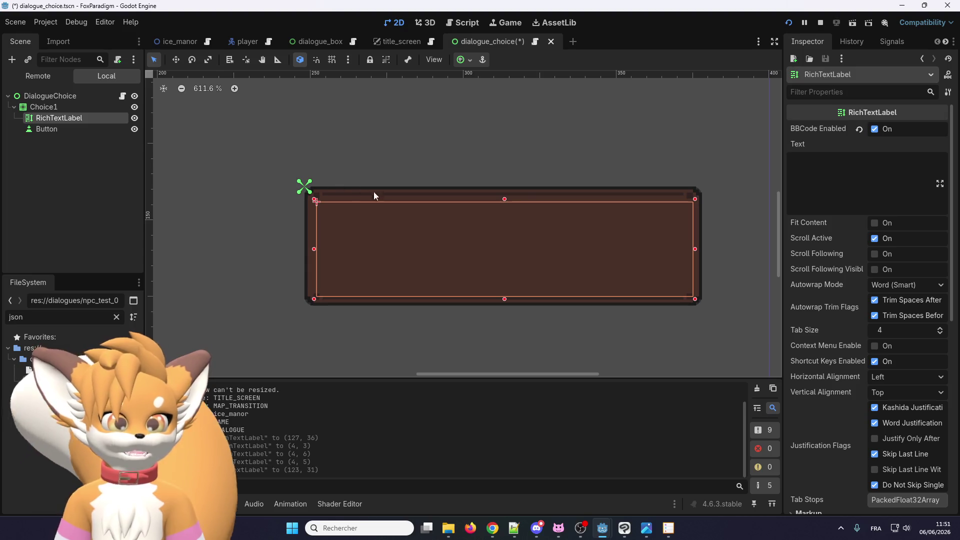
# Step: Scroll through the RichTextLabel's Inspector and inspect its Layout properties
pyautogui.scroll(-5, 853, 345)
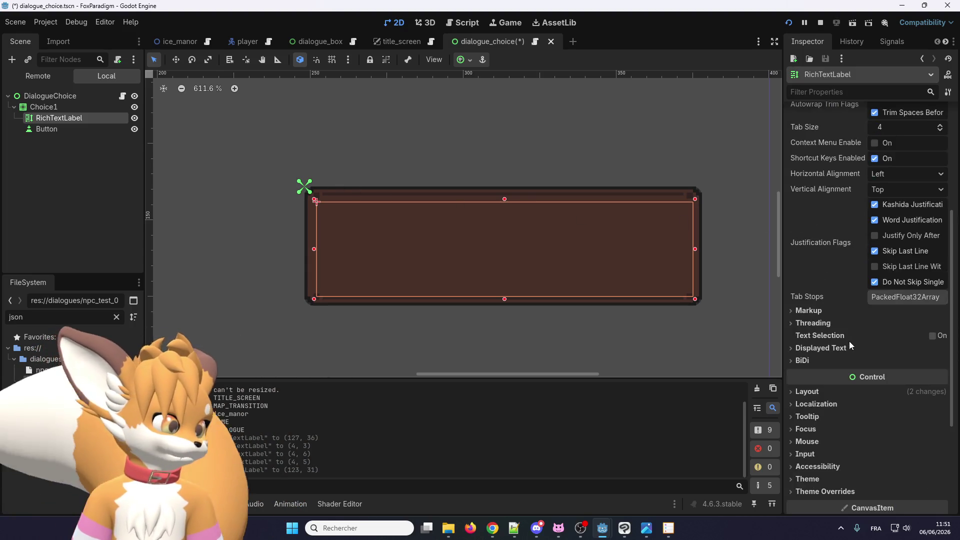
pyautogui.scroll(-4, 850, 341)
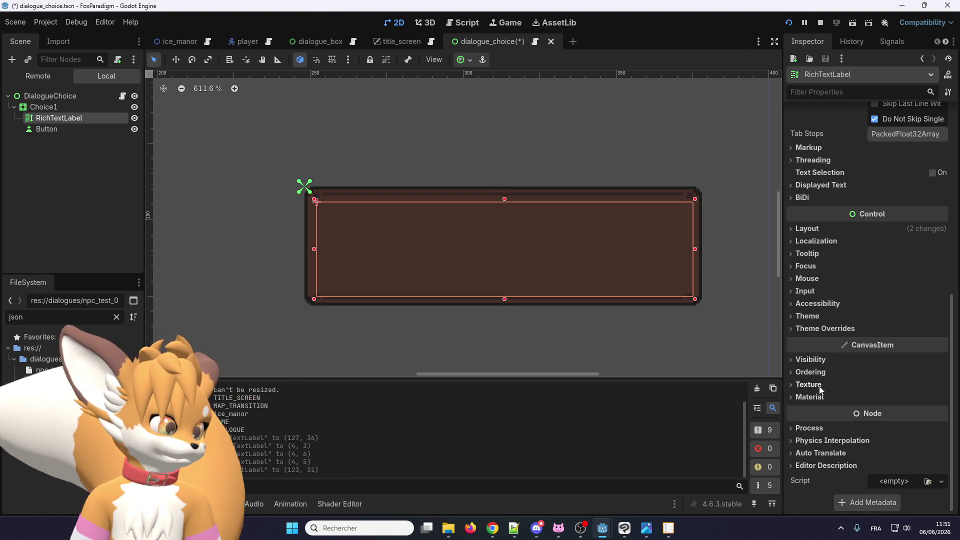
pyautogui.scroll(6, 827, 342)
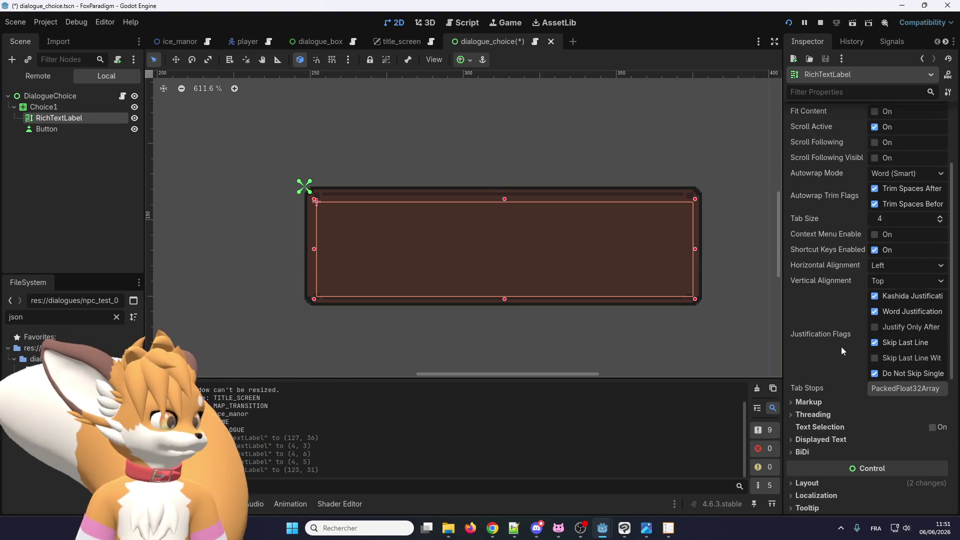
pyautogui.scroll(3, 841, 347)
pyautogui.scroll(-6, 838, 340)
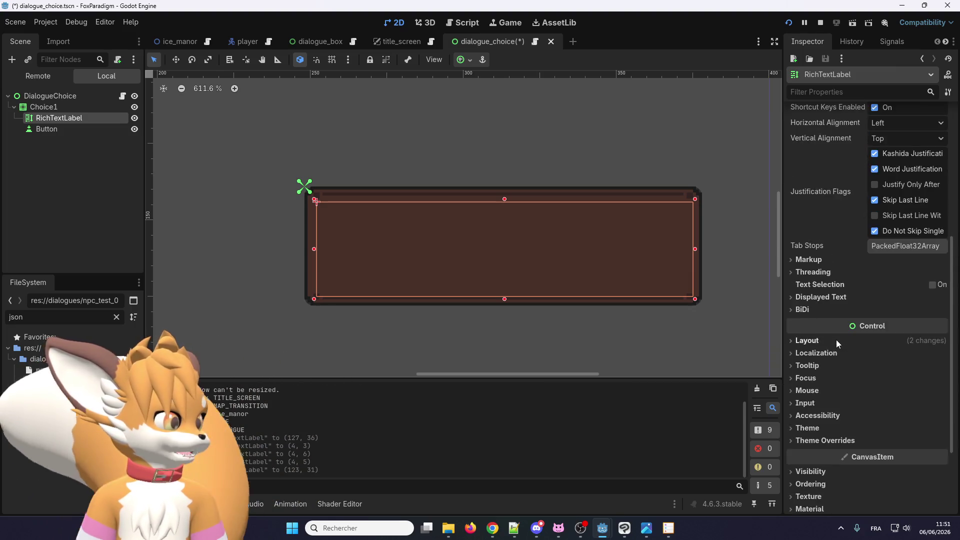
pyautogui.scroll(-3, 837, 340)
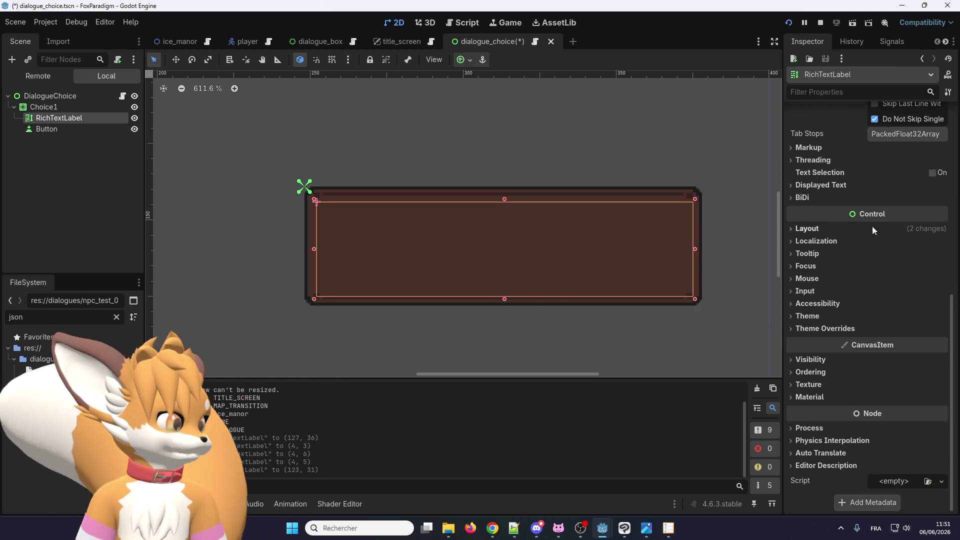
pyautogui.click(812, 229)
pyautogui.click(811, 230)
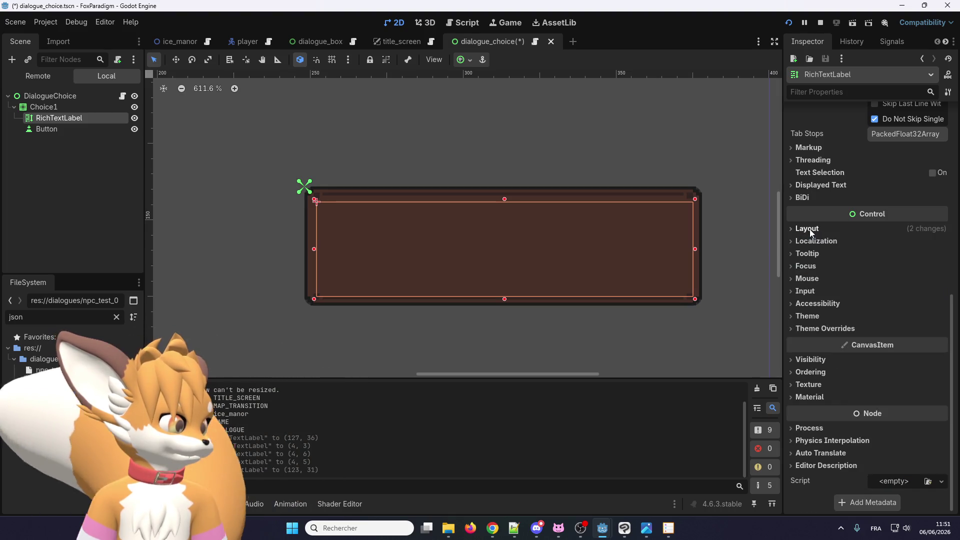
# Step: Enable the Line Separation constant override under Theme Overrides and set it to 2
pyautogui.click(806, 328)
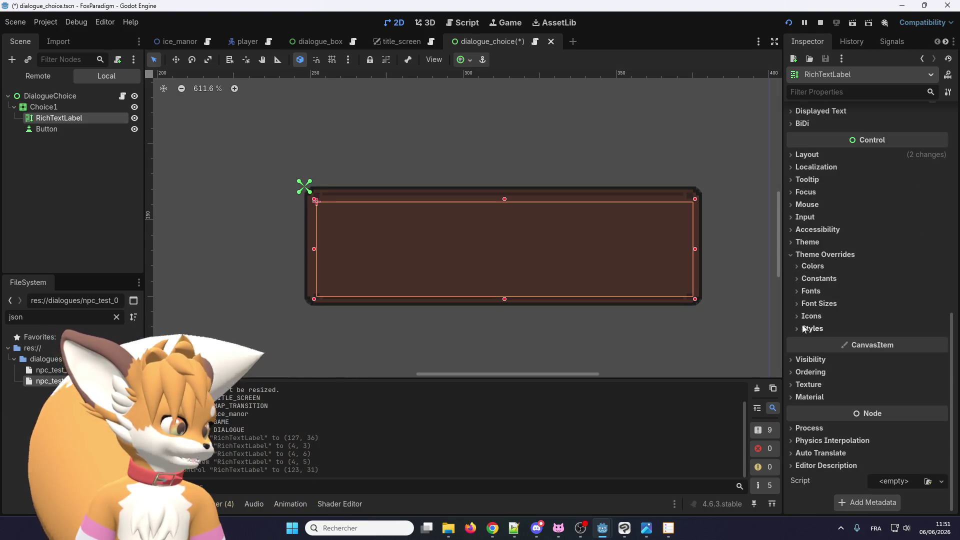
pyautogui.click(812, 292)
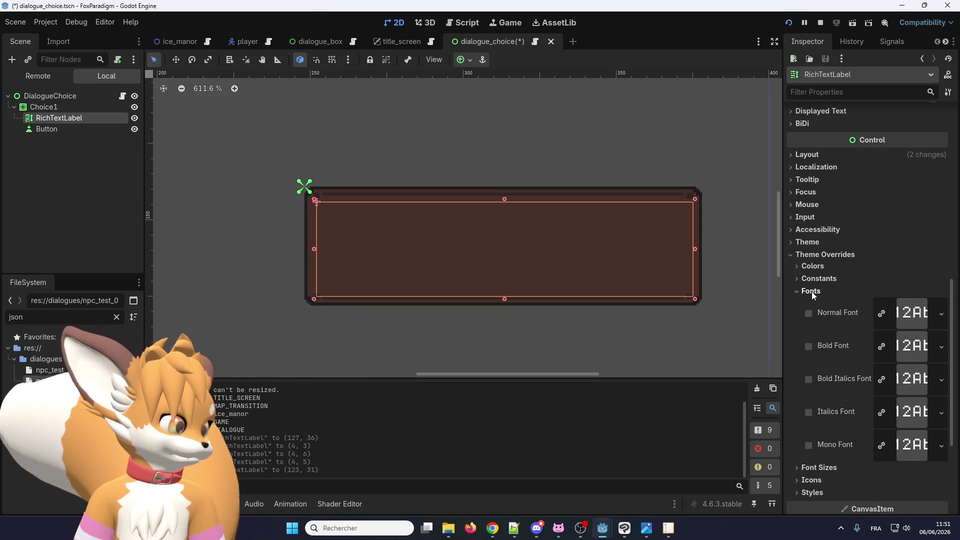
pyautogui.click(812, 292)
pyautogui.click(819, 279)
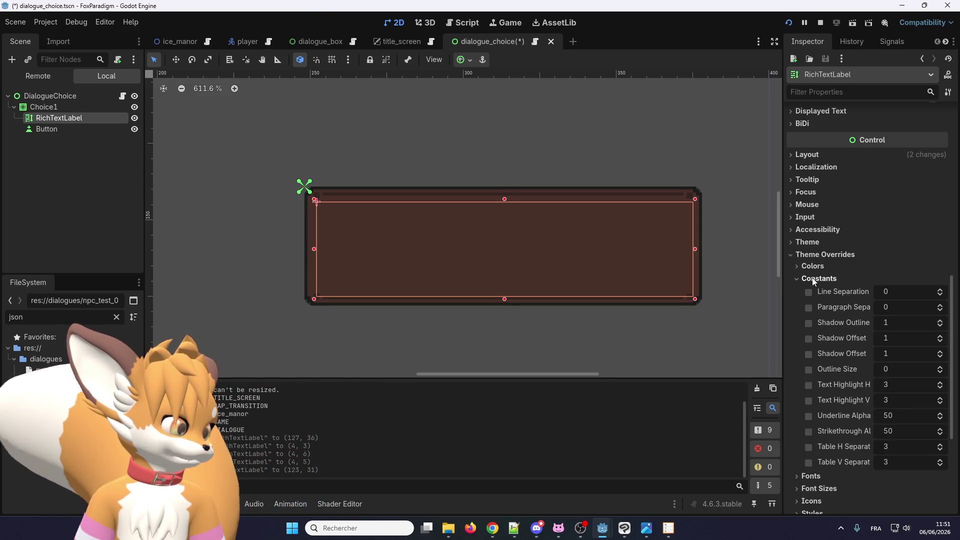
pyautogui.click(940, 291)
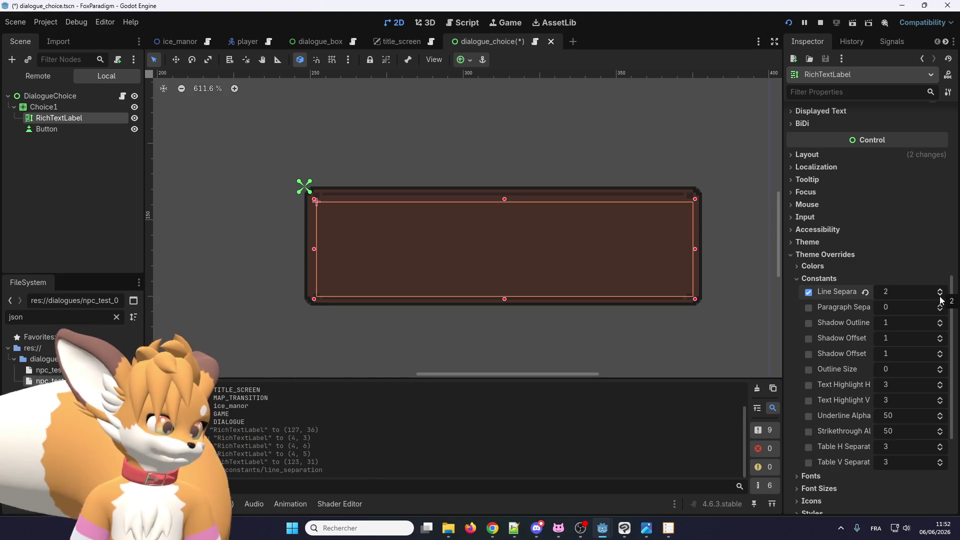
pyautogui.click(940, 290)
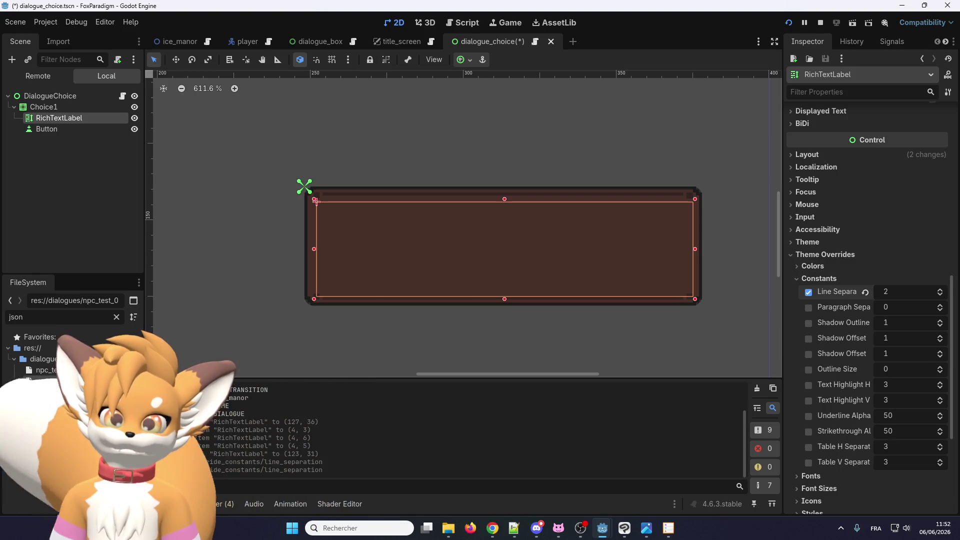
pyautogui.hotkey('alt', 'Tab')
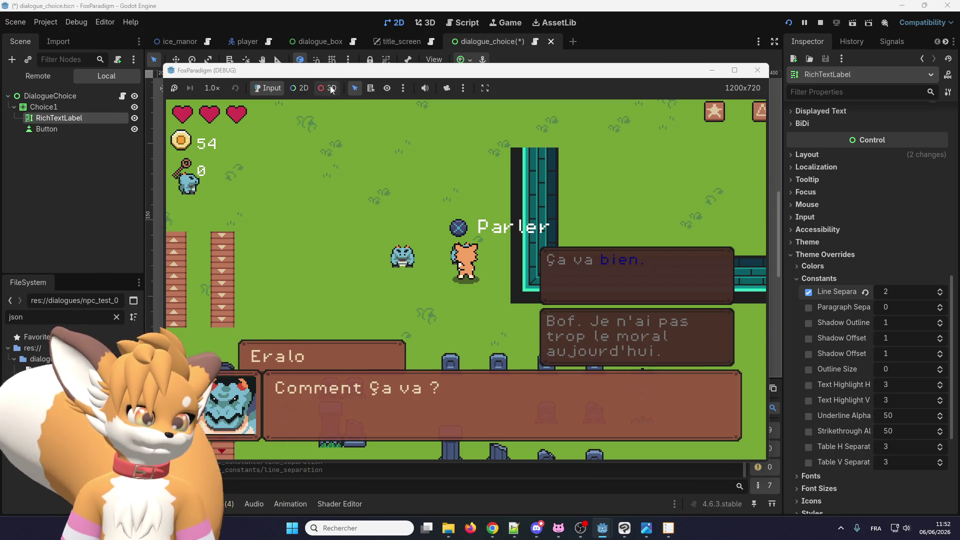
# Step: Back in the editor, hide the choice's Button node with its visibility eye
pyautogui.hotkey('alt', 'Tab')
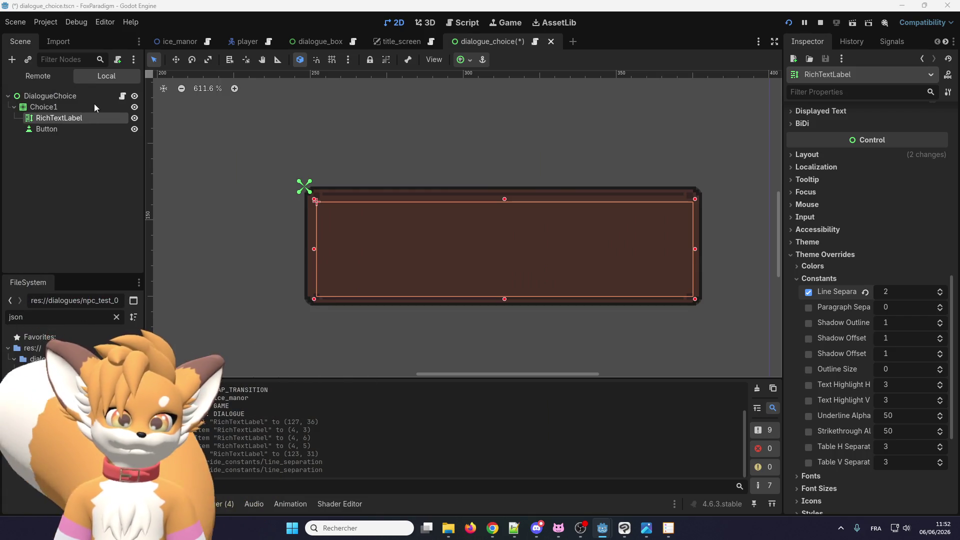
pyautogui.click(79, 128)
pyautogui.click(136, 130)
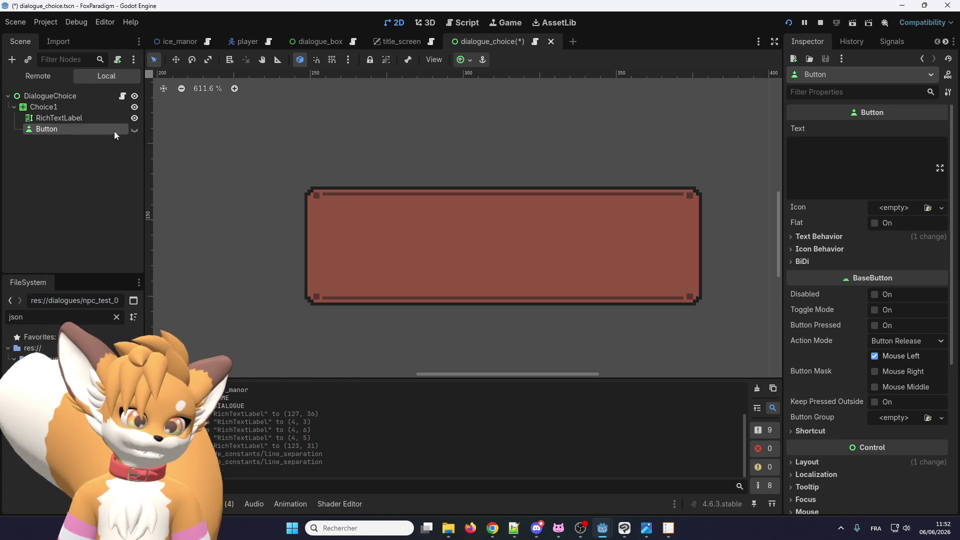
# Step: Test the dialogue choices in the running game, then stop it
pyautogui.hotkey('alt', 'Tab')
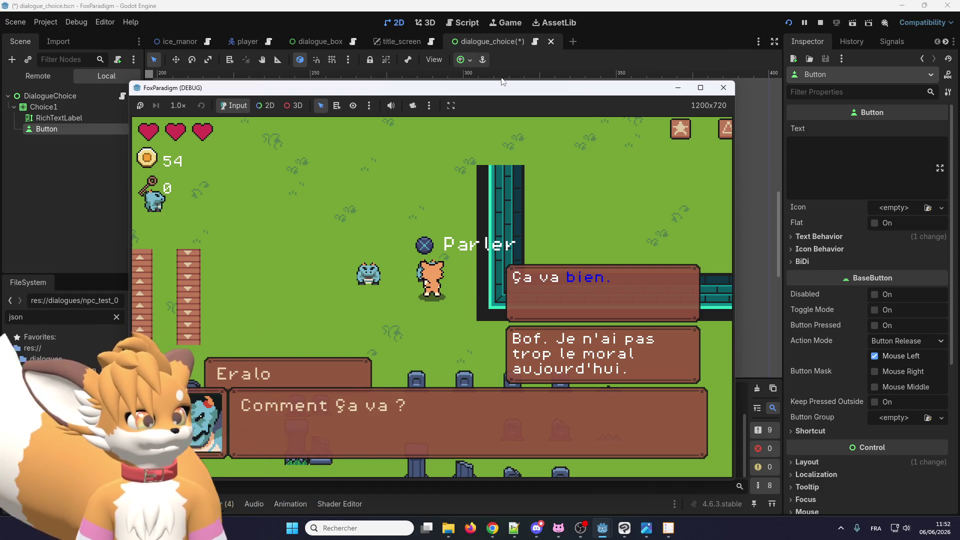
pyautogui.press('F8')
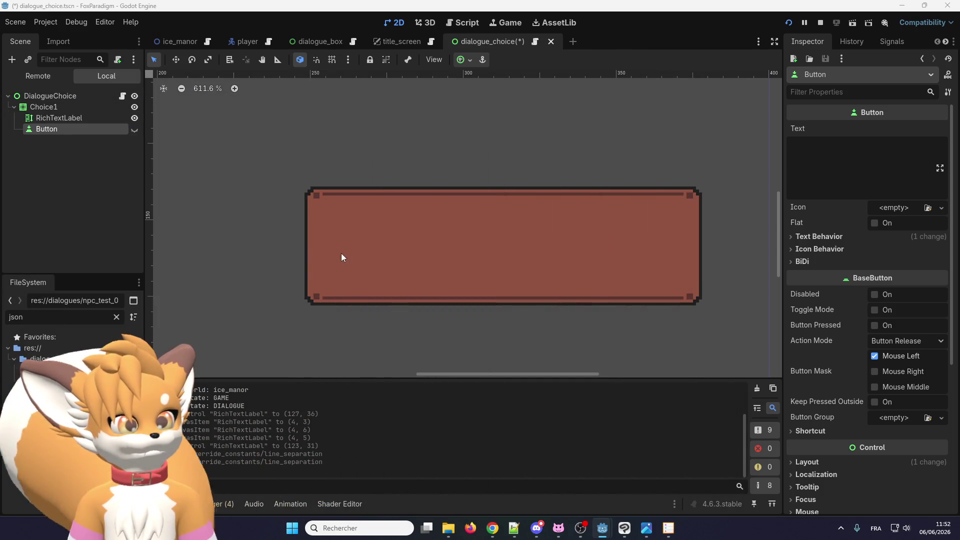
pyautogui.click(368, 256)
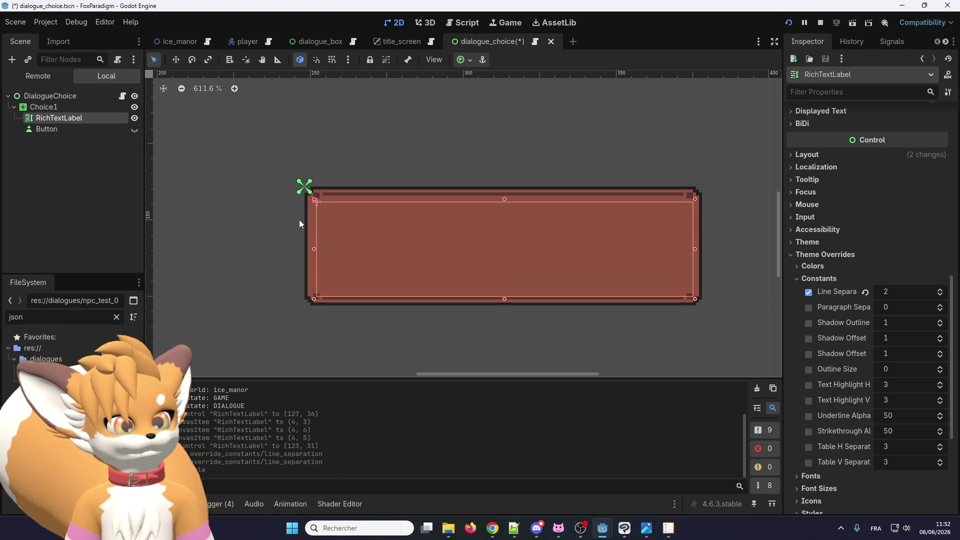
# Step: Widen the Choice1 panel to the left and stretch its RichTextLabel to fill it
pyautogui.click(309, 228)
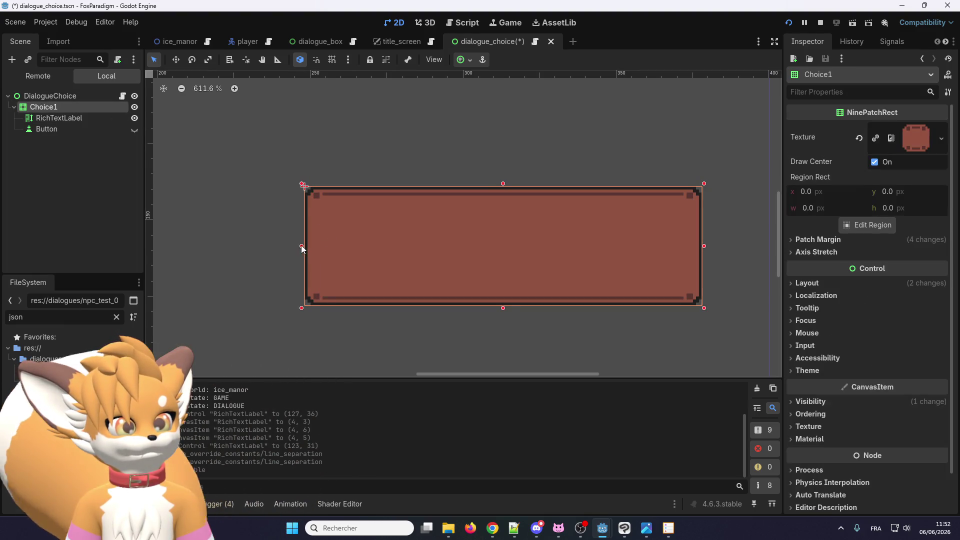
pyautogui.moveTo(301, 246); pyautogui.dragTo(253, 245)
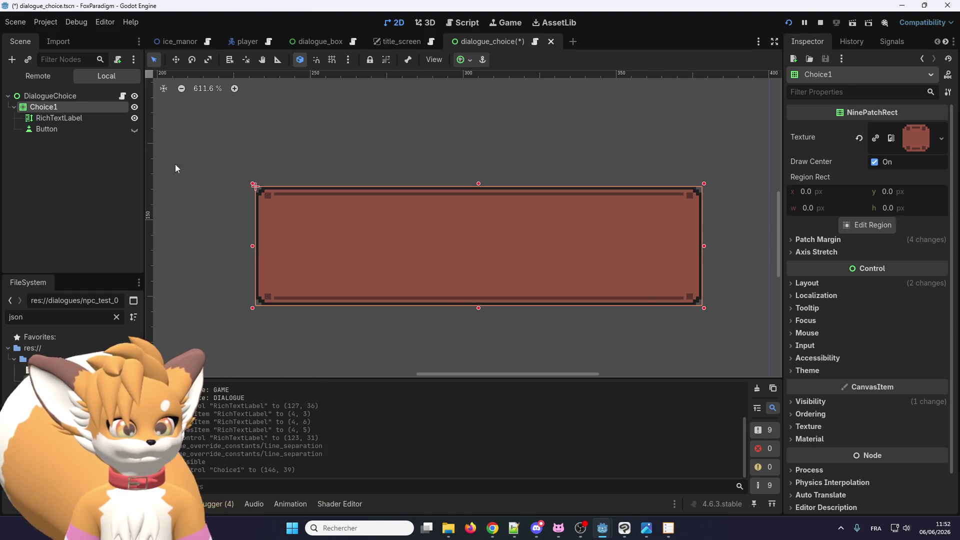
pyautogui.click(91, 117)
pyautogui.moveTo(646, 249); pyautogui.dragTo(689, 248)
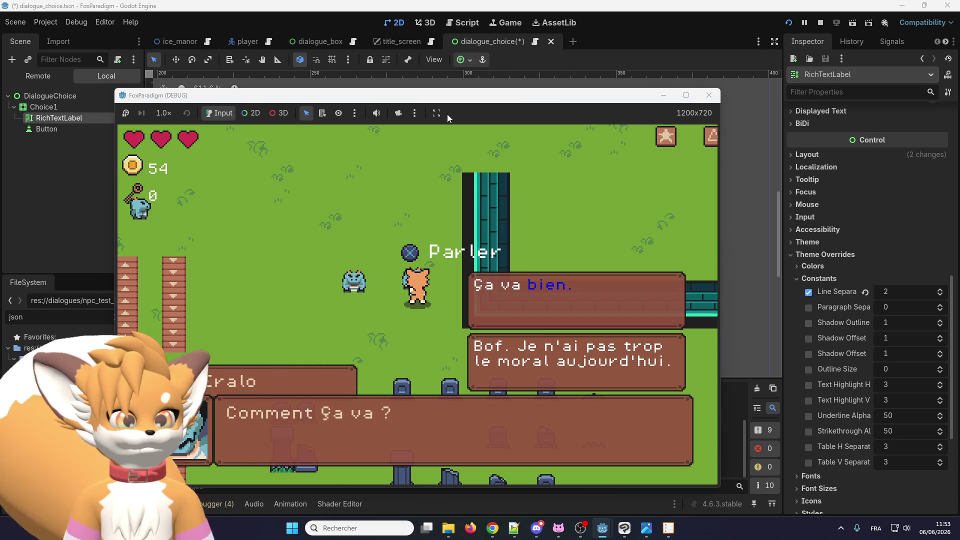
# Step: Save the dialogue_choice scene and check the wider choices in the running game
pyautogui.click(481, 47)
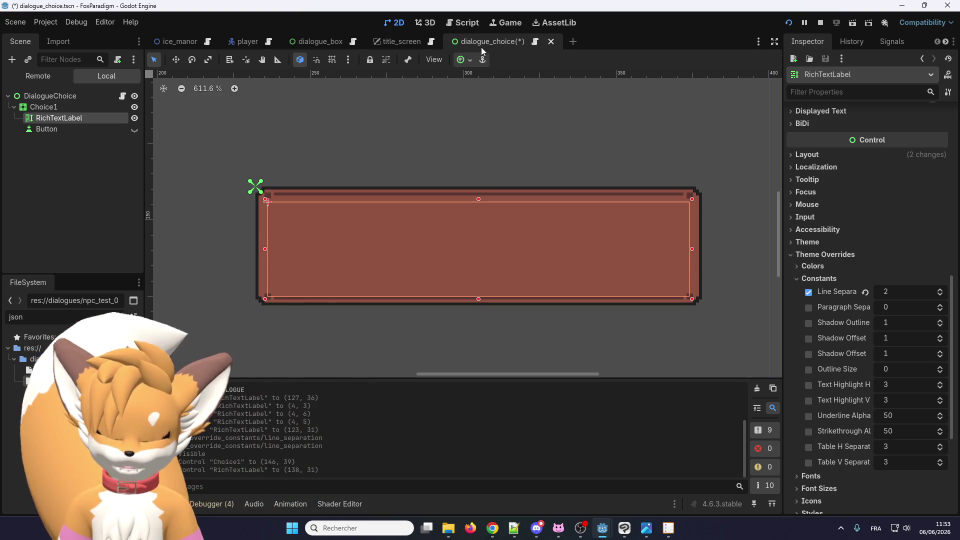
pyautogui.hotkey('ctrl', 's')
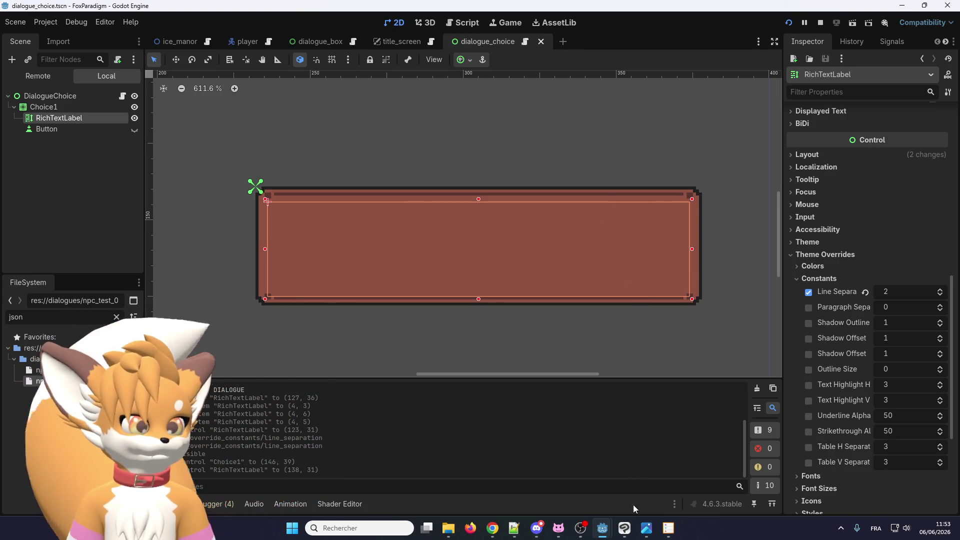
pyautogui.moveTo(603, 520)
pyautogui.click(640, 475)
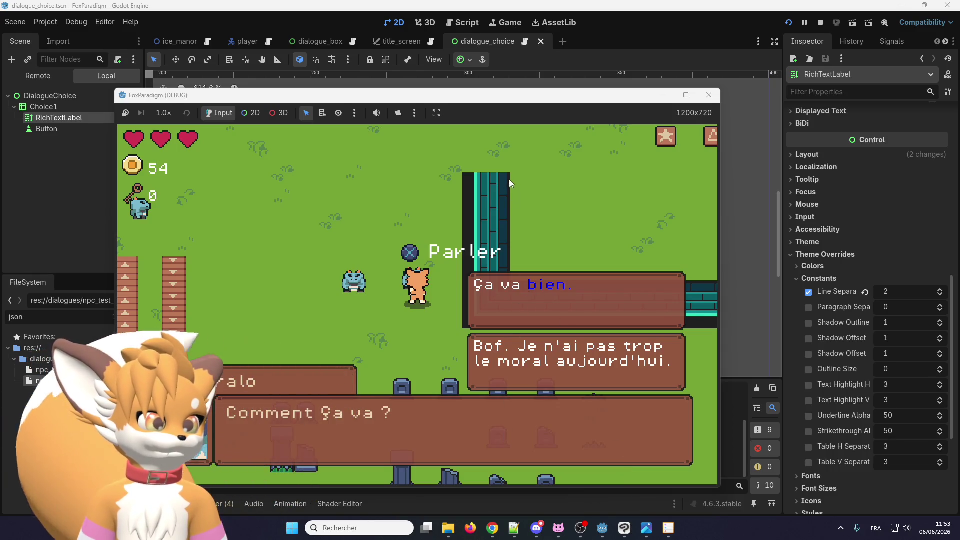
pyautogui.moveTo(495, 103); pyautogui.dragTo(2, 133)
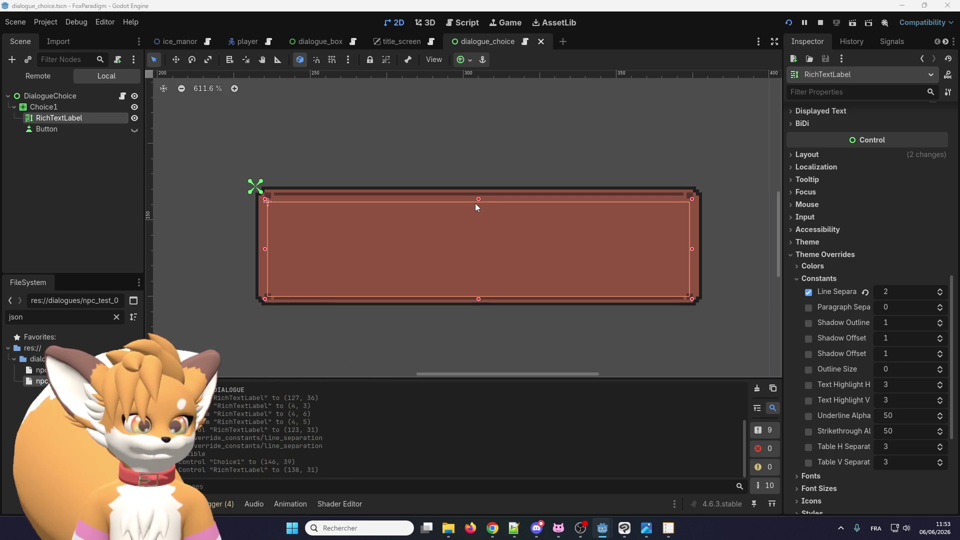
pyautogui.click(449, 192)
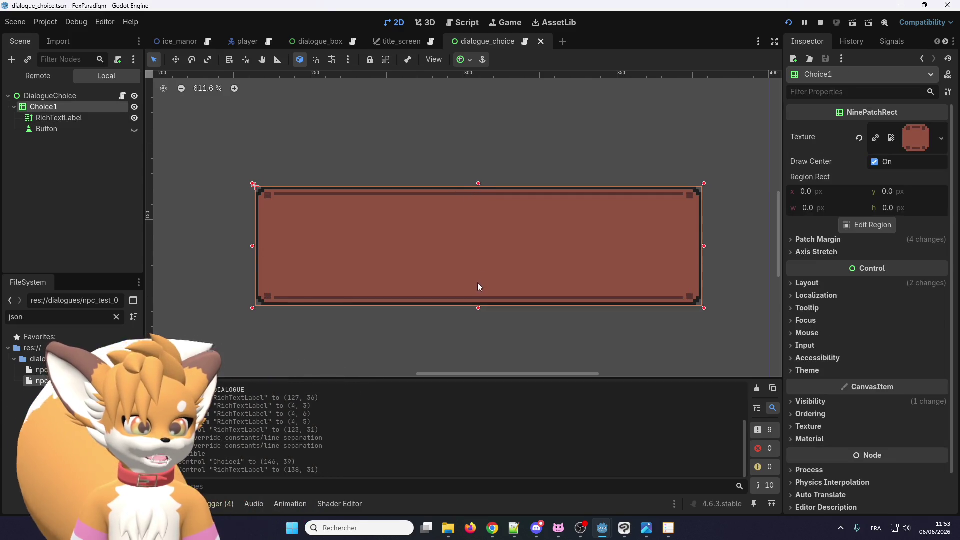
# Step: Adjust the Choice1 panel's top edge to fine-tune its height
pyautogui.moveTo(479, 184); pyautogui.dragTo(477, 223)
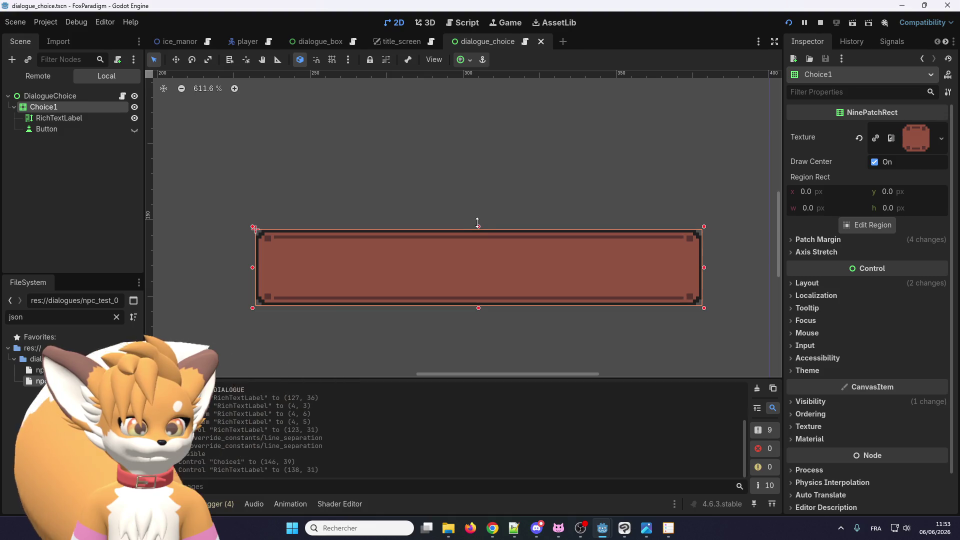
pyautogui.scroll(-4, 473, 245)
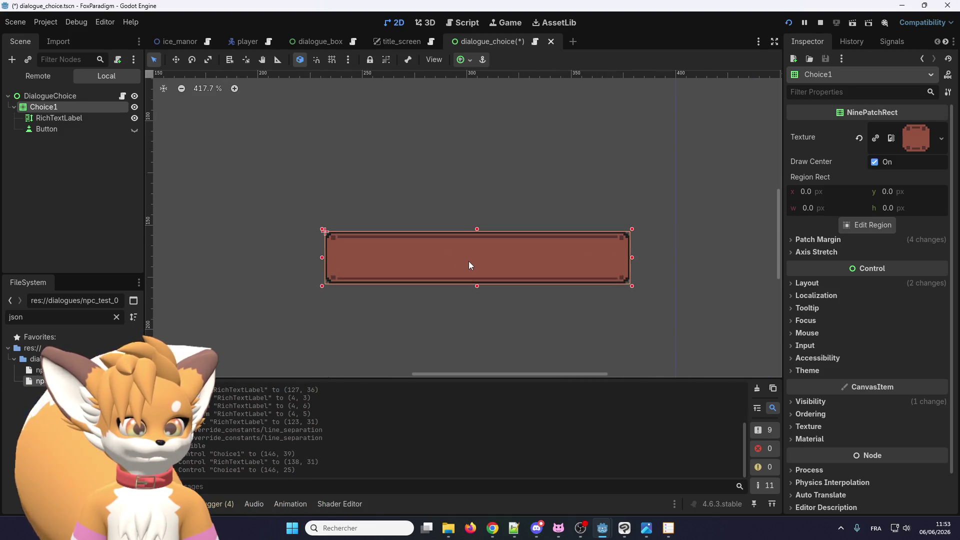
pyautogui.scroll(3, 470, 261)
pyautogui.moveTo(482, 220); pyautogui.dragTo(481, 213)
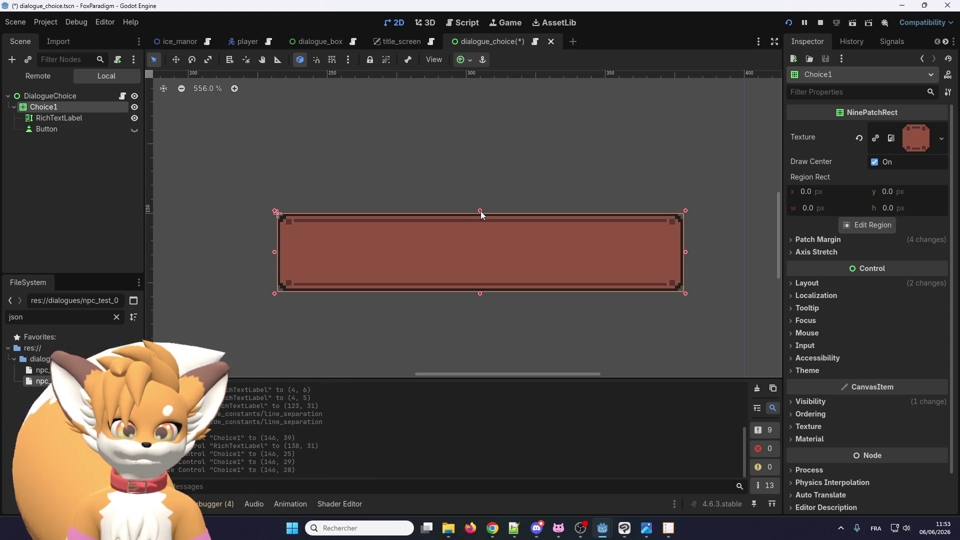
pyautogui.moveTo(479, 211); pyautogui.dragTo(479, 205)
# Step: Shrink the RichTextLabel from both corners to fit inside the box, then run the game
pyautogui.click(58, 118)
pyautogui.scroll(3, 280, 222)
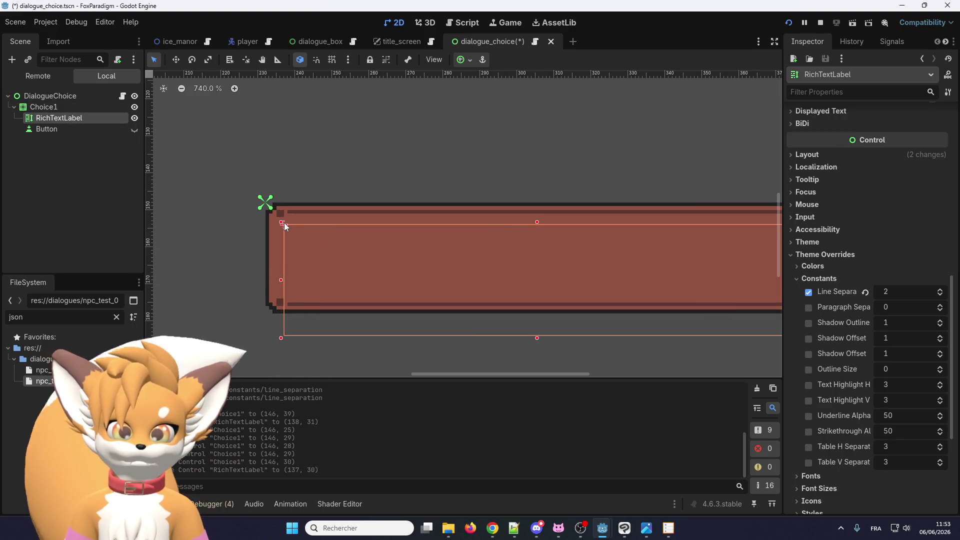
pyautogui.moveTo(284, 223); pyautogui.dragTo(290, 226)
pyautogui.scroll(-2, 290, 228)
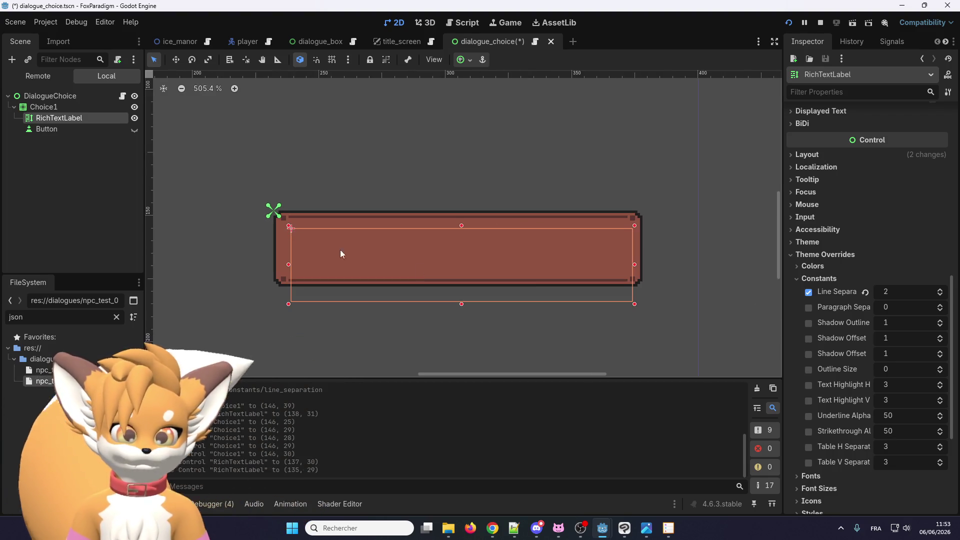
pyautogui.moveTo(635, 304)
pyautogui.mouseDown()
pyautogui.moveTo(630, 275)
pyautogui.moveTo(652, 297)
pyautogui.mouseUp()
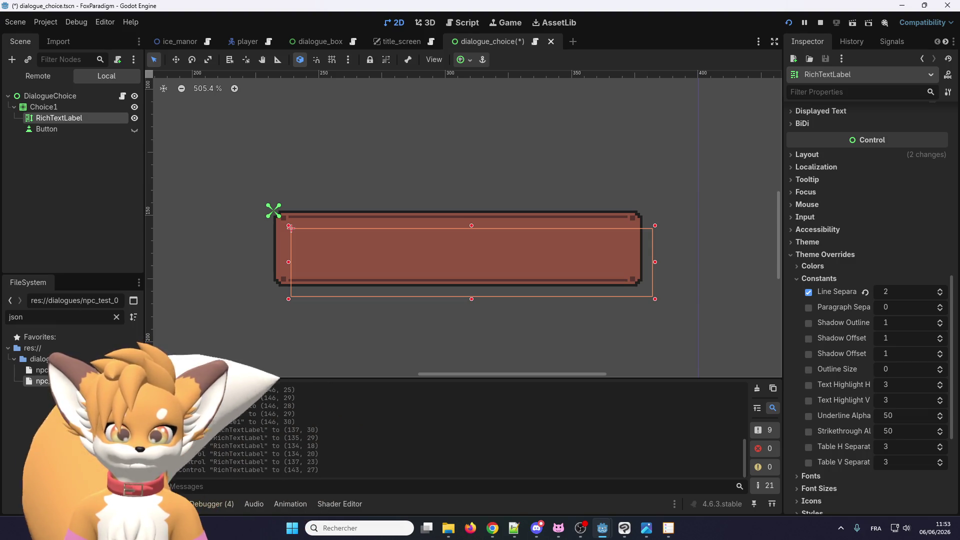
pyautogui.press('F5')
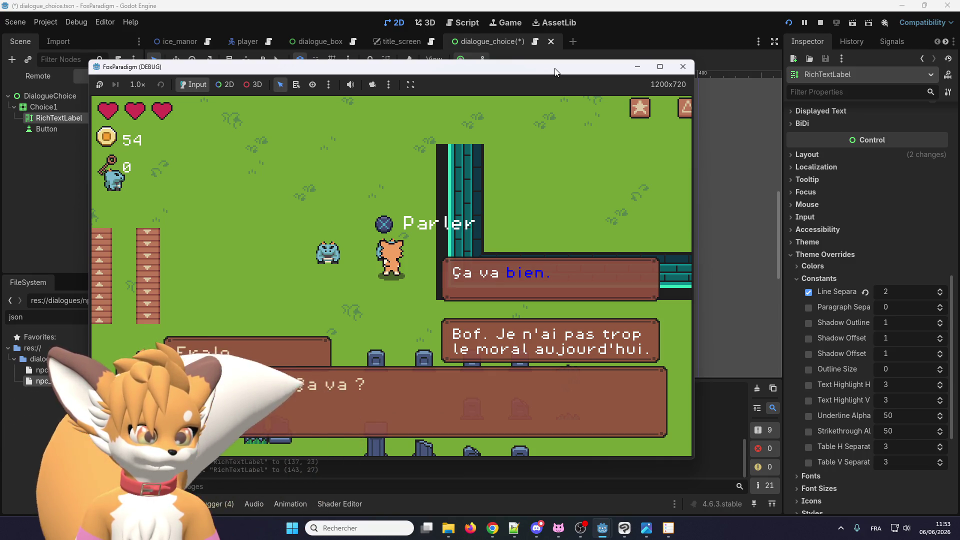
# Step: Close the test run, save dialogue_choice via Scene > Save Scene, and stop the project
pyautogui.press('F8')
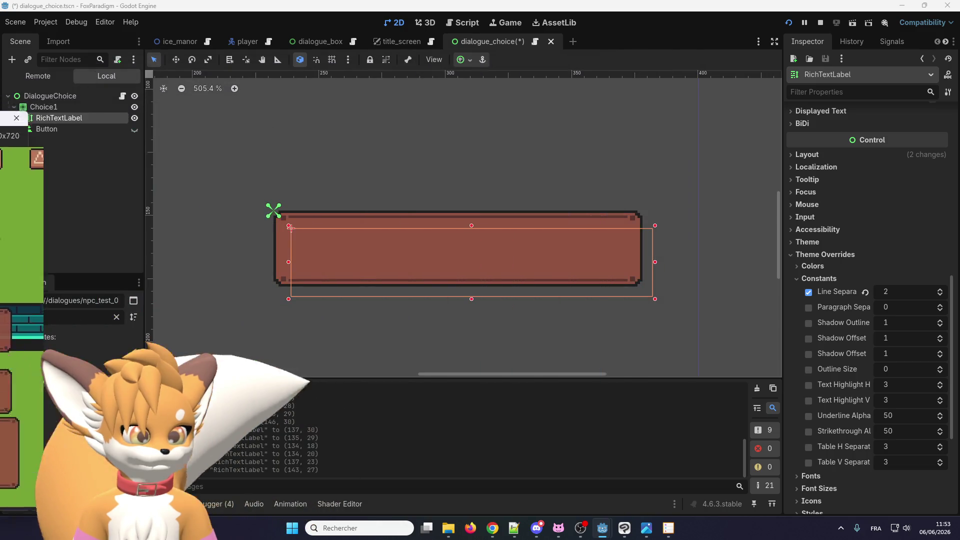
pyautogui.click(356, 222)
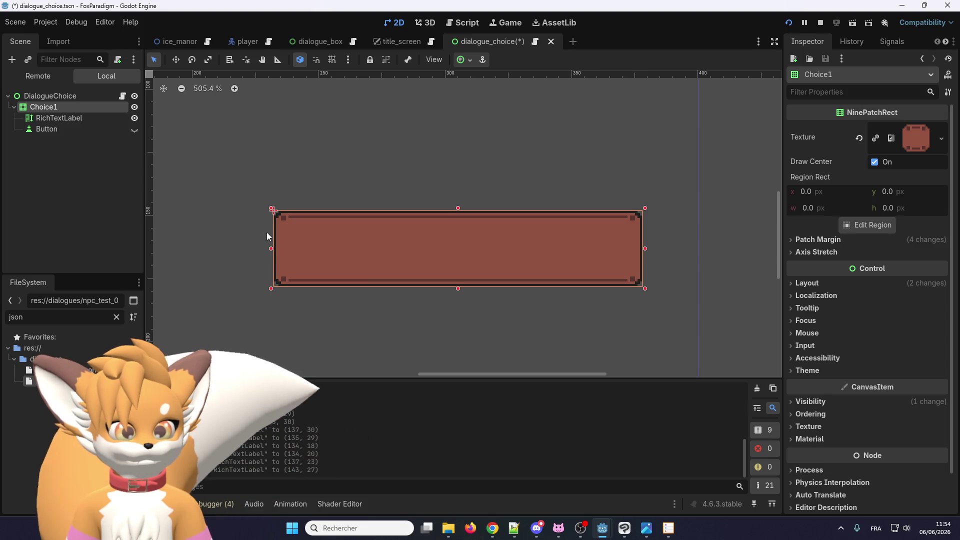
pyautogui.click(15, 22)
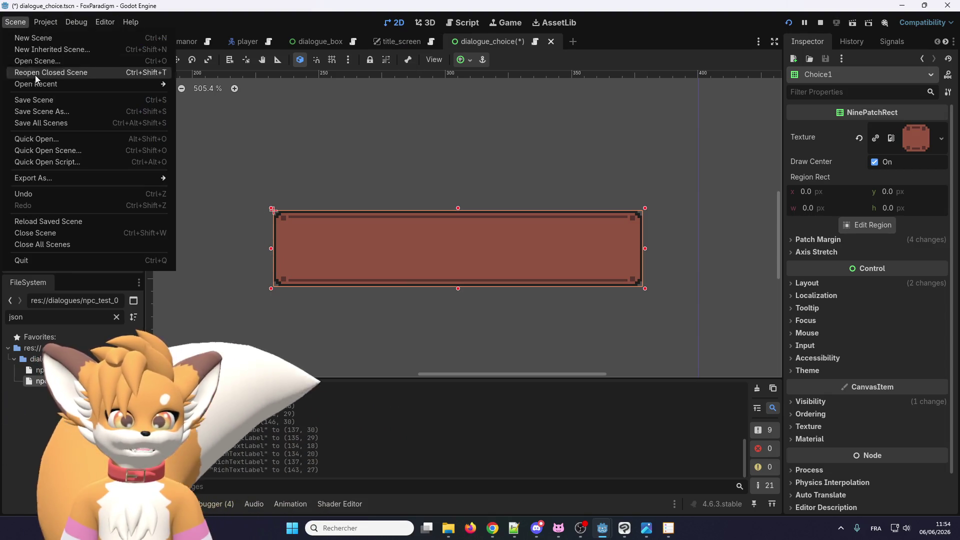
pyautogui.click(44, 103)
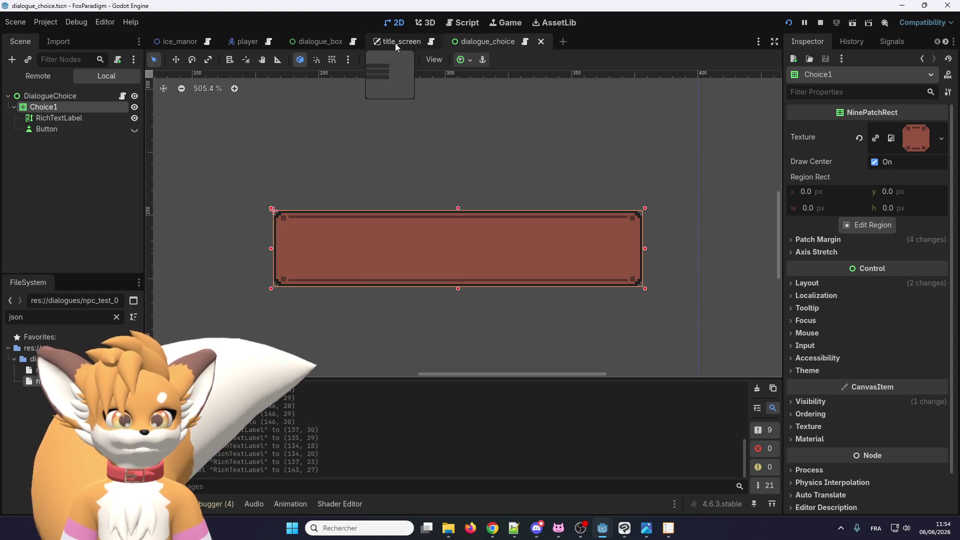
pyautogui.press('F8')
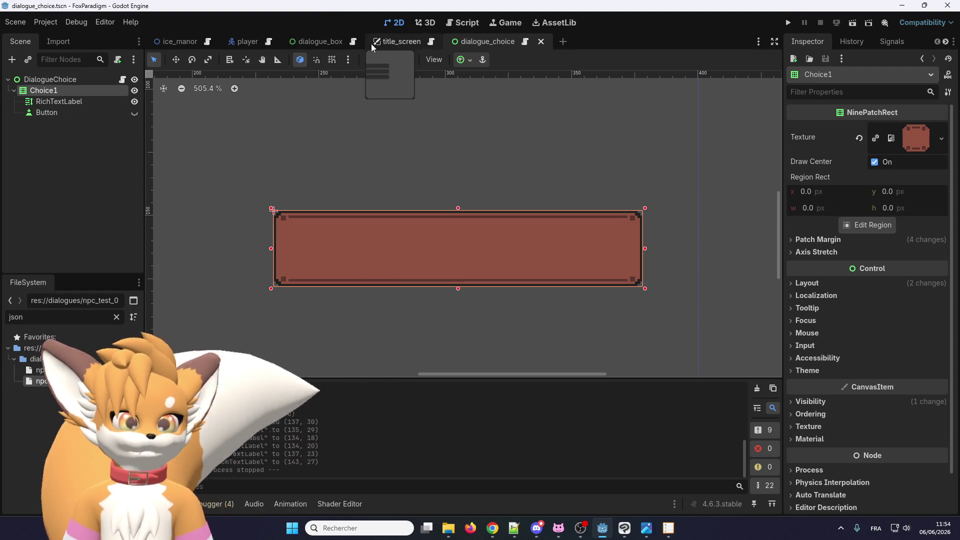
# Step: In dialogue_box, inspect both DialogueChoice instances, then bring up ChoiceBox's context menu
pyautogui.click(300, 44)
pyautogui.scroll(5, 420, 280)
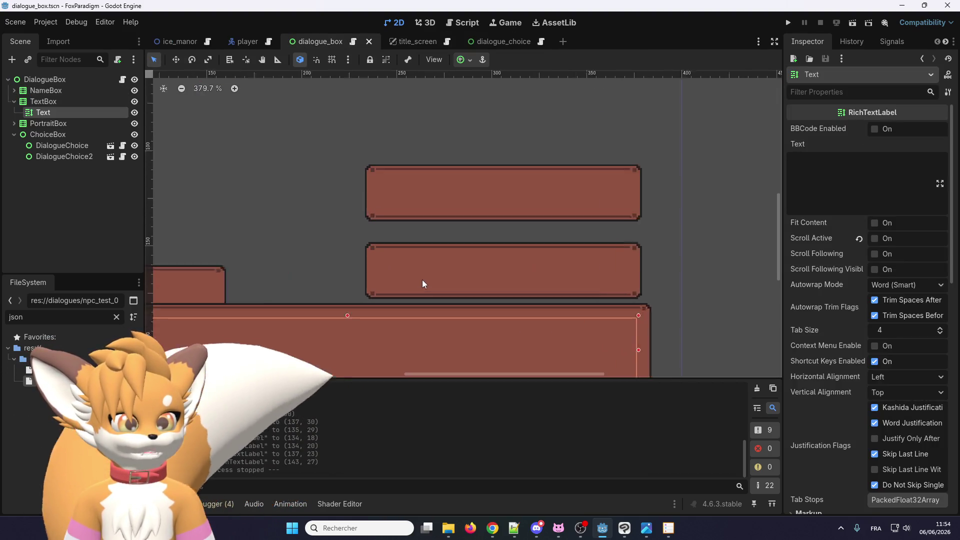
pyautogui.click(425, 281)
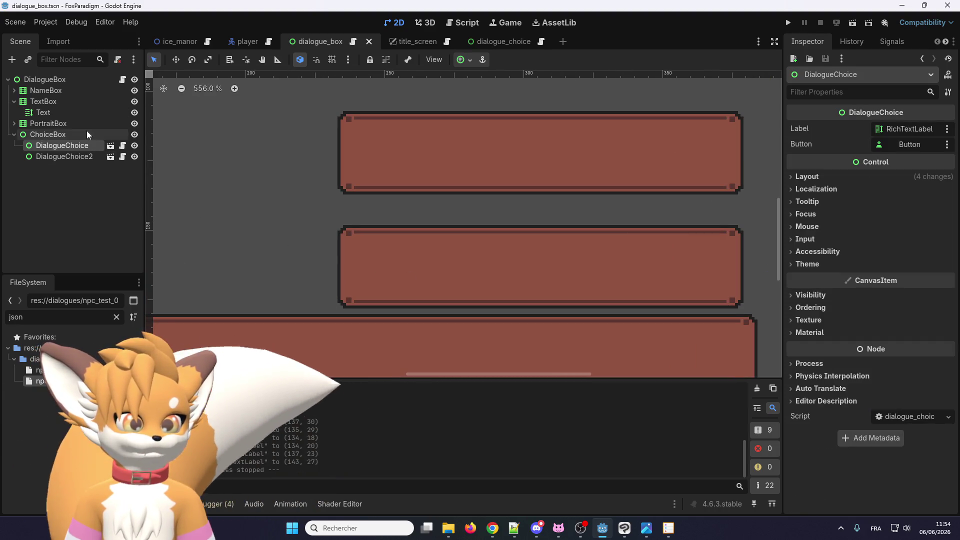
pyautogui.click(70, 157)
pyautogui.click(76, 157)
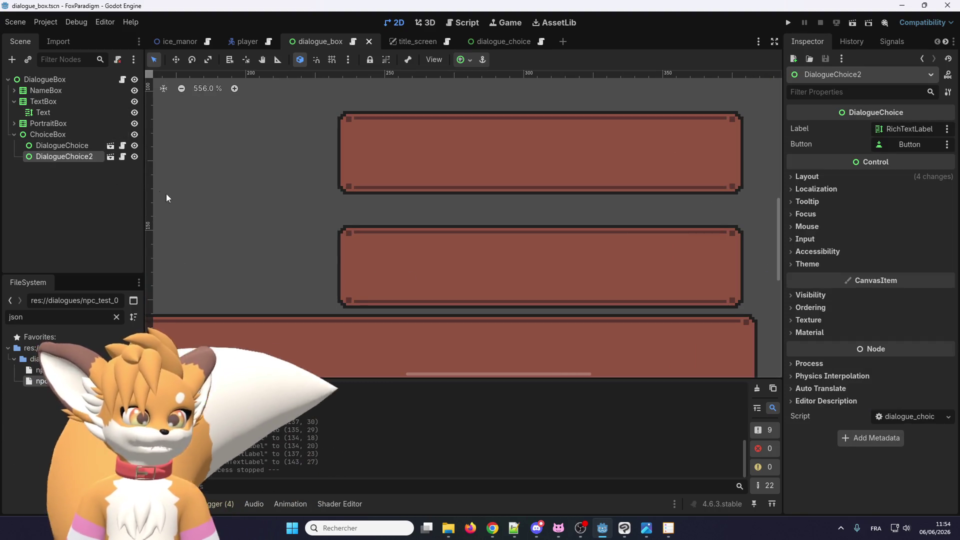
pyautogui.scroll(-3, 257, 226)
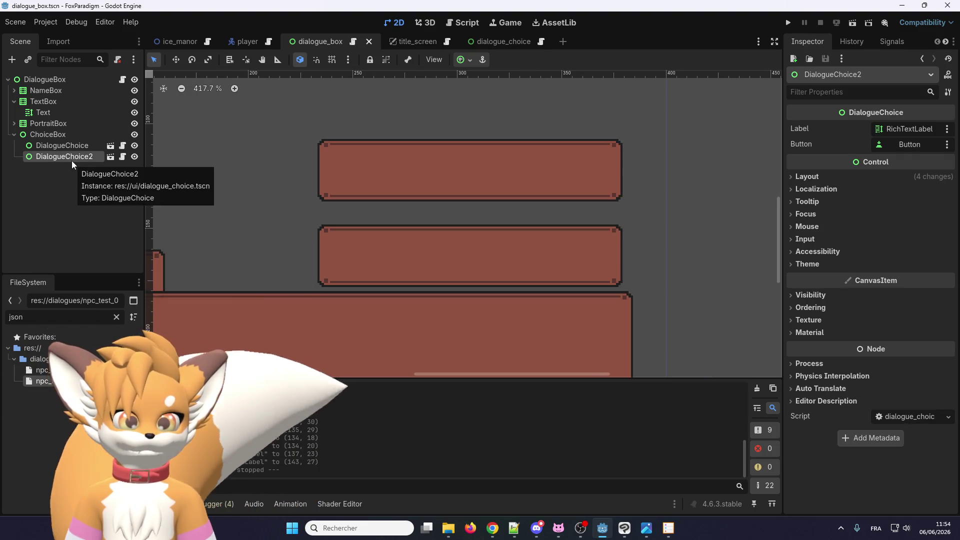
pyautogui.click(58, 136)
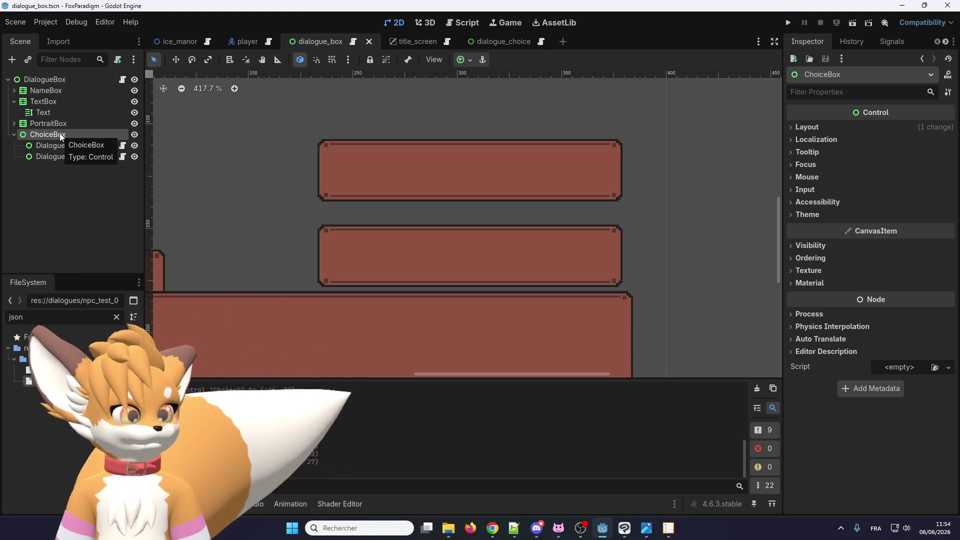
pyautogui.rightClick(61, 136)
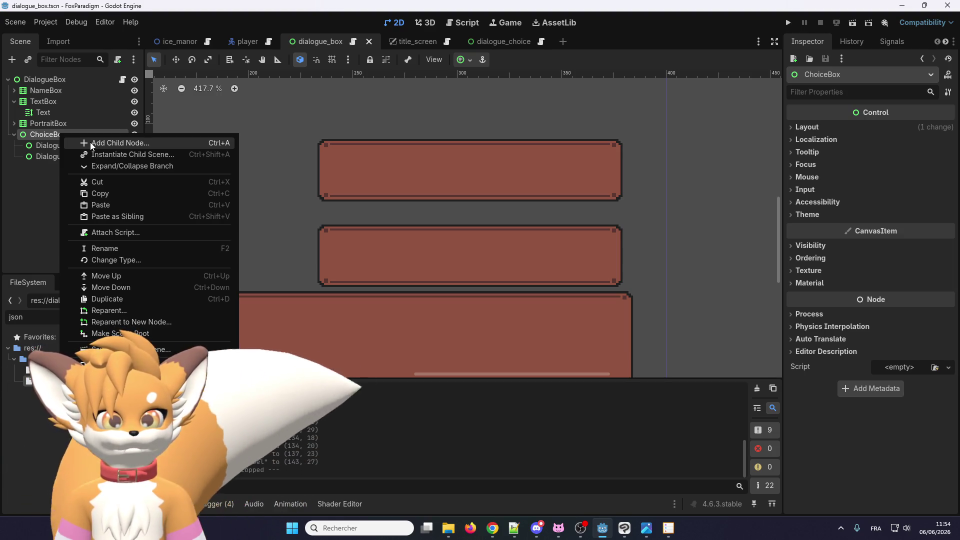
# Step: Change ChoiceBox's node type to VBoxContainer, searching 'v' in the type list
pyautogui.click(92, 145)
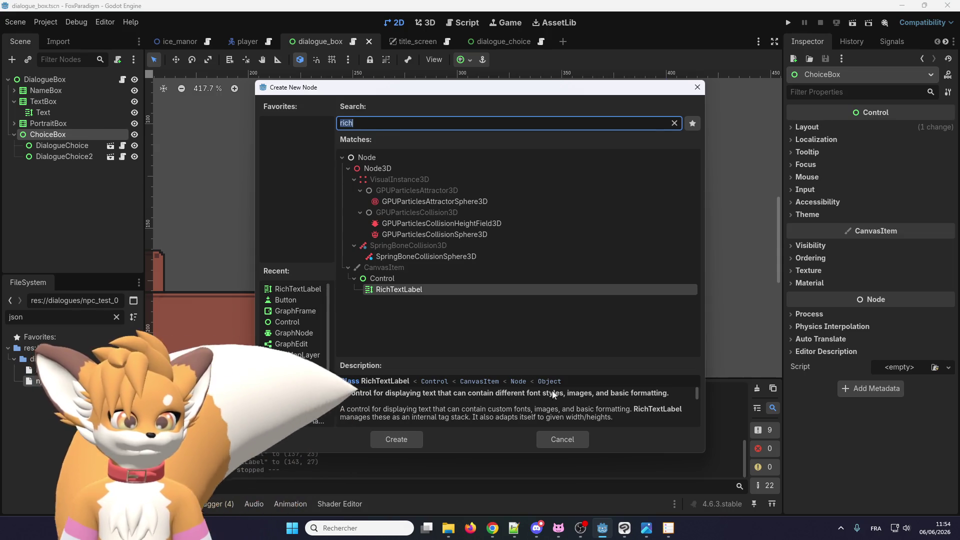
pyautogui.click(560, 439)
pyautogui.scroll(-1, 215, 218)
pyautogui.rightClick(67, 142)
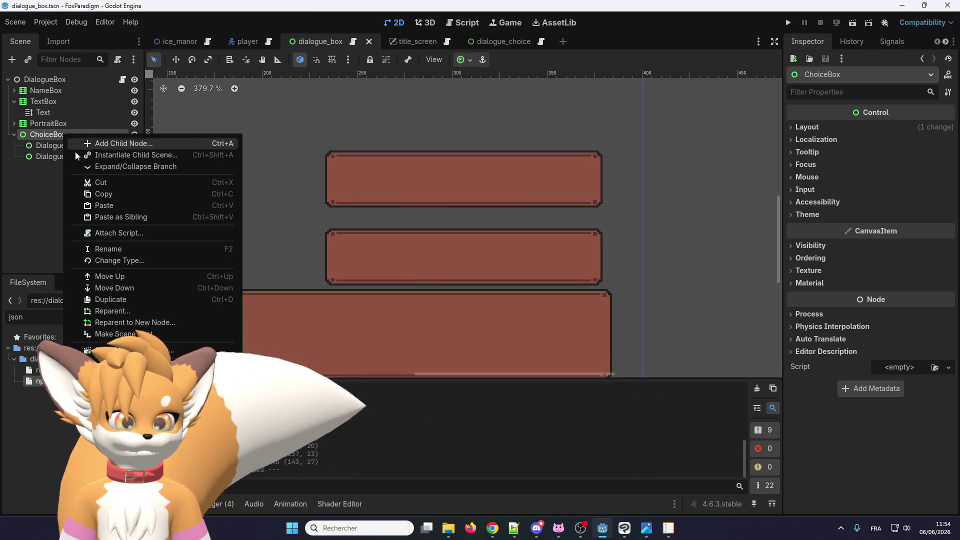
pyautogui.press('Escape')
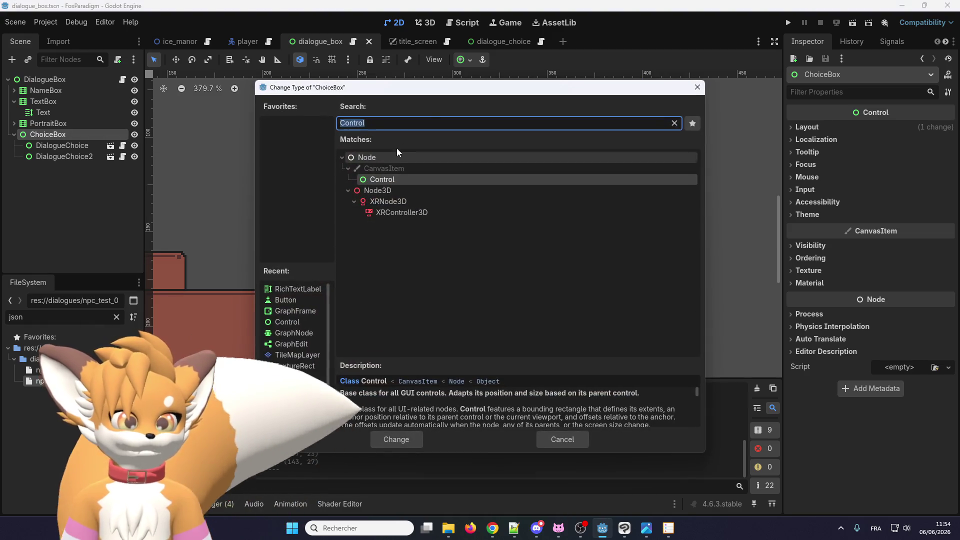
pyautogui.write('vertic')
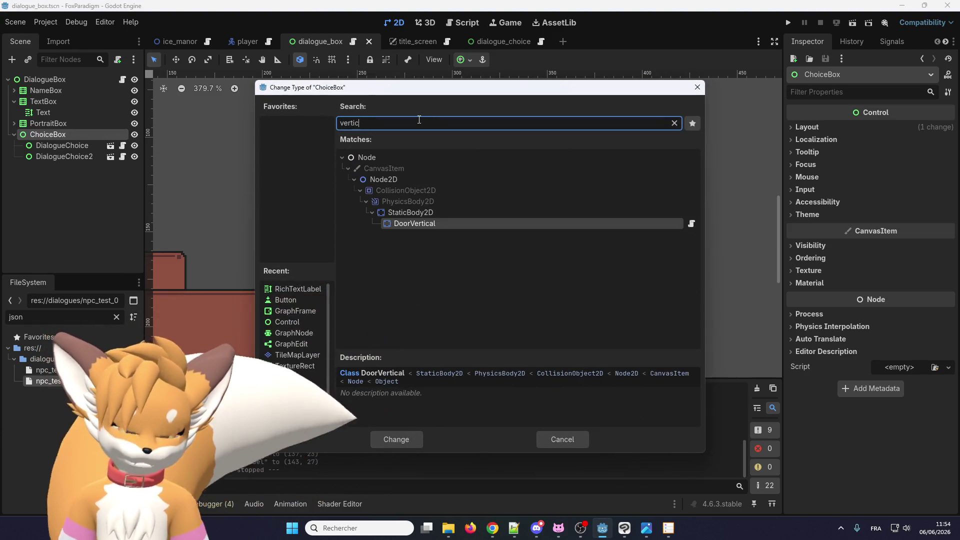
pyautogui.moveTo(382, 121); pyautogui.dragTo(336, 122)
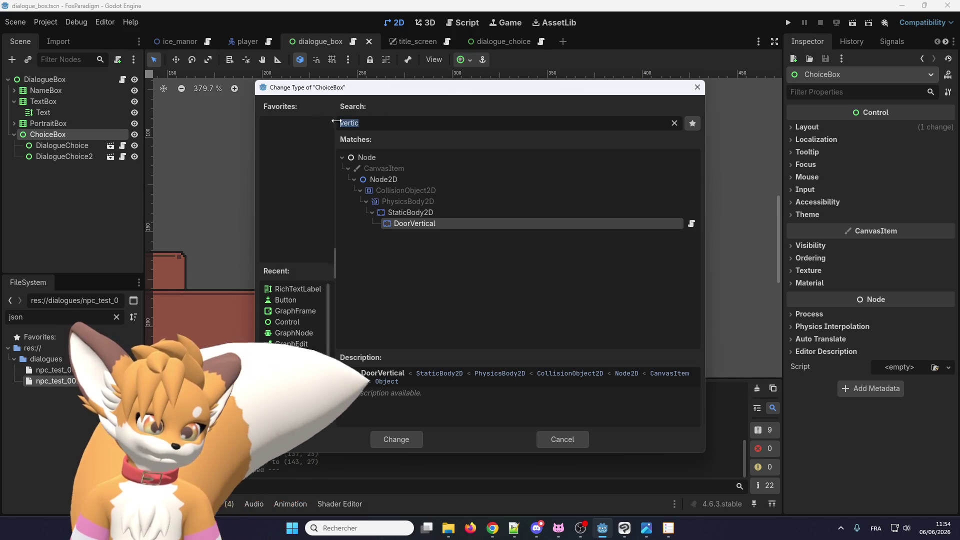
pyautogui.write('v')
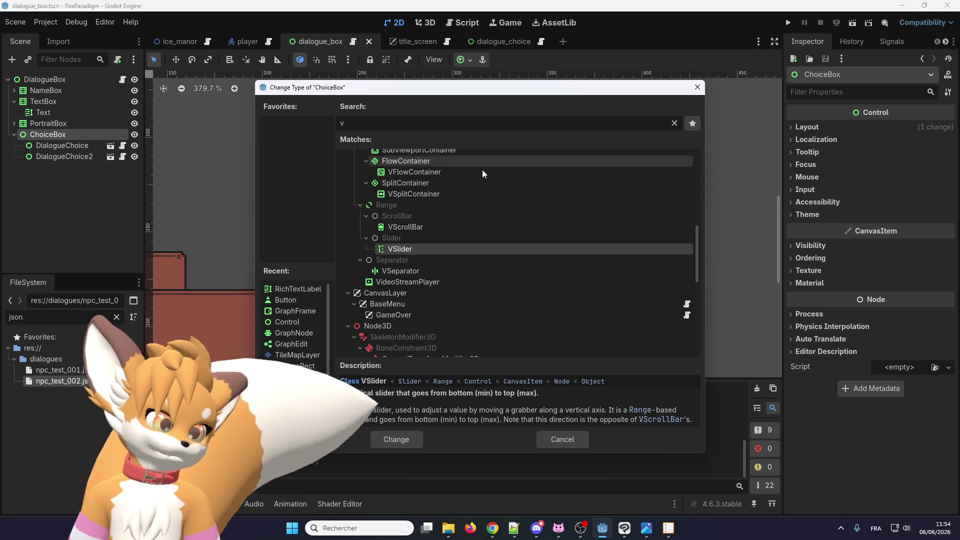
pyautogui.scroll(2, 484, 266)
pyautogui.scroll(1, 484, 266)
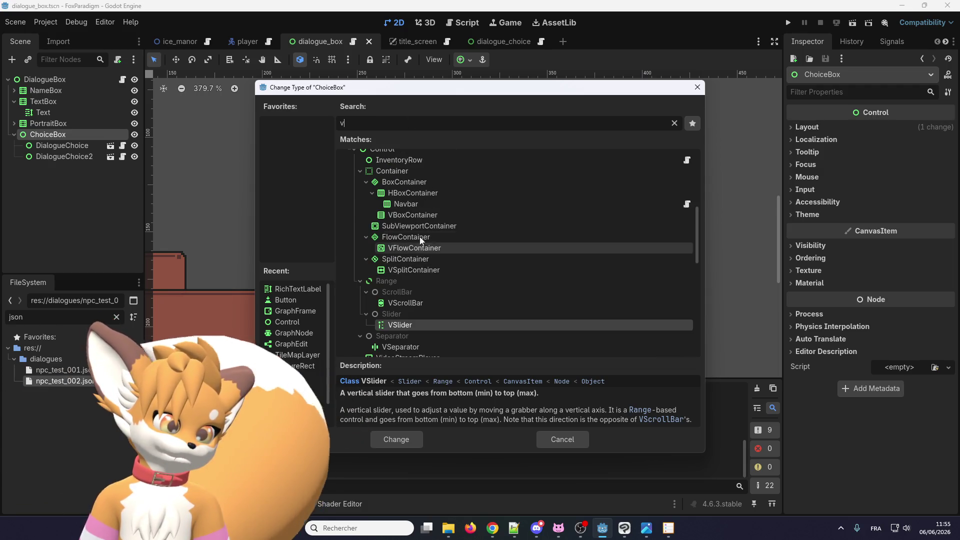
pyautogui.doubleClick(398, 215)
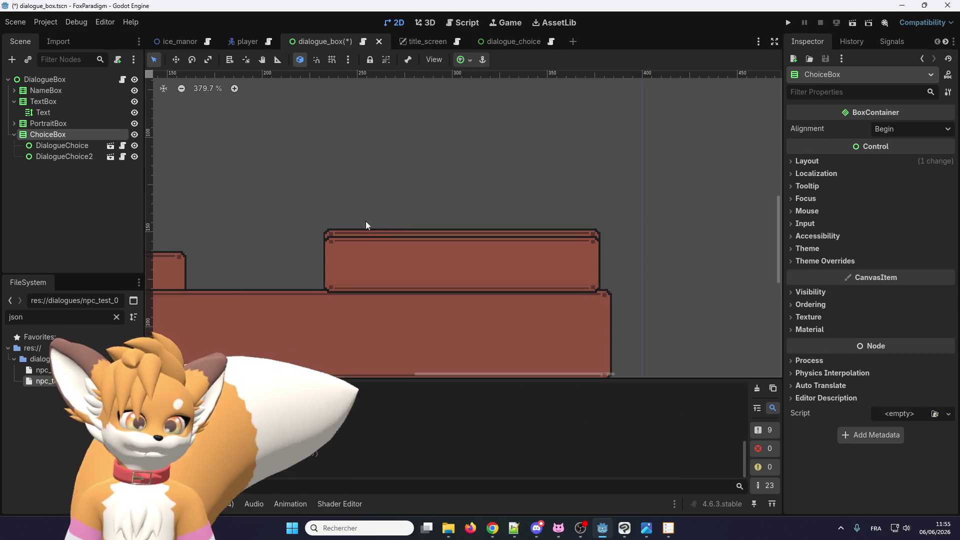
pyautogui.click(84, 147)
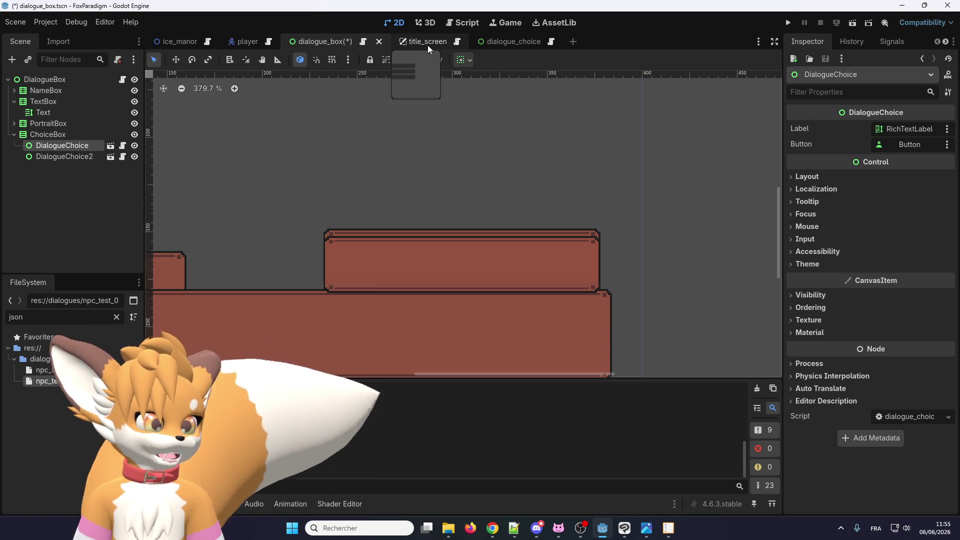
pyautogui.click(511, 41)
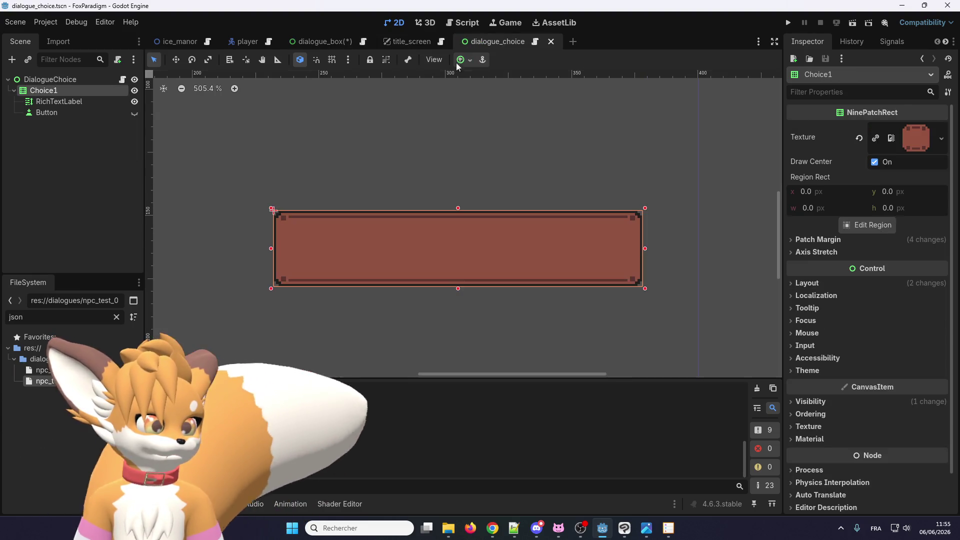
pyautogui.scroll(-3, 415, 235)
pyautogui.click(107, 80)
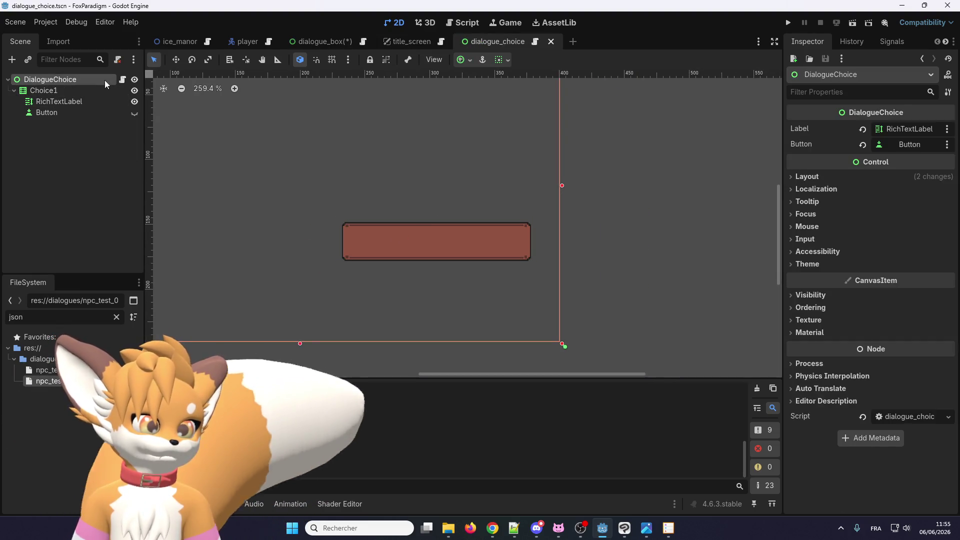
pyautogui.scroll(-4, 546, 292)
pyautogui.scroll(2, 500, 307)
pyautogui.scroll(3, 500, 305)
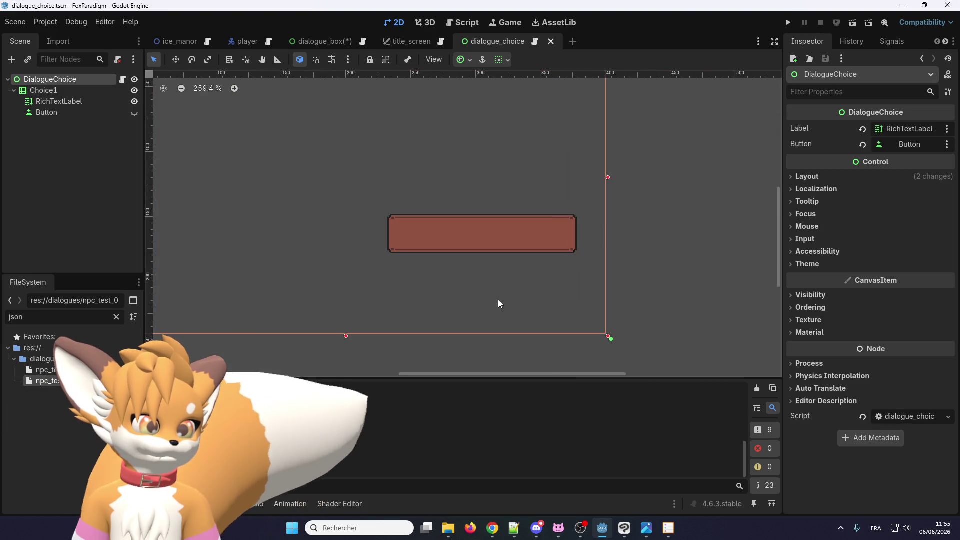
pyautogui.scroll(-2, 494, 294)
pyautogui.scroll(-1, 517, 301)
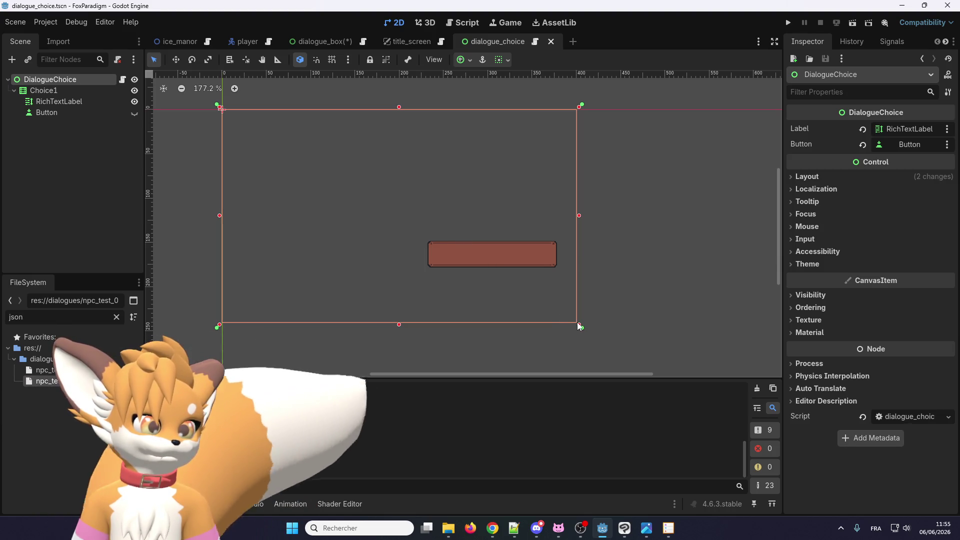
pyautogui.scroll(-7, 511, 239)
pyautogui.scroll(6, 474, 269)
pyautogui.scroll(1, 447, 265)
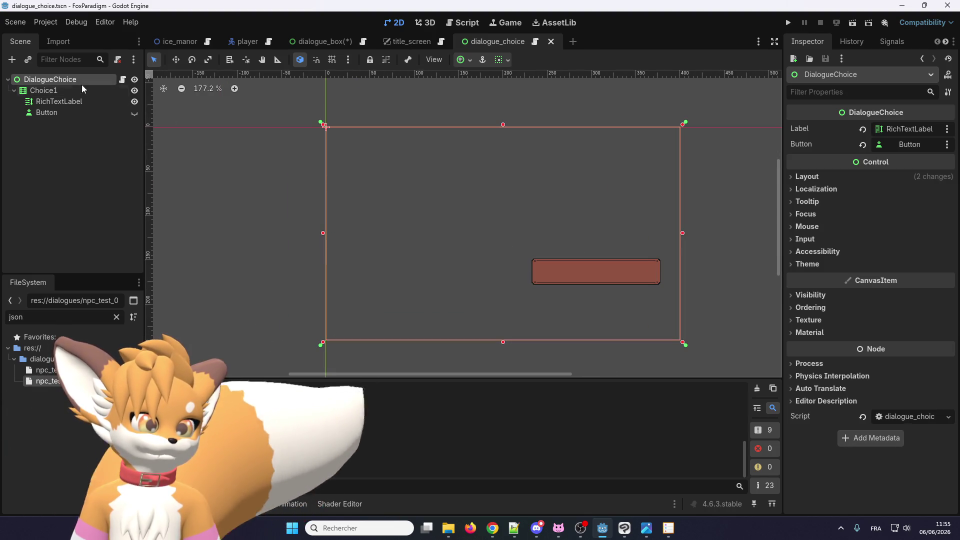
pyautogui.click(64, 91)
pyautogui.click(64, 79)
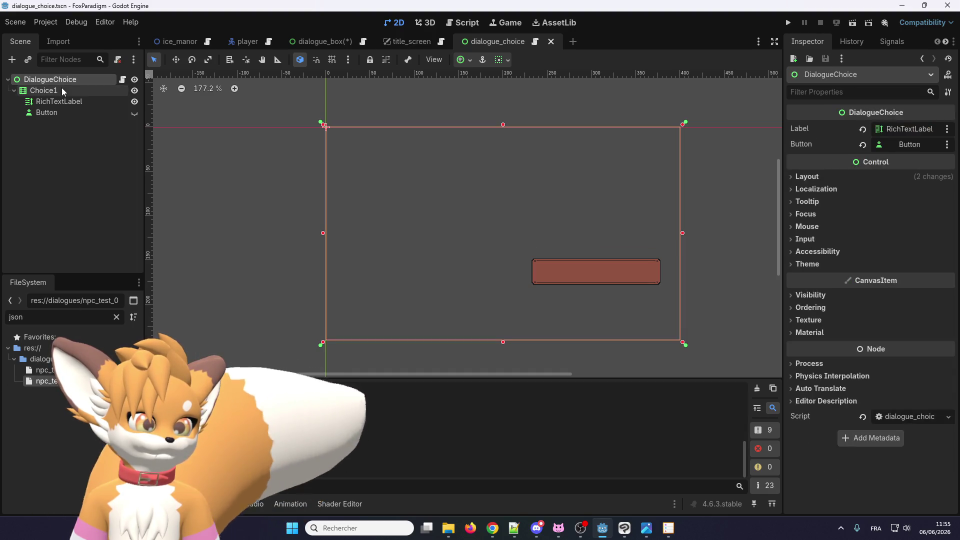
pyautogui.click(63, 90)
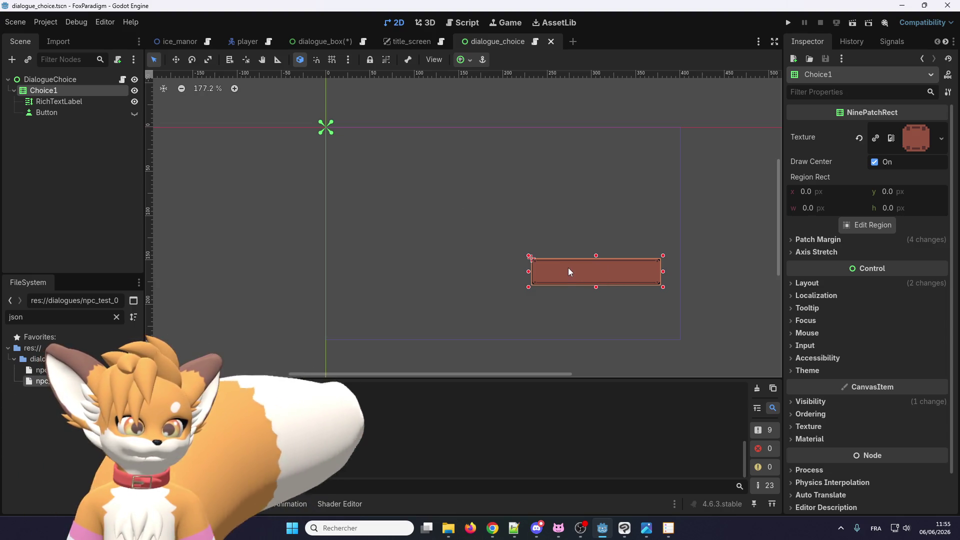
pyautogui.click(88, 81)
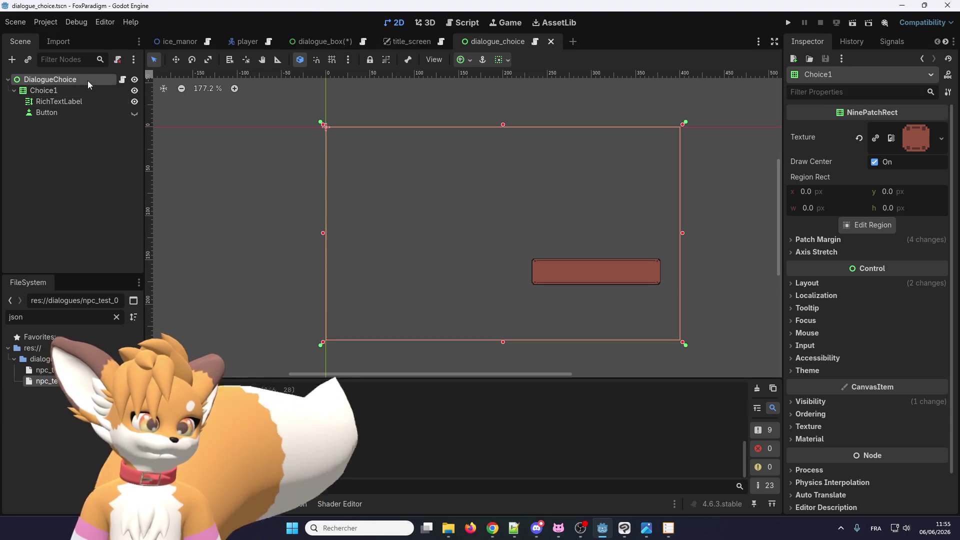
pyautogui.click(124, 93)
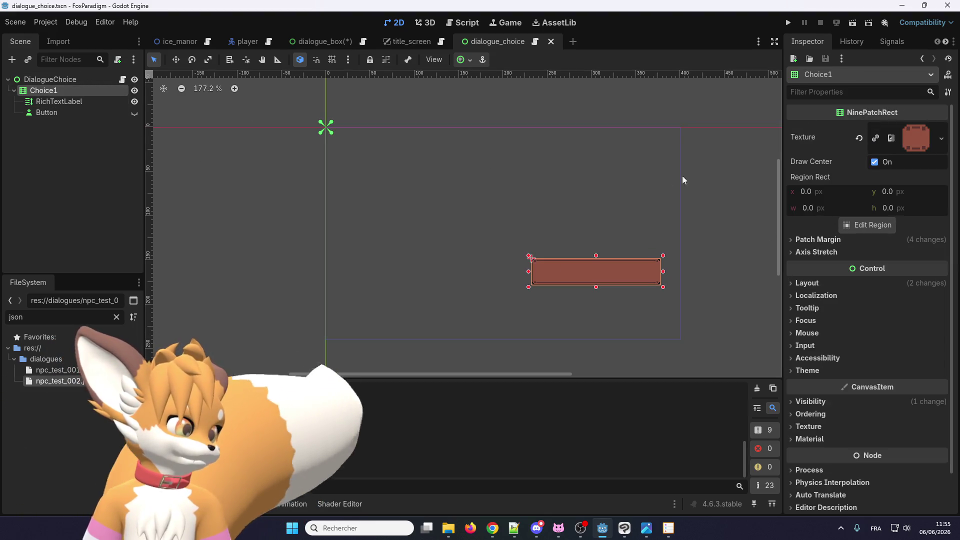
pyautogui.scroll(-1, 826, 241)
# Step: Revert Choice1's Transform to size 146×30 at position origin, and save
pyautogui.click(825, 241)
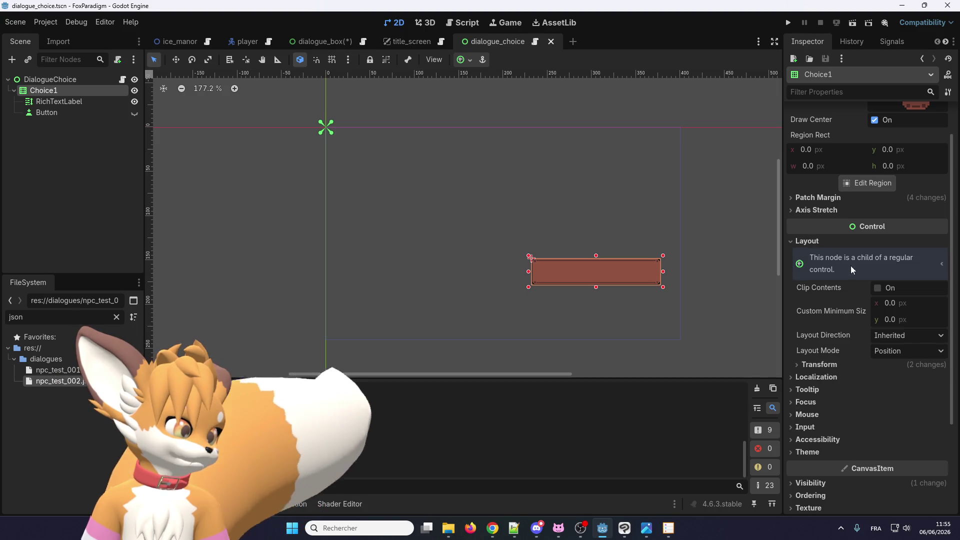
pyautogui.click(818, 243)
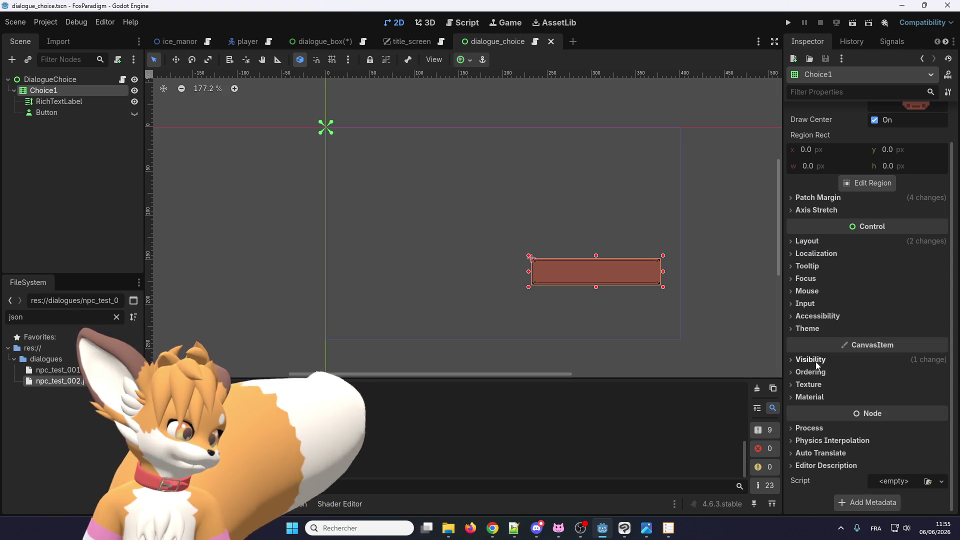
pyautogui.scroll(1, 822, 351)
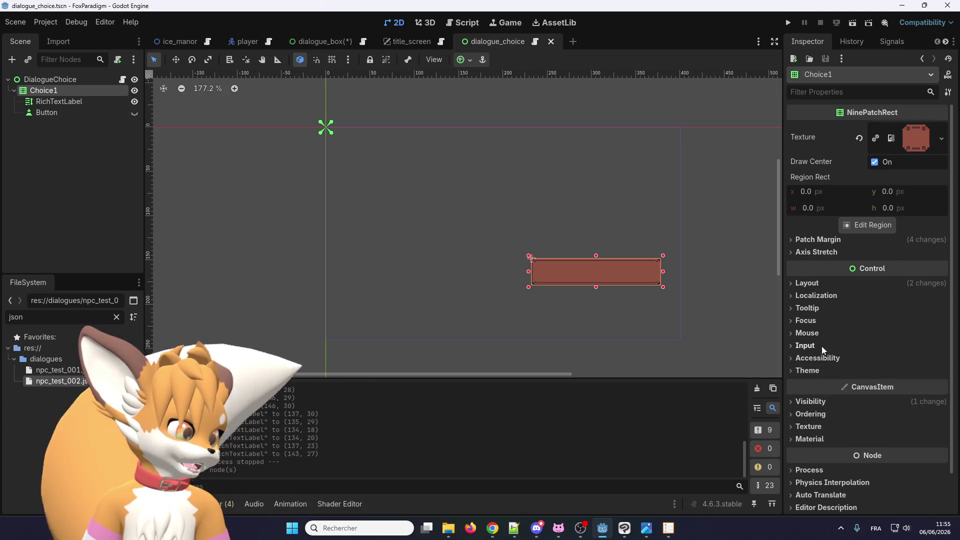
pyautogui.click(808, 283)
pyautogui.click(815, 406)
pyautogui.scroll(-2, 830, 350)
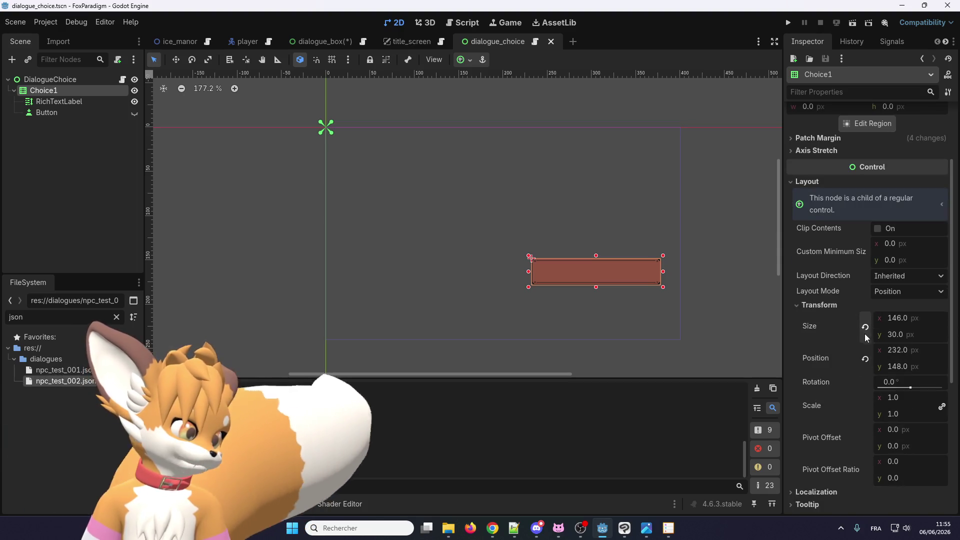
pyautogui.click(865, 328)
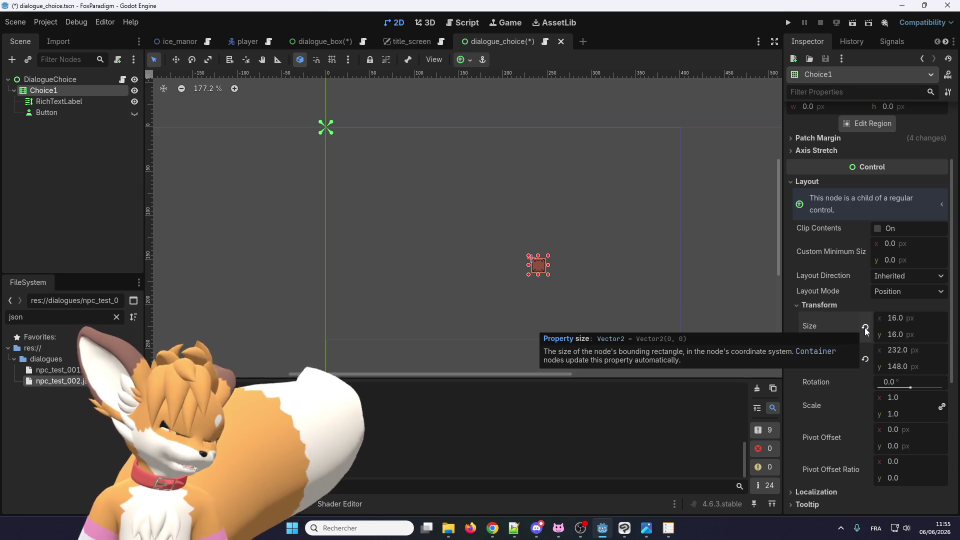
pyautogui.click(866, 328)
pyautogui.click(866, 359)
pyautogui.scroll(6, 326, 98)
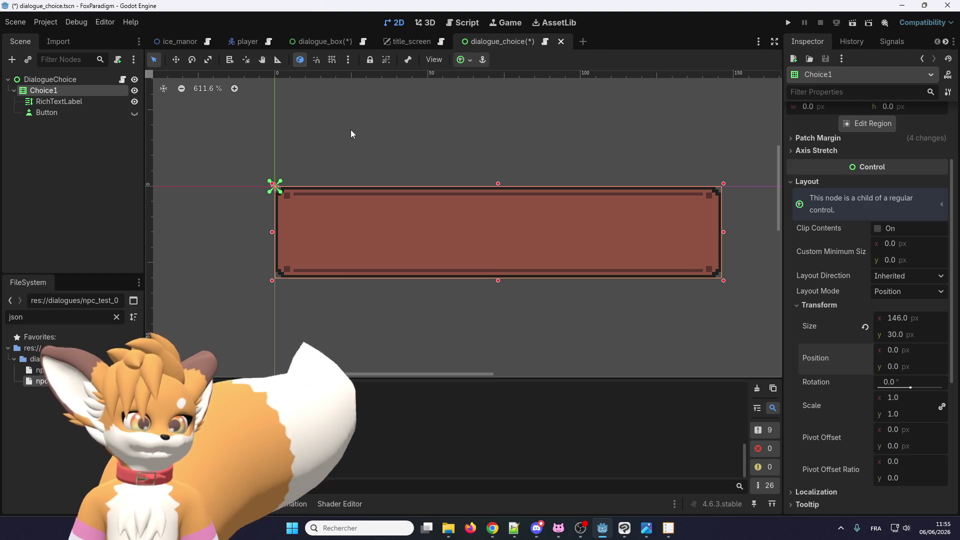
pyautogui.hotkey('ctrl', 's')
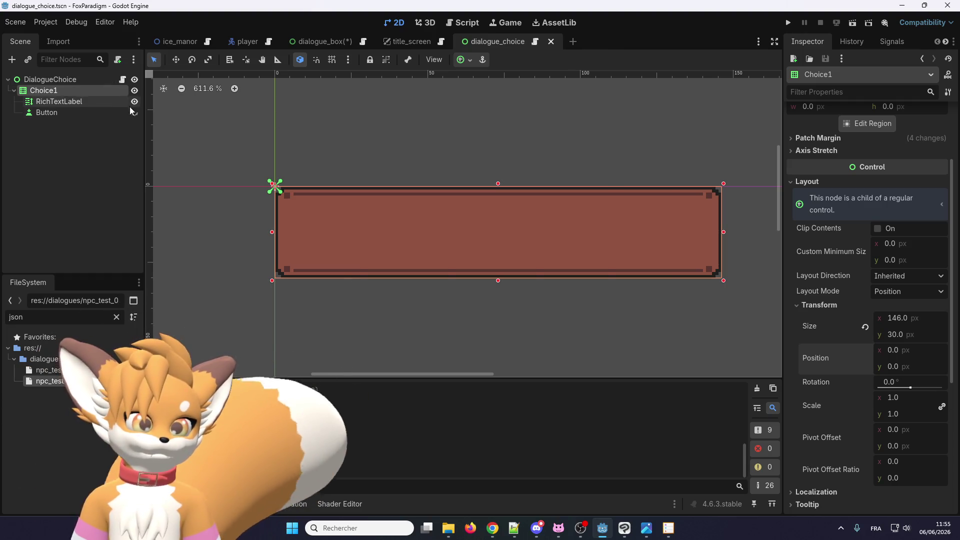
# Step: Unhide the Button, resize it to cover the whole Choice1 panel, and save
pyautogui.click(134, 113)
pyautogui.click(650, 295)
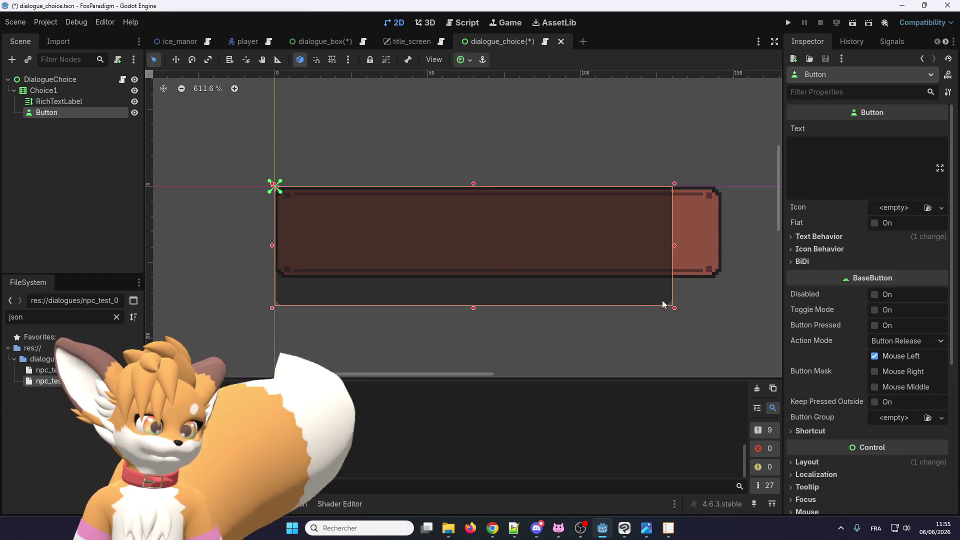
pyautogui.moveTo(674, 310); pyautogui.dragTo(703, 281)
pyautogui.hotkey('ctrl', 'z')
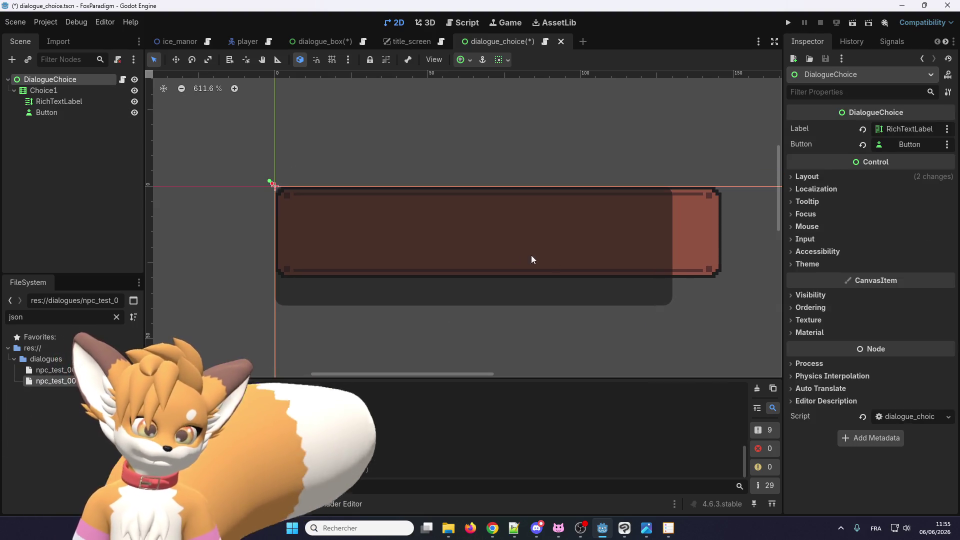
pyautogui.click(75, 118)
pyautogui.moveTo(675, 309)
pyautogui.mouseDown()
pyautogui.moveTo(682, 279)
pyautogui.moveTo(724, 281)
pyautogui.mouseUp()
pyautogui.hotkey('ctrl', 's')
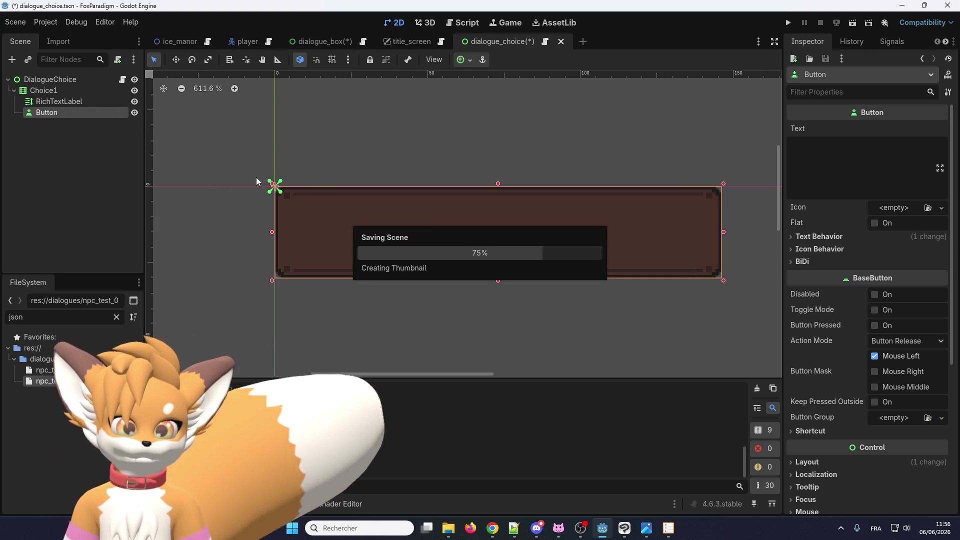
# Step: In dialogue_box, drag ChoiceBox with the Move tool down to just above the text box
pyautogui.click(322, 42)
pyautogui.scroll(-5, 350, 150)
pyautogui.scroll(5, 321, 119)
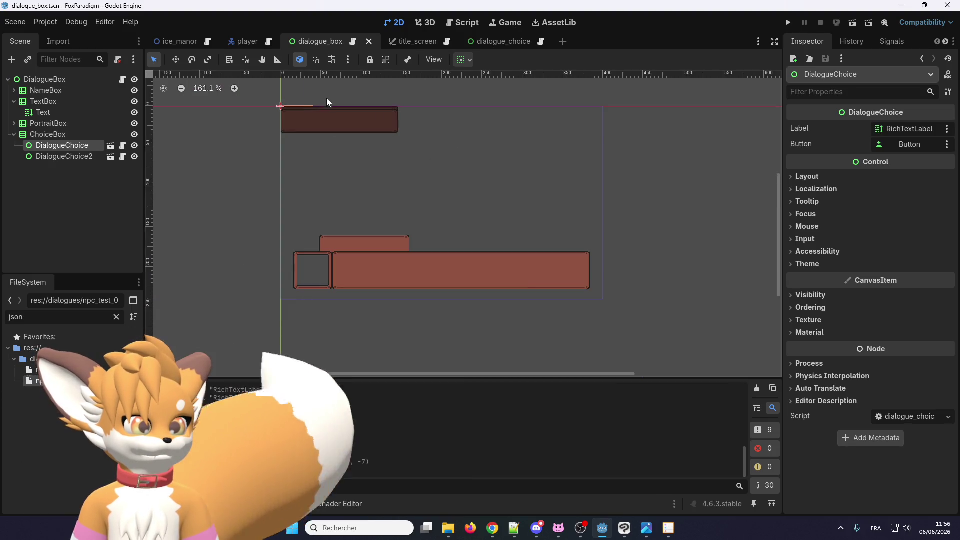
pyautogui.click(46, 136)
pyautogui.scroll(-2, 260, 150)
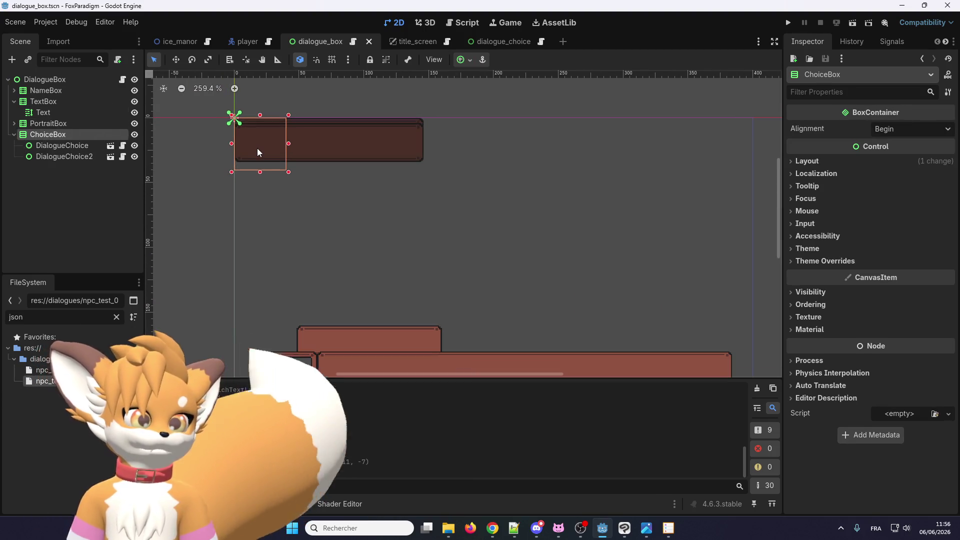
pyautogui.click(175, 59)
pyautogui.moveTo(242, 143)
pyautogui.mouseDown()
pyautogui.moveTo(272, 143)
pyautogui.moveTo(561, 279)
pyautogui.mouseUp()
pyautogui.scroll(-2, 493, 229)
pyautogui.scroll(4, 501, 205)
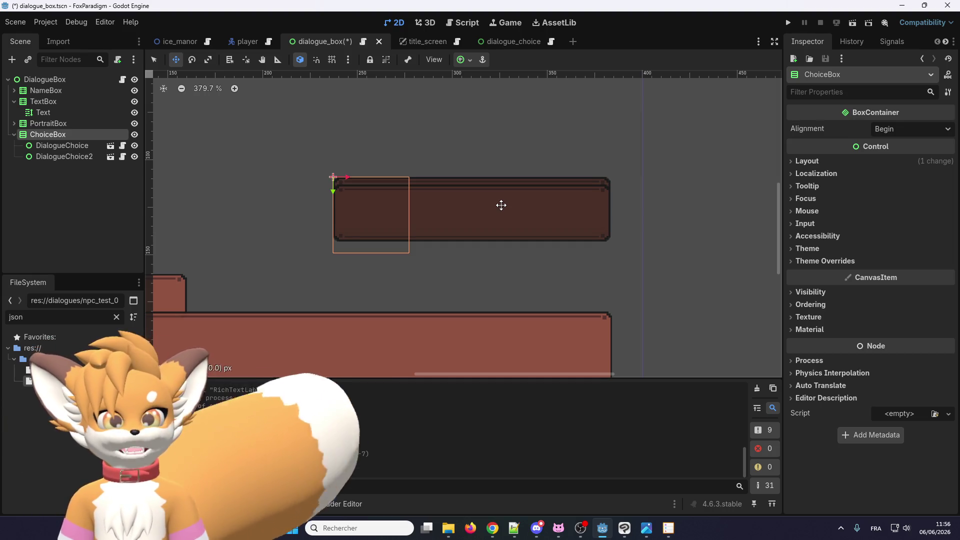
pyautogui.moveTo(501, 205)
pyautogui.mouseDown()
pyautogui.moveTo(503, 275)
pyautogui.moveTo(504, 267)
pyautogui.mouseUp()
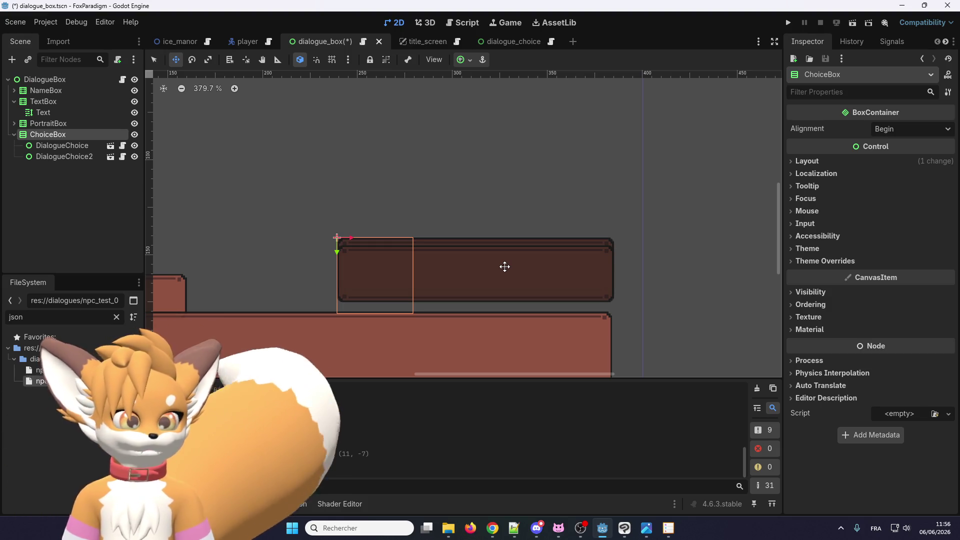
pyautogui.moveTo(504, 266); pyautogui.dragTo(505, 267)
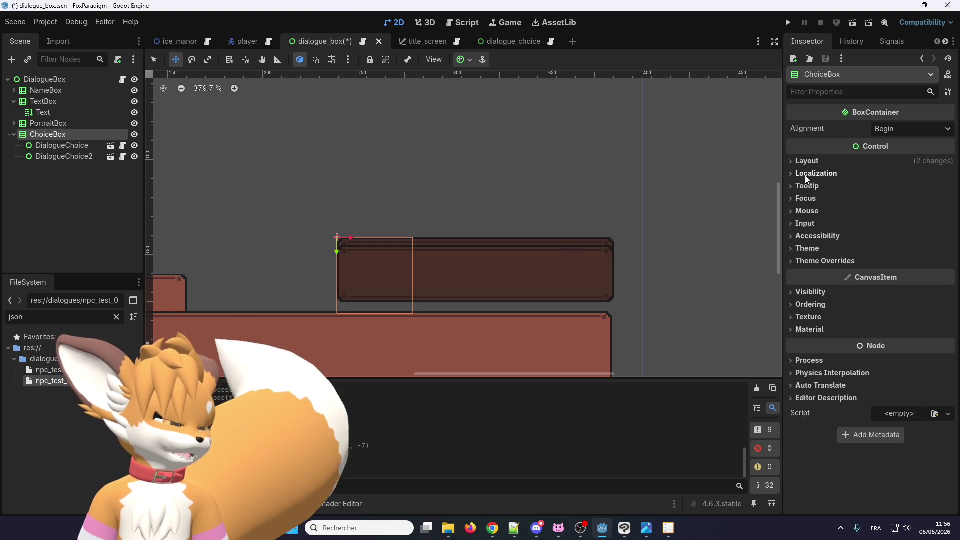
# Step: Check ChoiceBox's Transform in the Inspector: position (239, 141), size 40×40
pyautogui.click(807, 161)
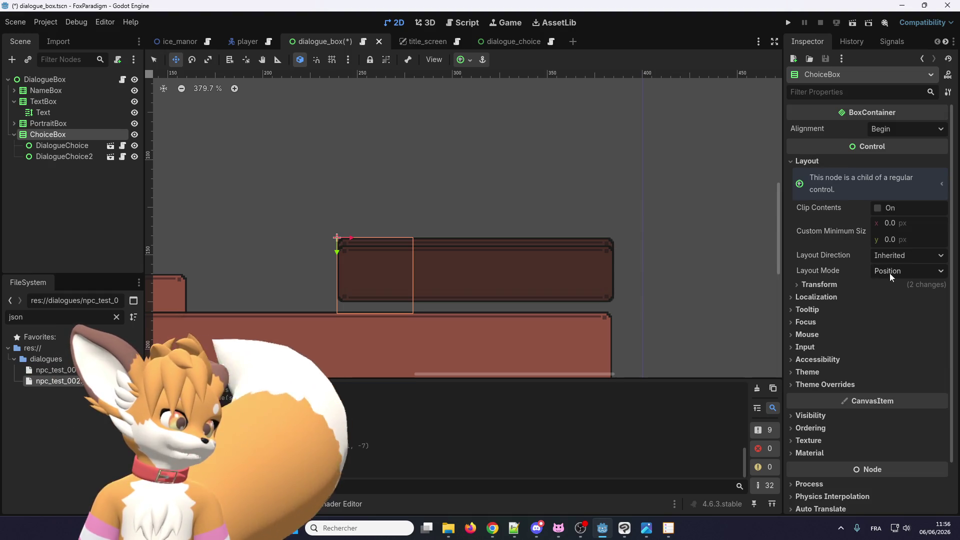
pyautogui.click(821, 286)
pyautogui.scroll(-3, 821, 289)
pyautogui.click(810, 321)
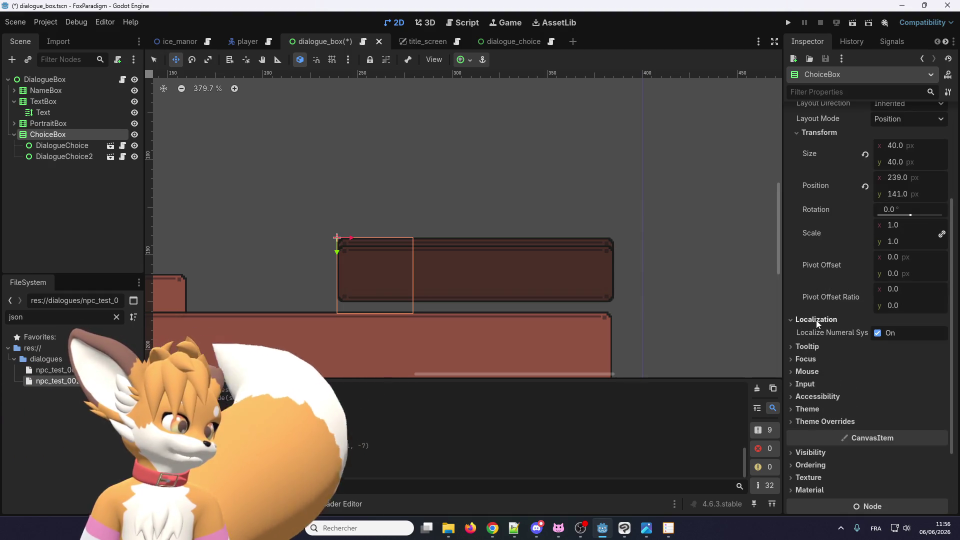
pyautogui.click(810, 320)
pyautogui.click(813, 332)
pyautogui.click(812, 332)
pyautogui.click(811, 345)
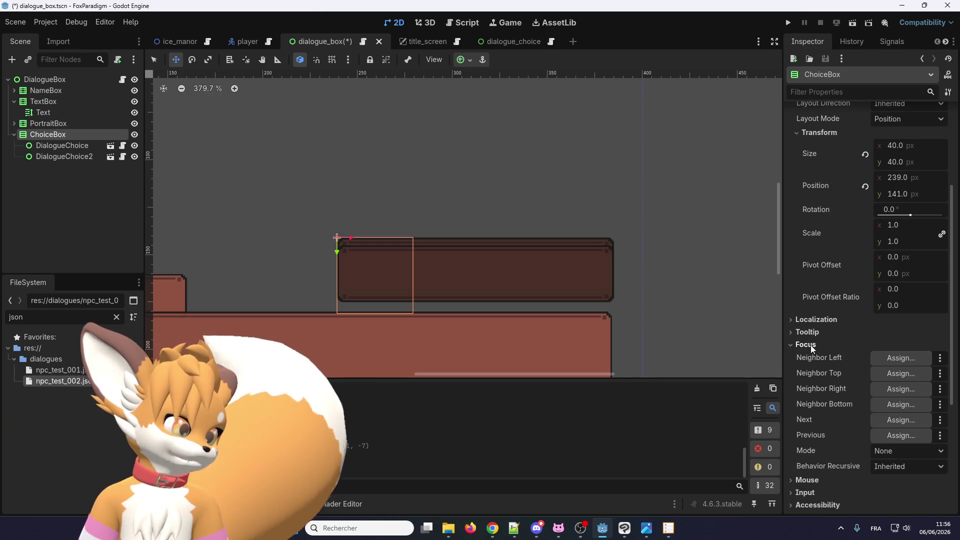
pyautogui.click(811, 345)
pyautogui.click(808, 357)
pyautogui.click(808, 357)
pyautogui.click(810, 369)
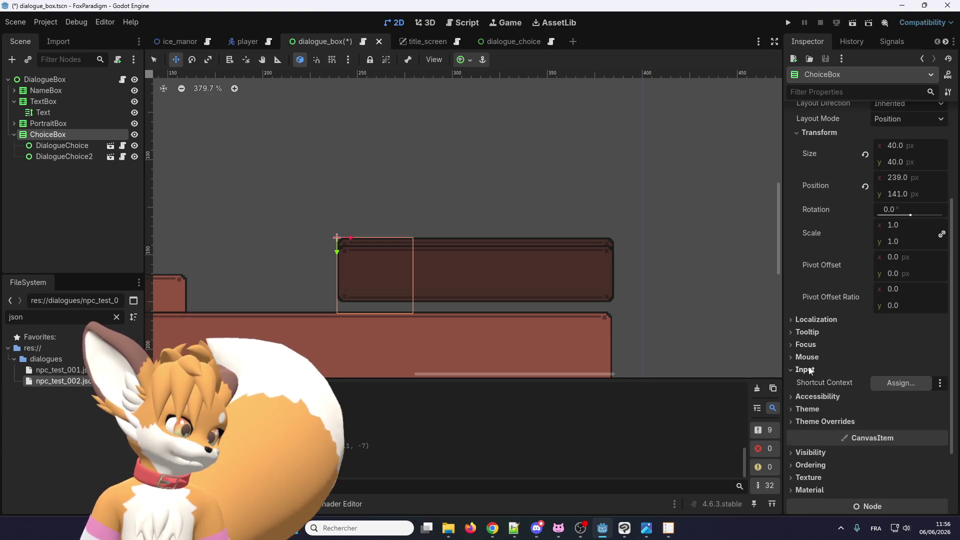
pyautogui.click(810, 370)
pyautogui.scroll(-3, 811, 386)
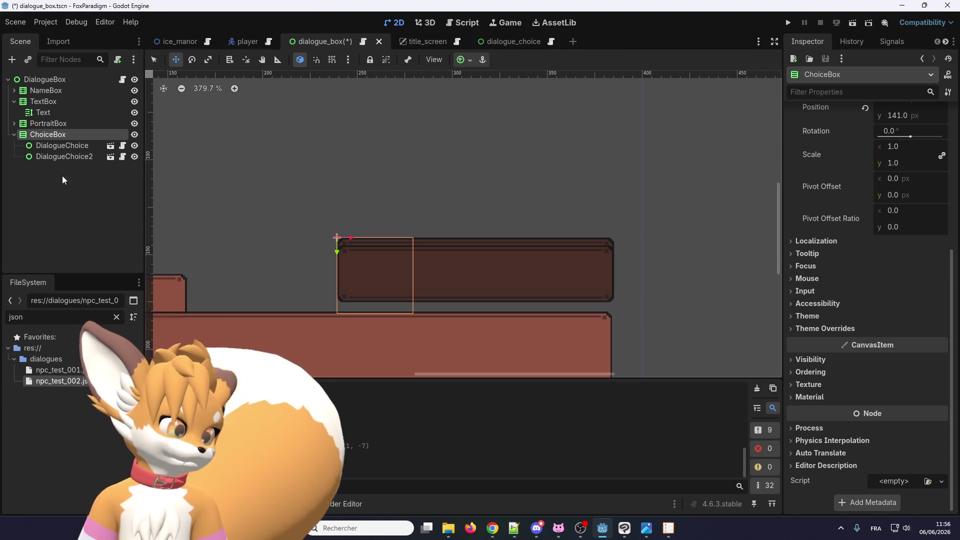
# Step: Set ChoiceBox alignment to End and raise it to position (238, 105)
pyautogui.scroll(5, 831, 281)
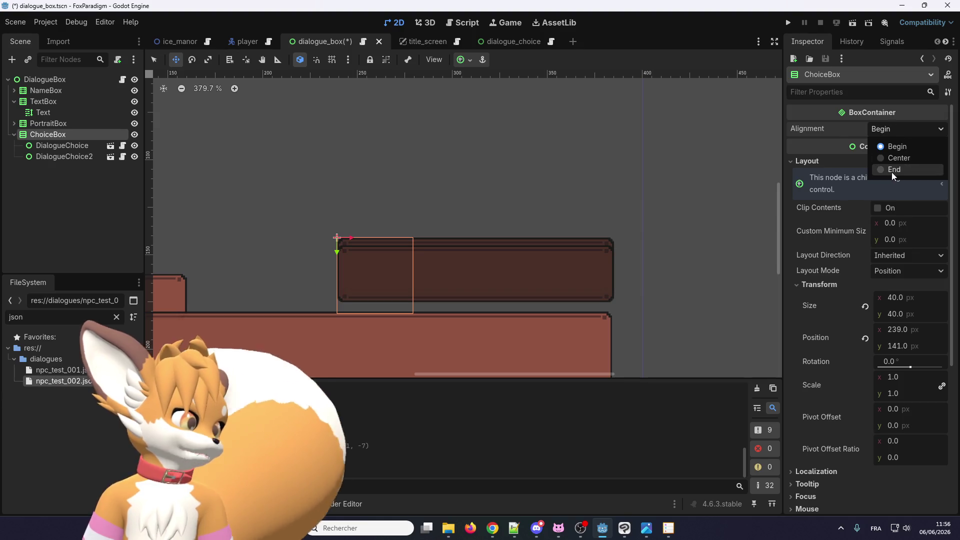
pyautogui.click(892, 170)
pyautogui.scroll(-2, 409, 274)
pyautogui.moveTo(391, 283); pyautogui.dragTo(389, 226)
# Step: Duplicate DialogueChoice2 to create DialogueChoice3 and DialogueChoice4, then review the four choices
pyautogui.click(116, 158)
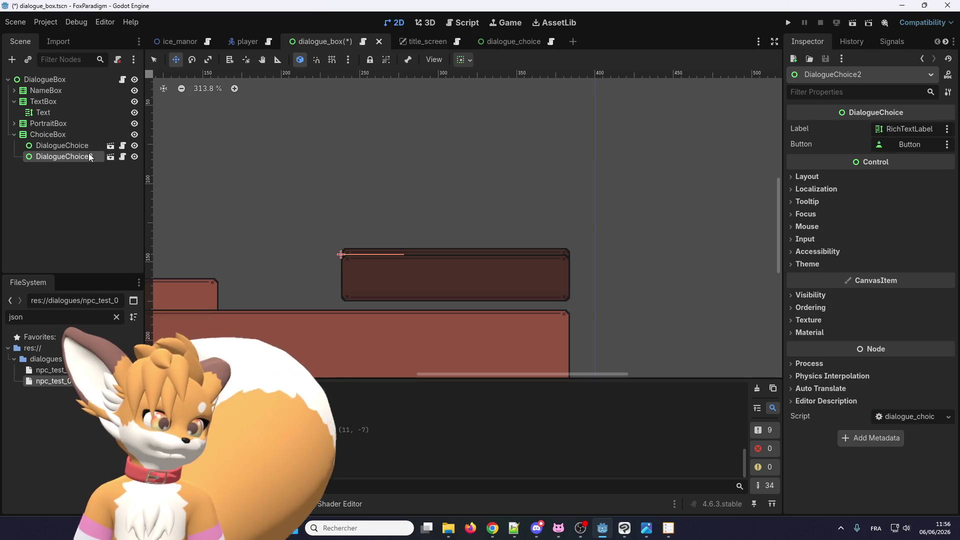
pyautogui.hotkey('ctrl', 'd')
pyautogui.hotkey('ctrl', 'd')
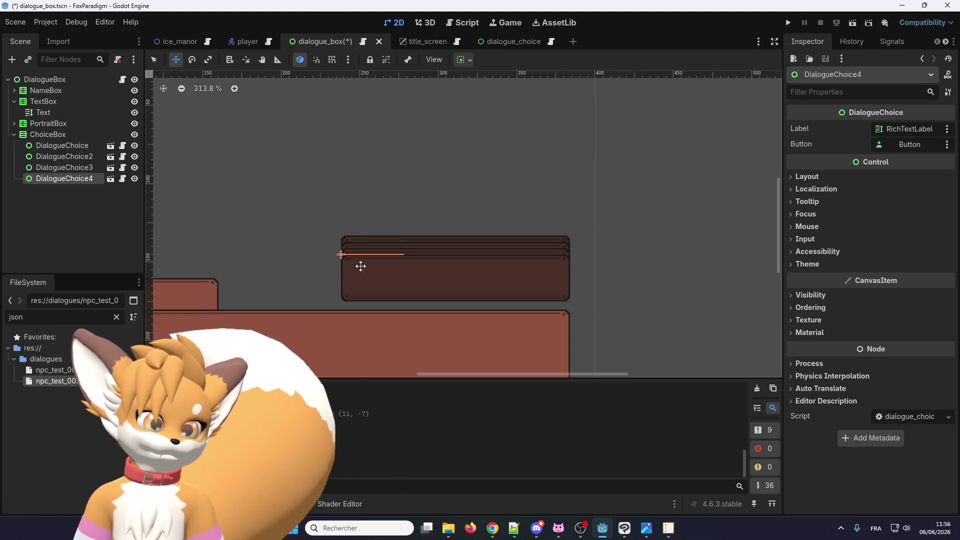
pyautogui.click(87, 146)
pyautogui.click(83, 158)
pyautogui.click(82, 166)
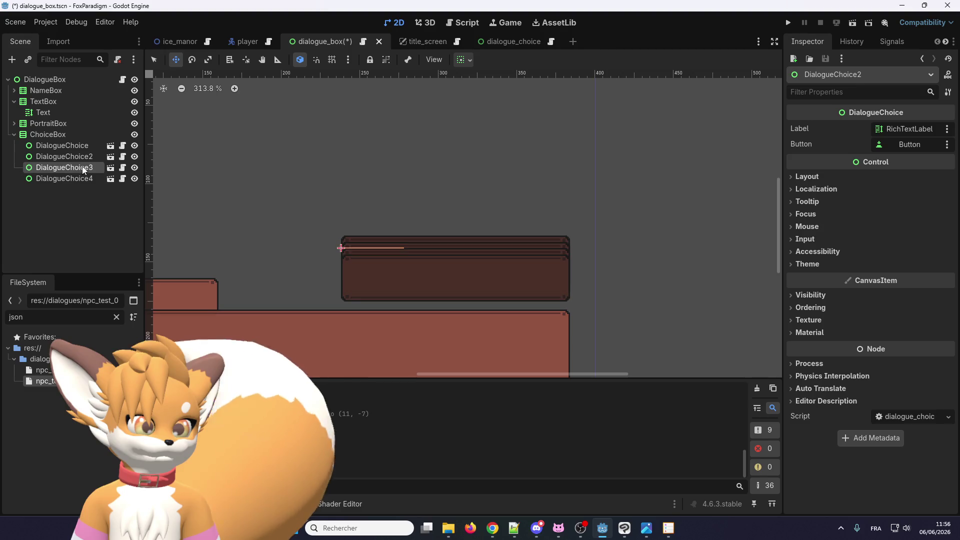
pyautogui.click(81, 175)
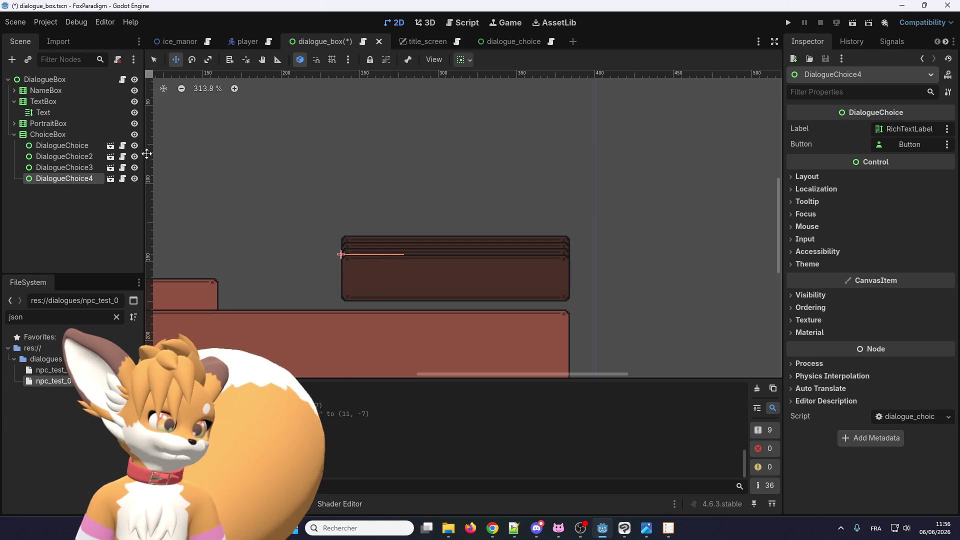
pyautogui.click(88, 137)
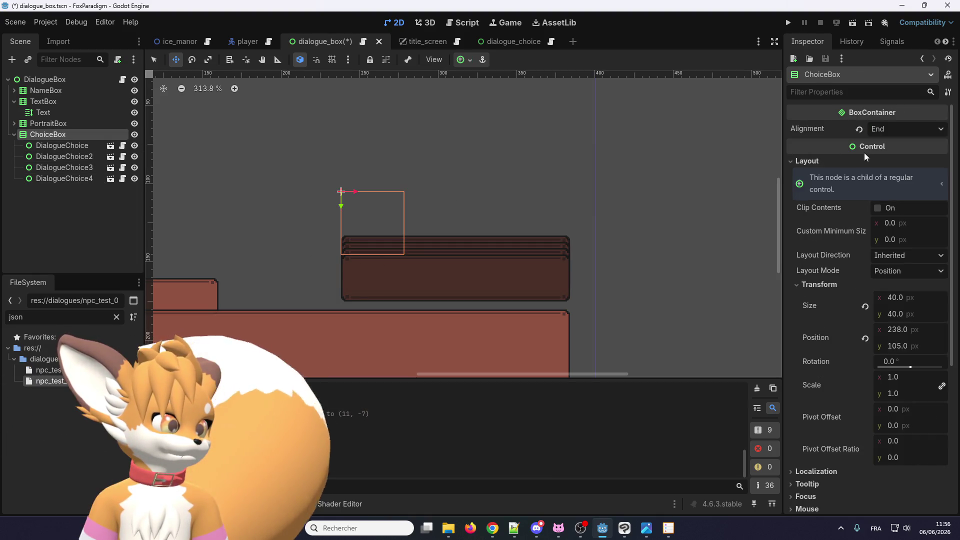
pyautogui.click(877, 207)
pyautogui.click(878, 208)
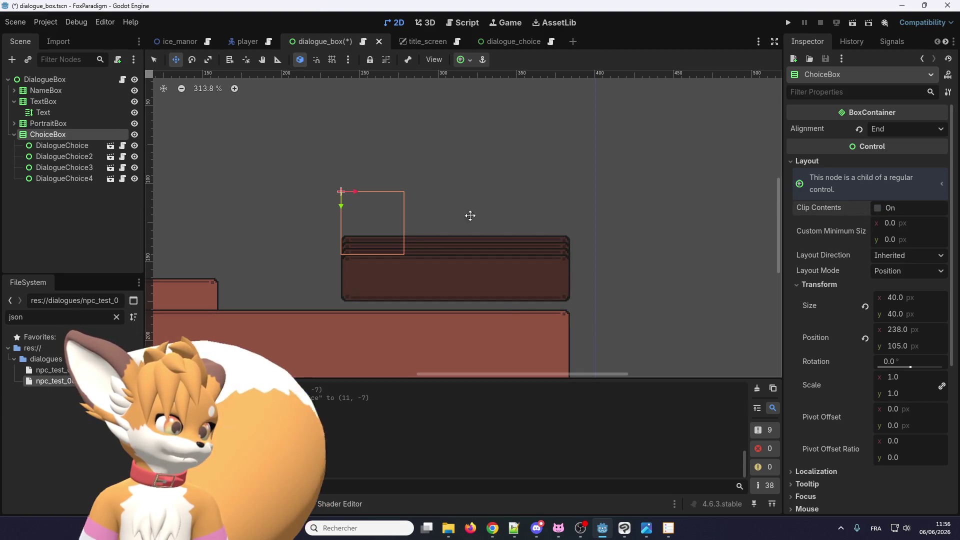
pyautogui.click(891, 256)
pyautogui.click(892, 268)
pyautogui.click(892, 273)
pyautogui.click(898, 261)
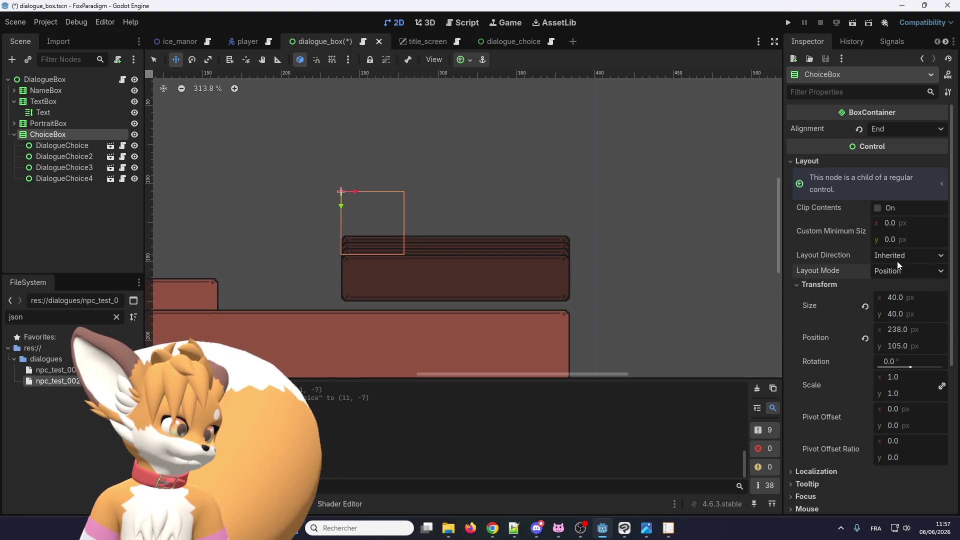
pyautogui.click(899, 258)
pyautogui.click(895, 256)
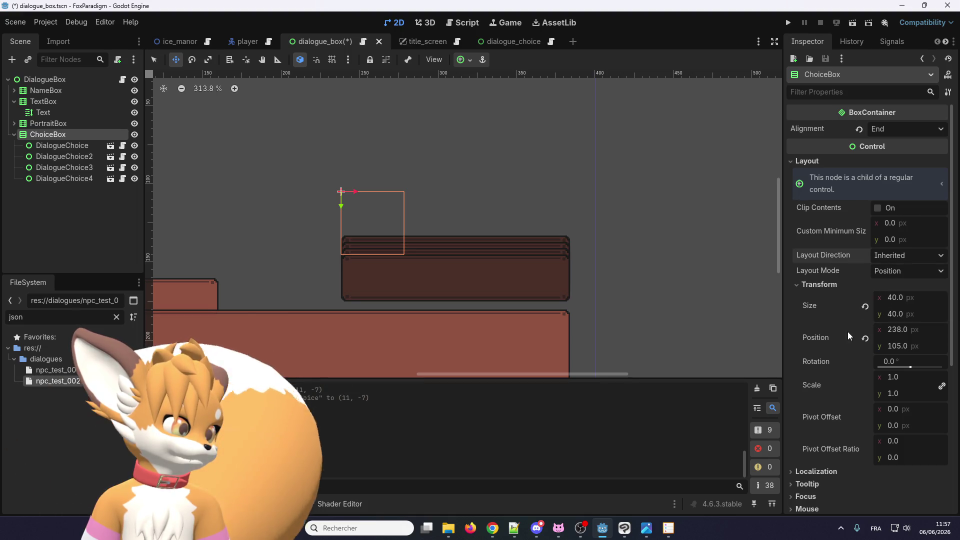
pyautogui.scroll(-3, 840, 332)
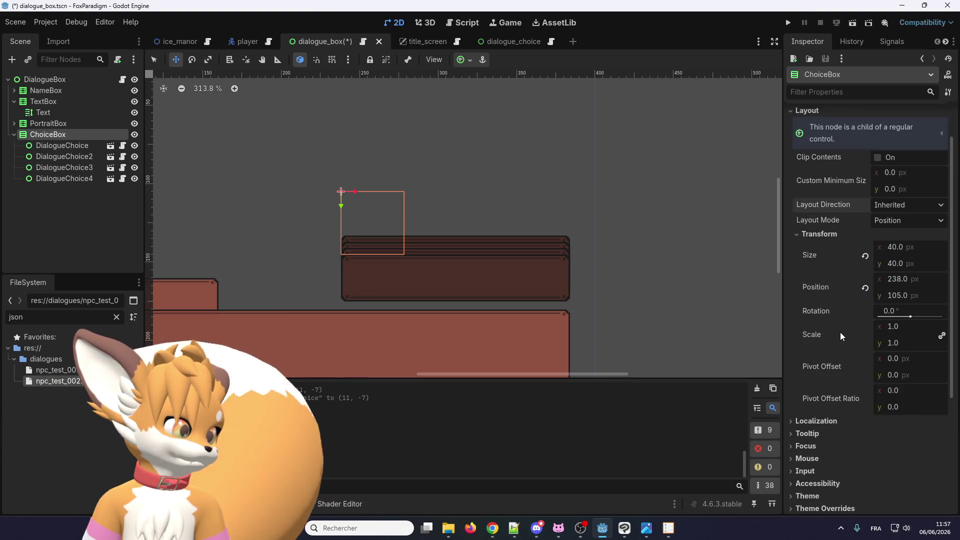
pyautogui.scroll(-4, 838, 306)
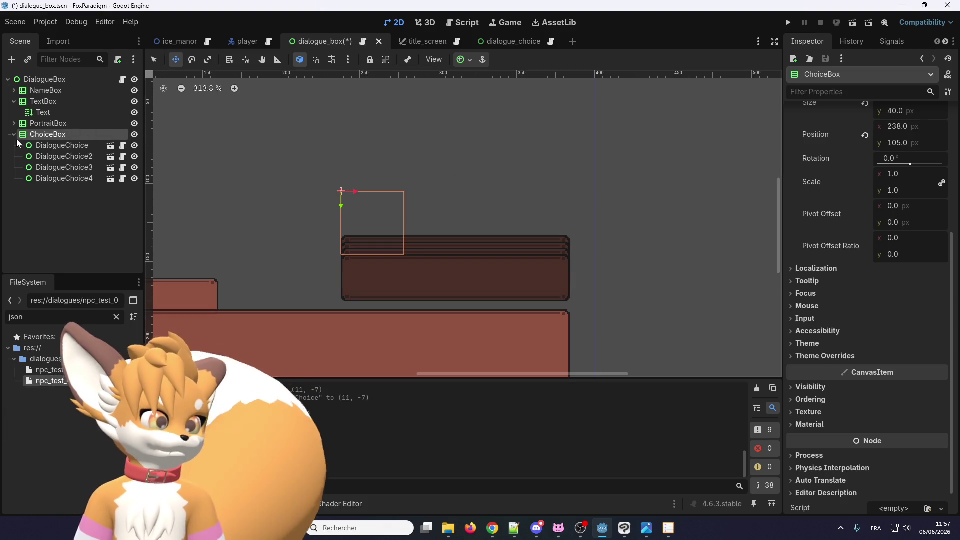
pyautogui.rightClick(45, 134)
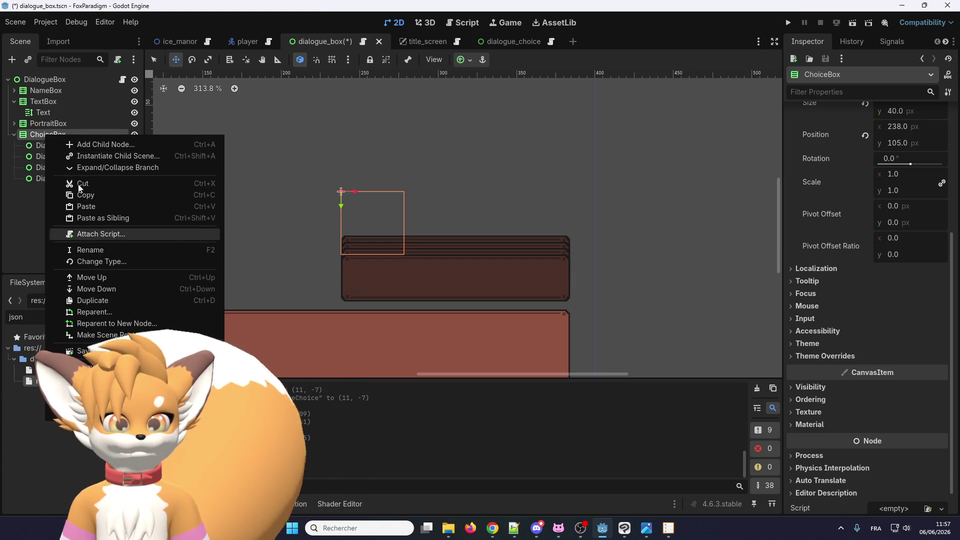
pyautogui.click(36, 136)
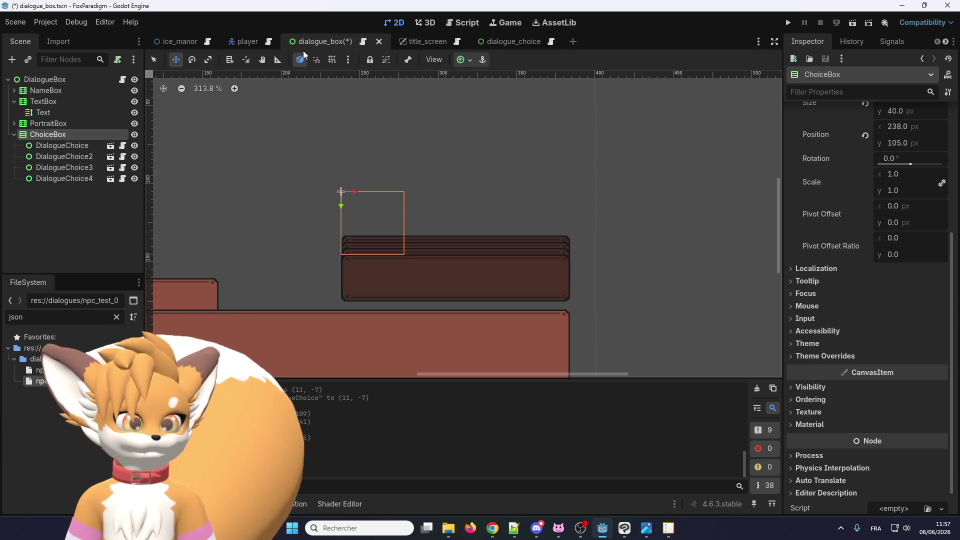
# Step: In the title_screen scene, select ButtonsList and look over its transform values
pyautogui.click(430, 41)
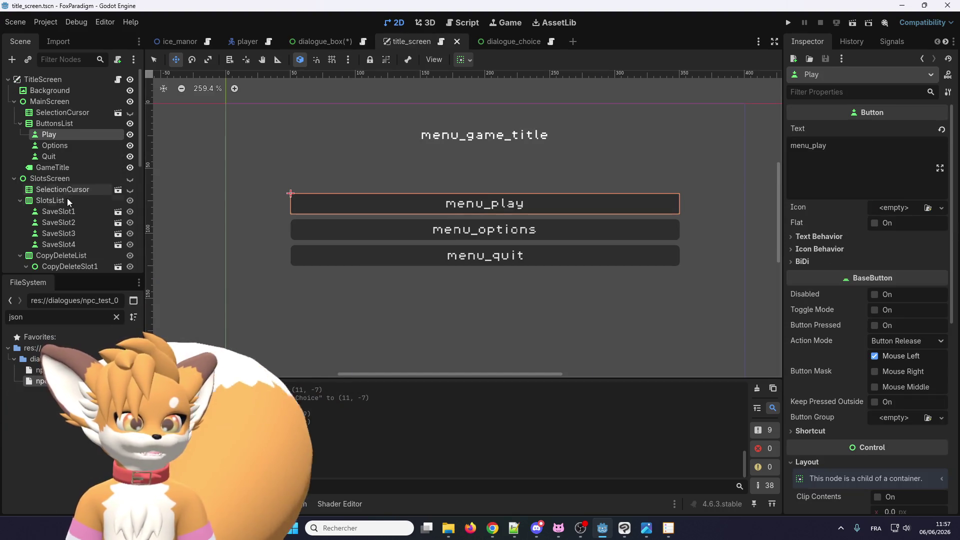
pyautogui.scroll(-3, 66, 203)
pyautogui.scroll(-2, 66, 203)
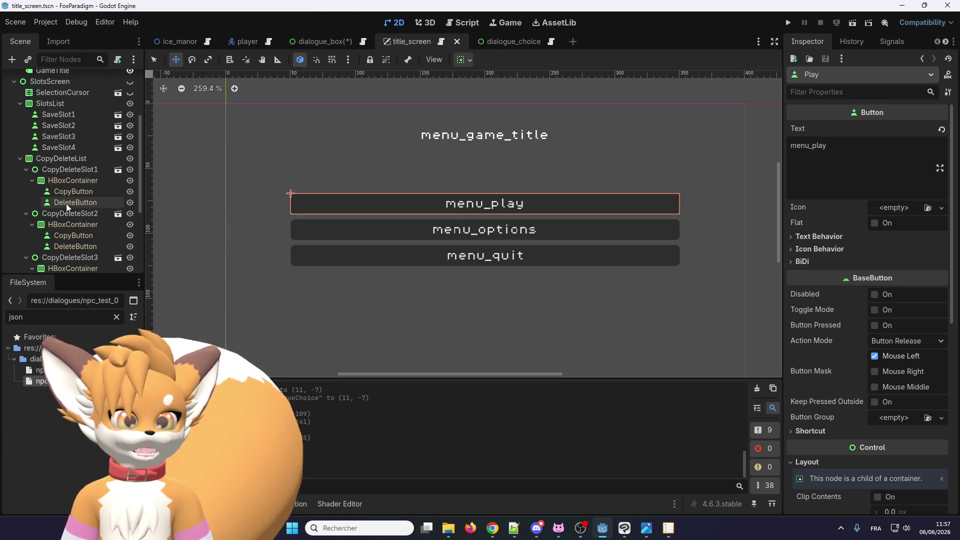
pyautogui.scroll(-2, 66, 203)
pyautogui.scroll(-3, 66, 203)
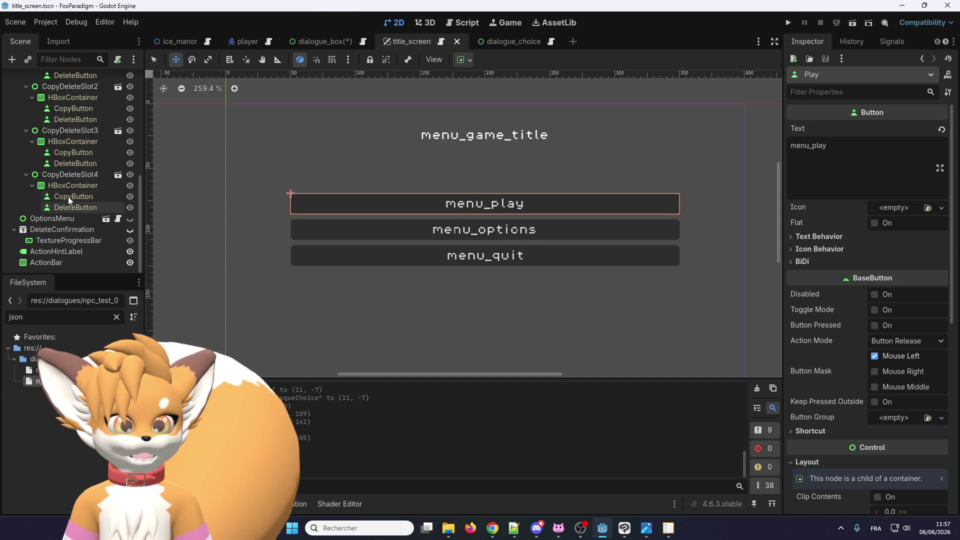
pyautogui.scroll(6, 71, 188)
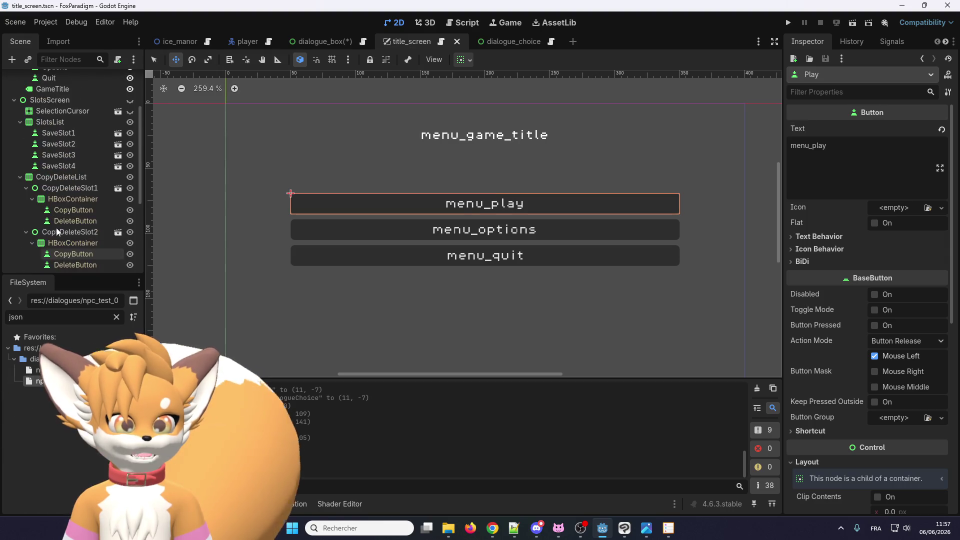
pyautogui.click(60, 125)
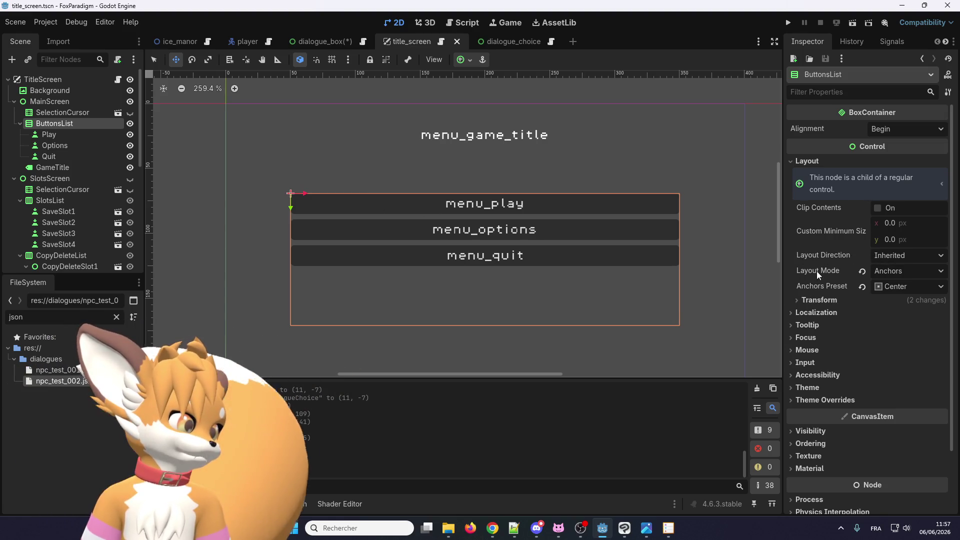
pyautogui.click(810, 301)
pyautogui.click(810, 302)
pyautogui.scroll(-2, 811, 305)
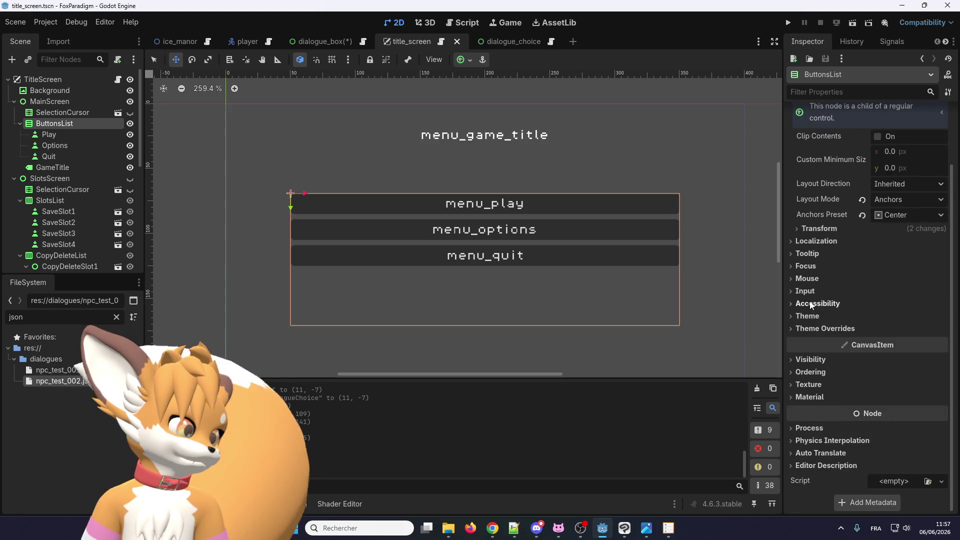
# Step: Browse the Play, Options and SelectionCursor nodes under ButtonsList
pyautogui.click(65, 134)
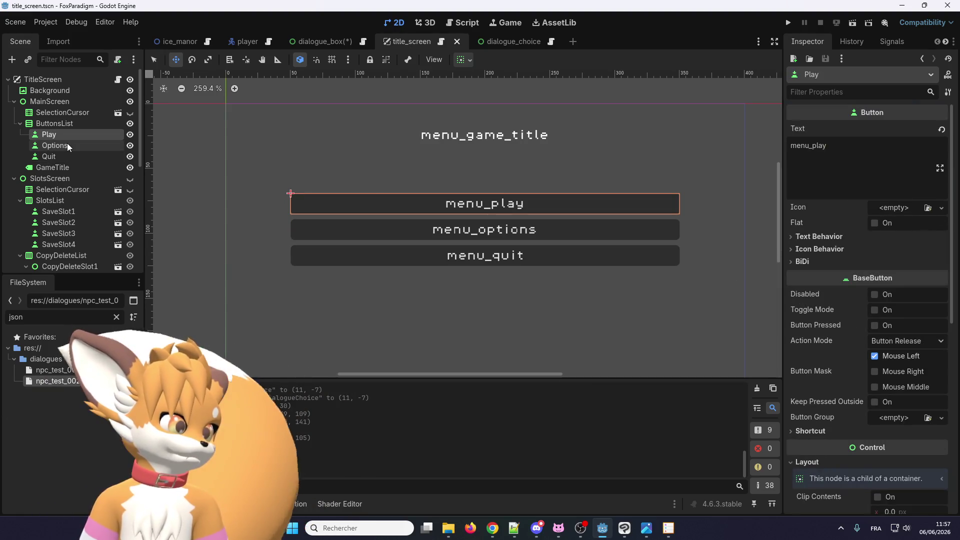
pyautogui.click(67, 143)
pyautogui.click(70, 131)
pyautogui.click(75, 116)
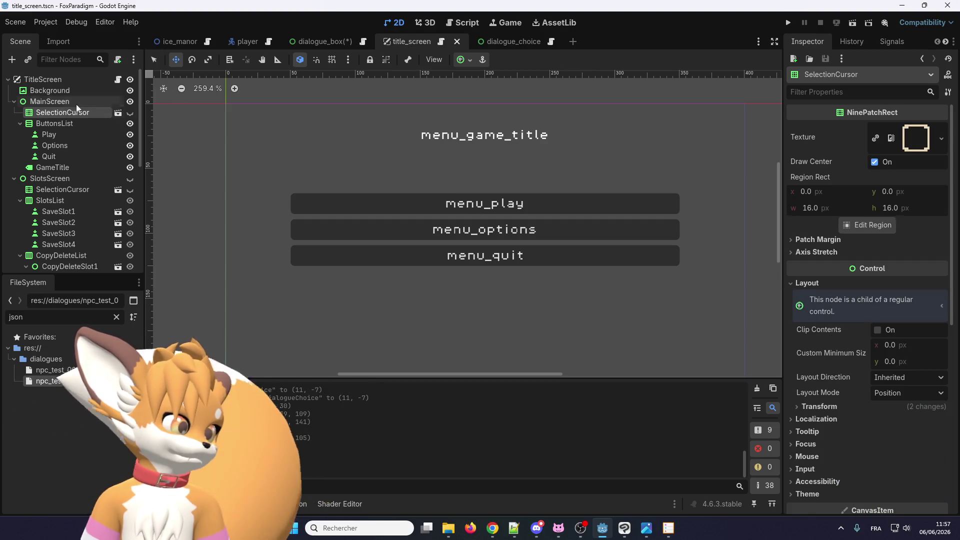
pyautogui.click(55, 145)
pyautogui.click(394, 236)
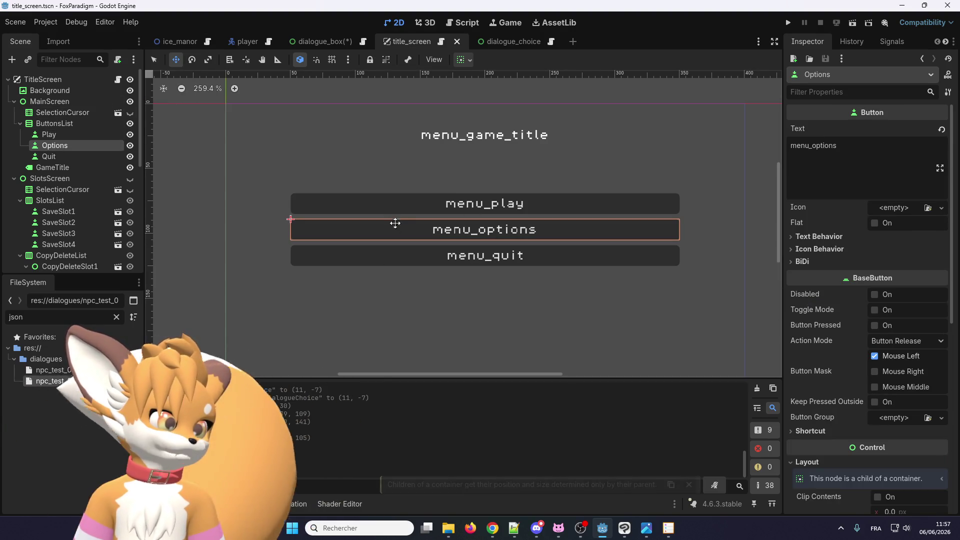
pyautogui.click(54, 123)
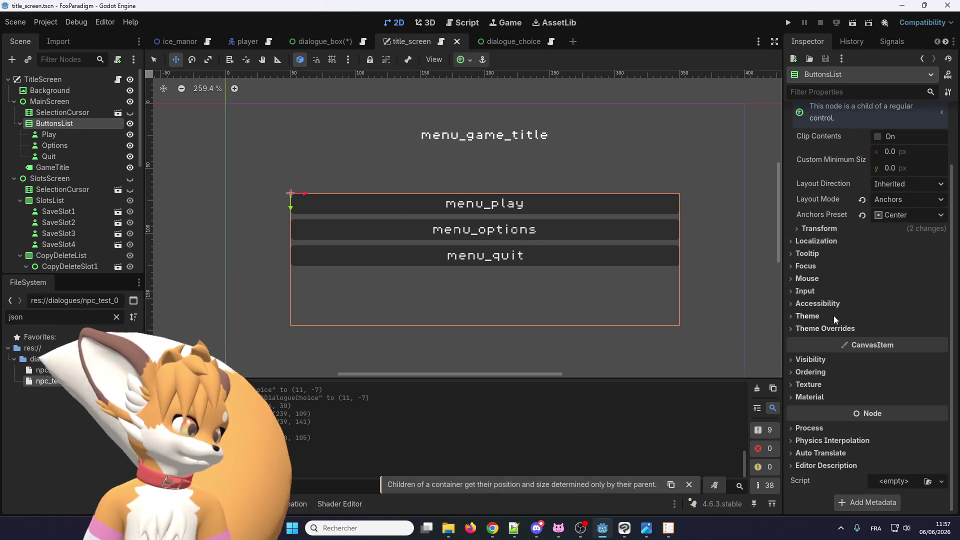
# Step: Review ButtonsList's Center anchor preset, 300×102 size and Focus settings, then return to dialogue_choice
pyautogui.click(817, 232)
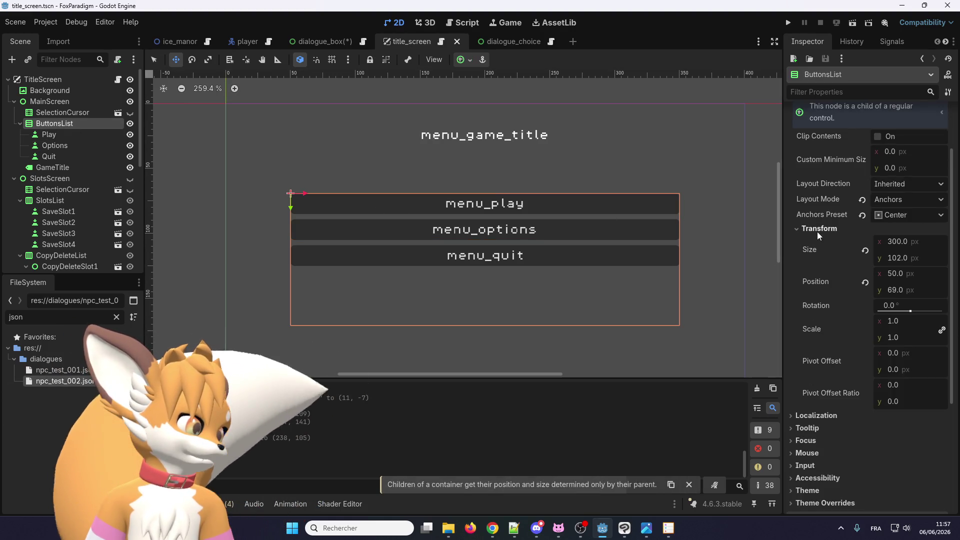
pyautogui.click(880, 215)
pyautogui.click(906, 215)
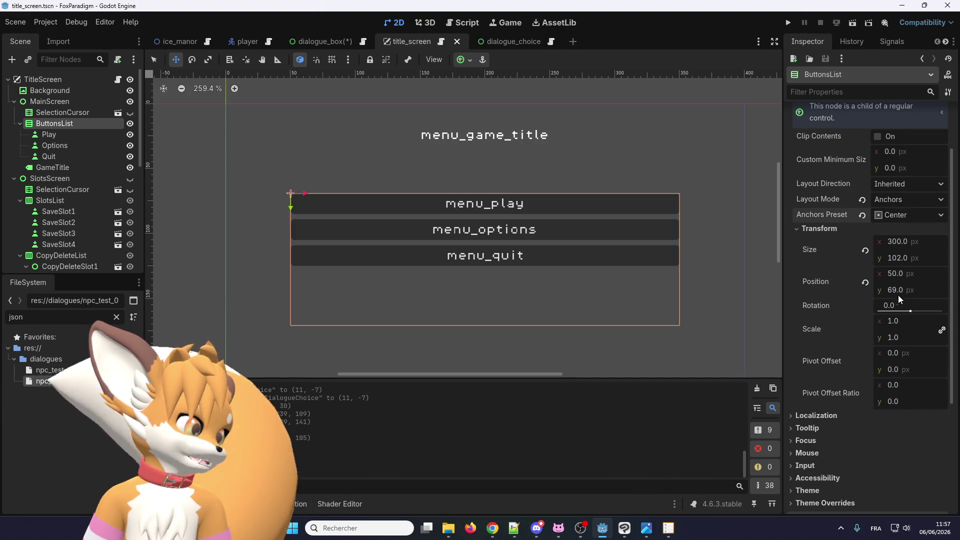
pyautogui.scroll(-5, 850, 290)
pyautogui.scroll(-1, 833, 292)
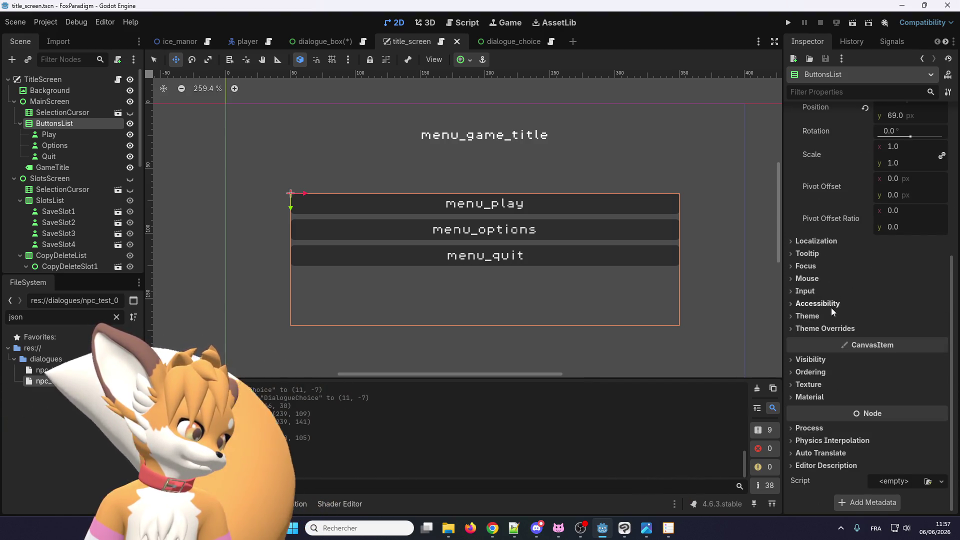
pyautogui.scroll(5, 830, 309)
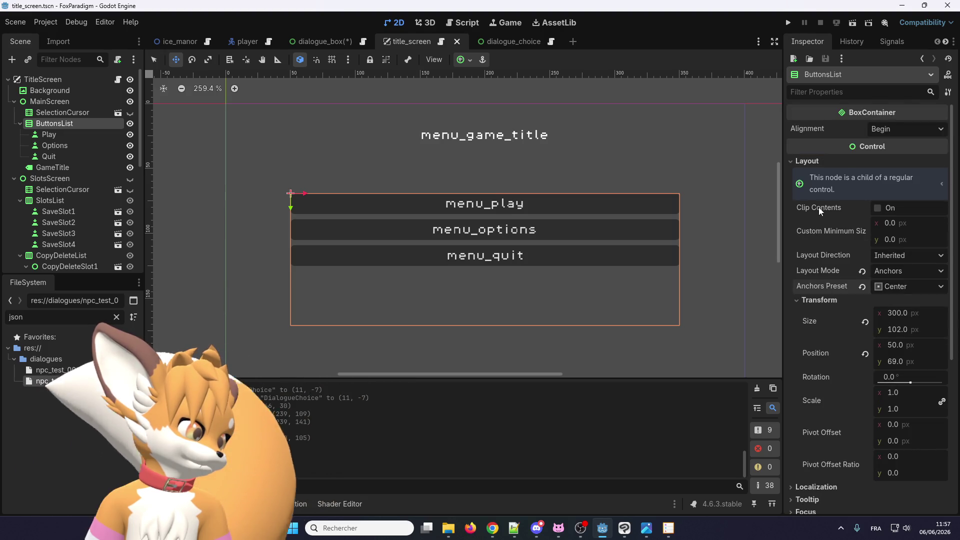
pyautogui.scroll(-2, 821, 269)
pyautogui.scroll(1, 821, 268)
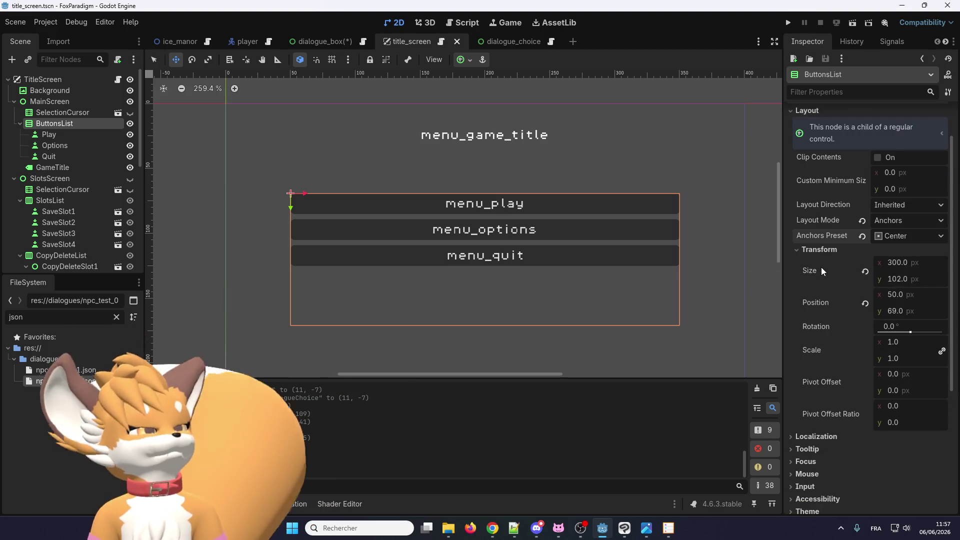
pyautogui.scroll(-2, 822, 265)
pyautogui.click(831, 335)
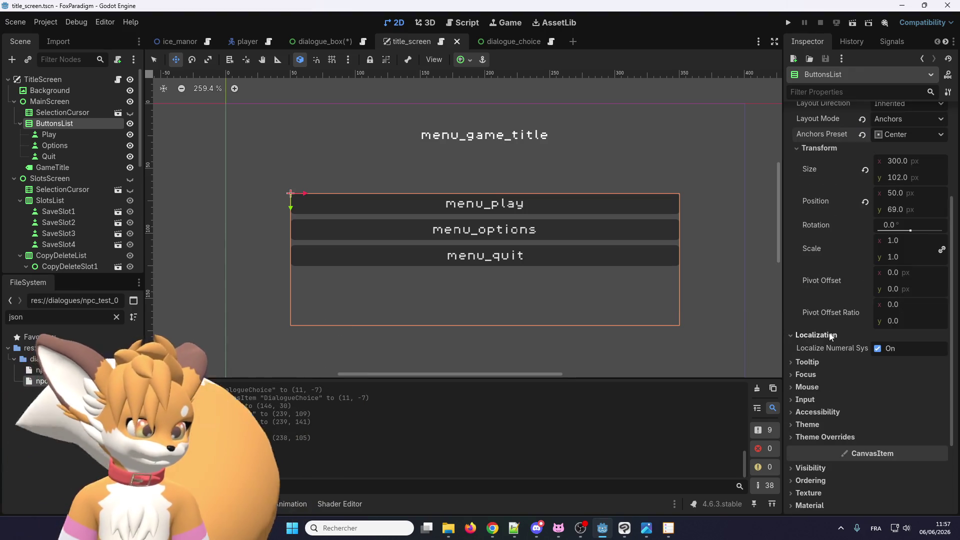
pyautogui.click(831, 336)
pyautogui.click(827, 345)
pyautogui.click(826, 344)
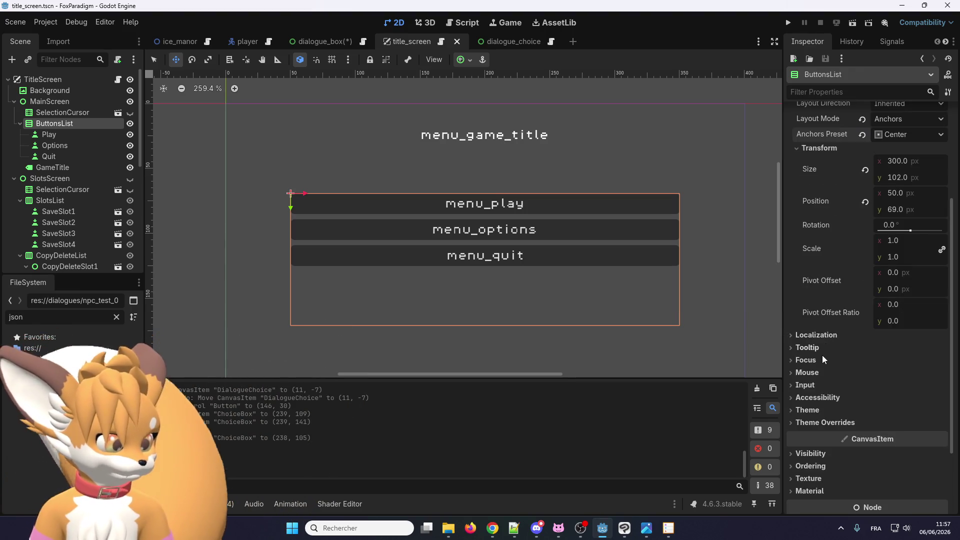
pyautogui.click(822, 358)
pyautogui.click(822, 358)
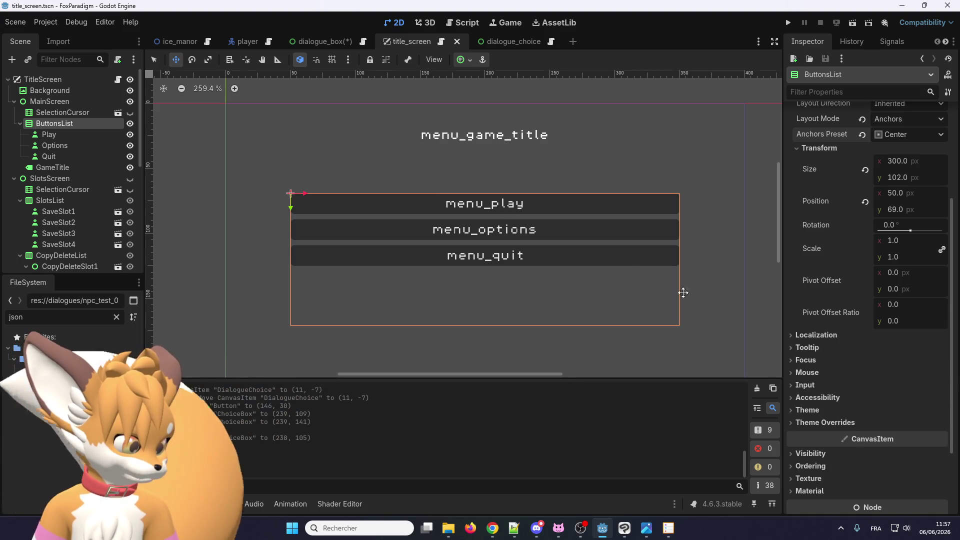
pyautogui.scroll(2, 502, 223)
pyautogui.click(497, 42)
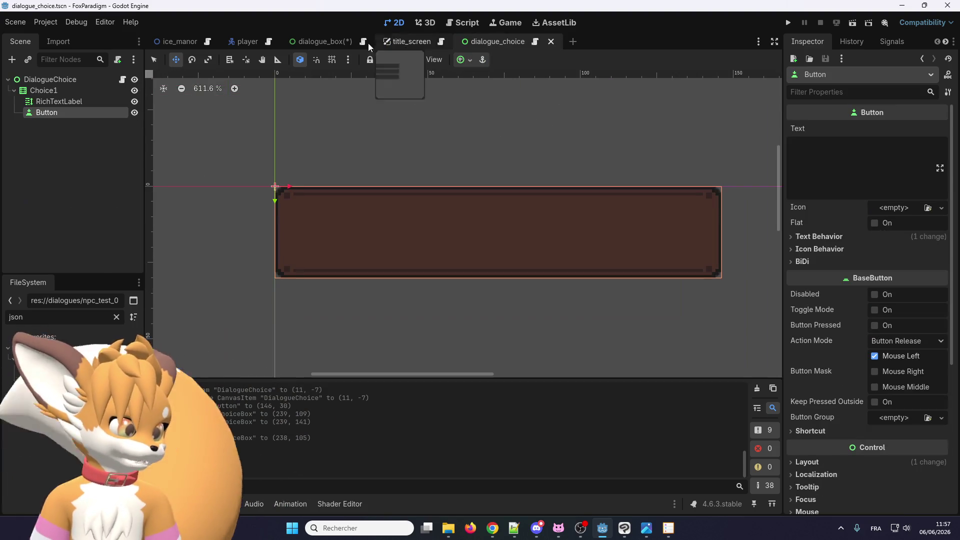
# Step: In dialogue_box, convert ChoiceBox from a VBoxContainer to a plain Control node
pyautogui.click(324, 41)
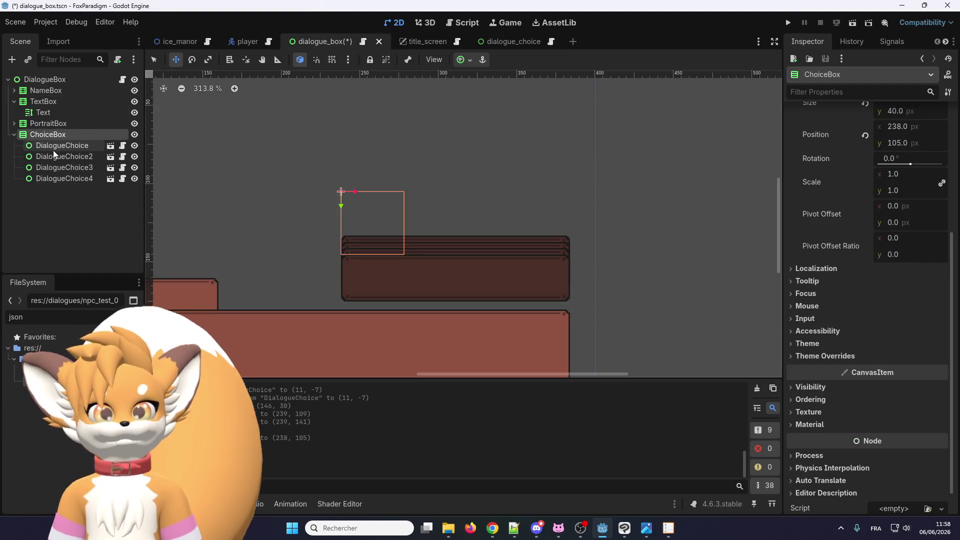
pyautogui.rightClick(73, 134)
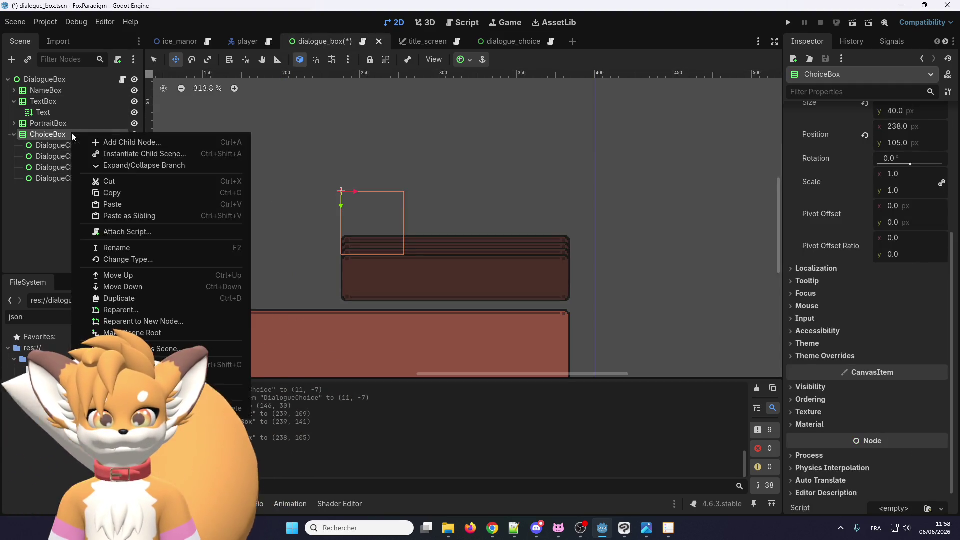
pyautogui.click(125, 260)
pyautogui.click(382, 179)
pyautogui.doubleClick(382, 180)
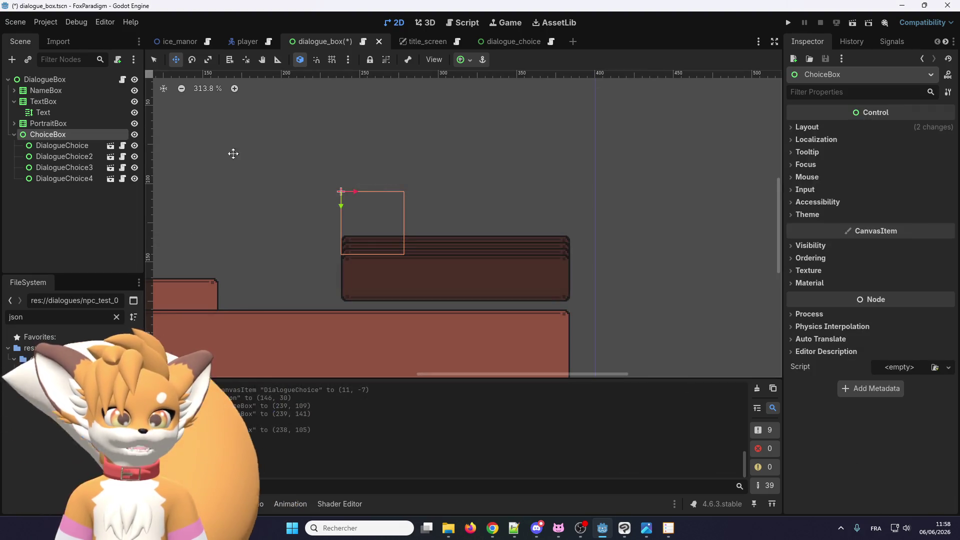
pyautogui.click(62, 145)
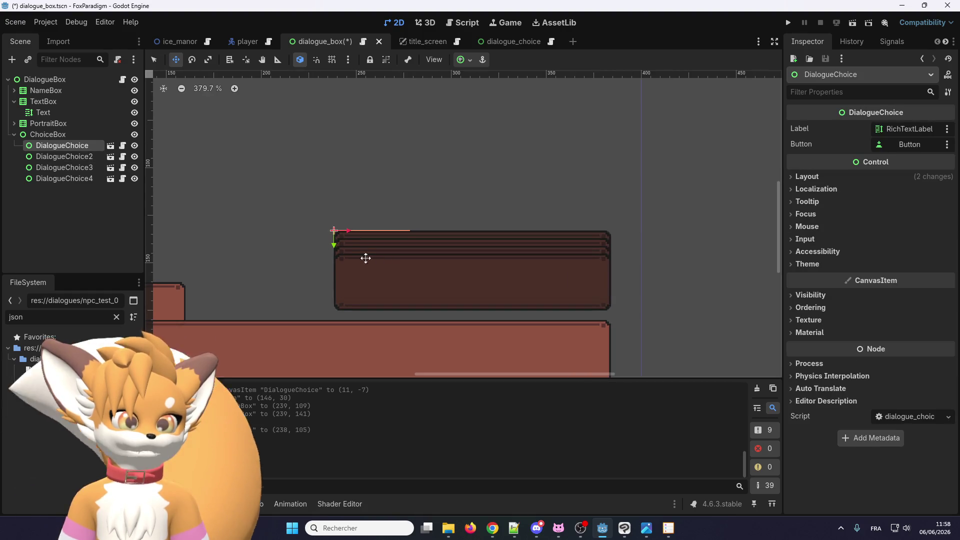
# Step: Rename the first choice node to DialogueChoice1
pyautogui.moveTo(259, 207); pyautogui.dragTo(236, 195)
pyautogui.doubleClick(85, 146)
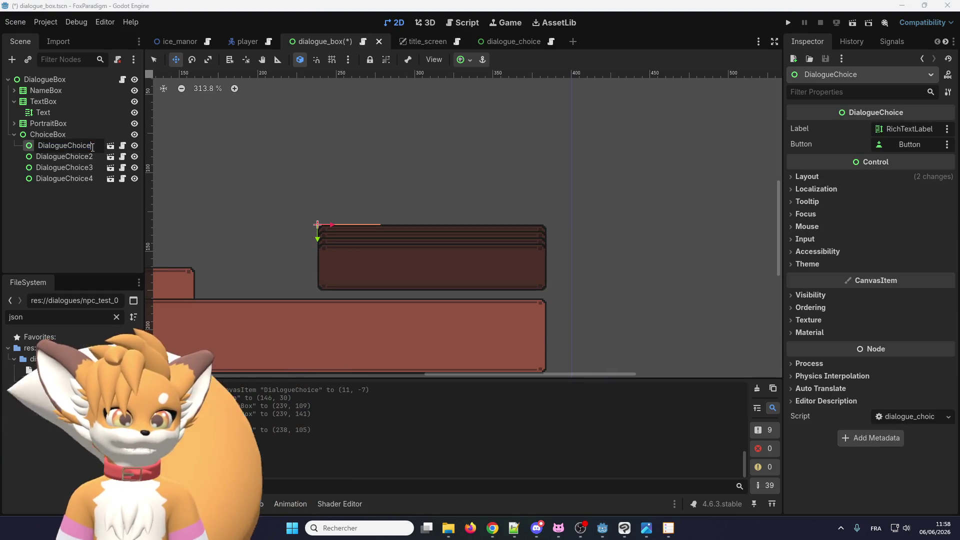
pyautogui.write('1')
pyautogui.press('Return')
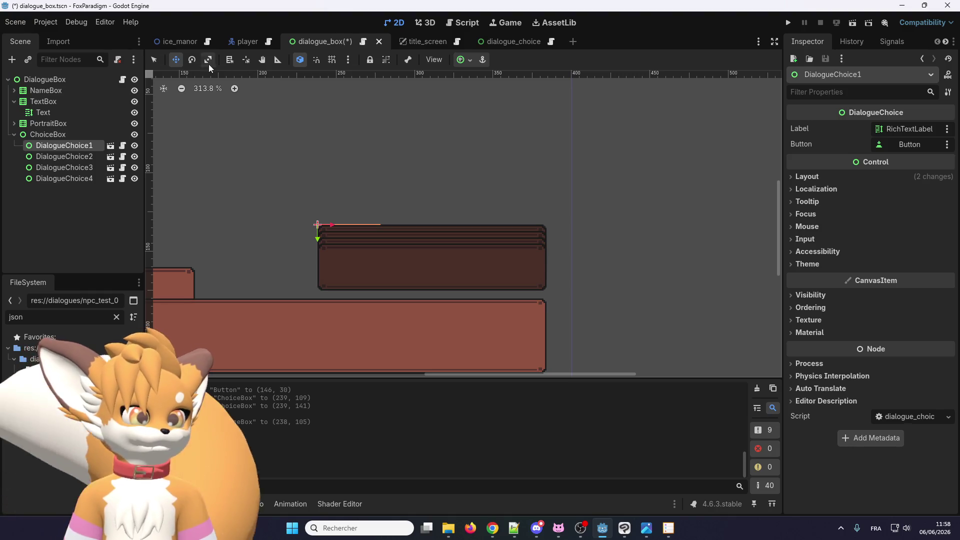
# Step: With grid snap on, roughly stack the choices: DialogueChoice4 top, 3 second, 2 third, 1 bottom
pyautogui.moveTo(317, 225)
pyautogui.mouseDown()
pyautogui.moveTo(317, 261)
pyautogui.moveTo(315, 186)
pyautogui.mouseUp()
pyautogui.click(100, 157)
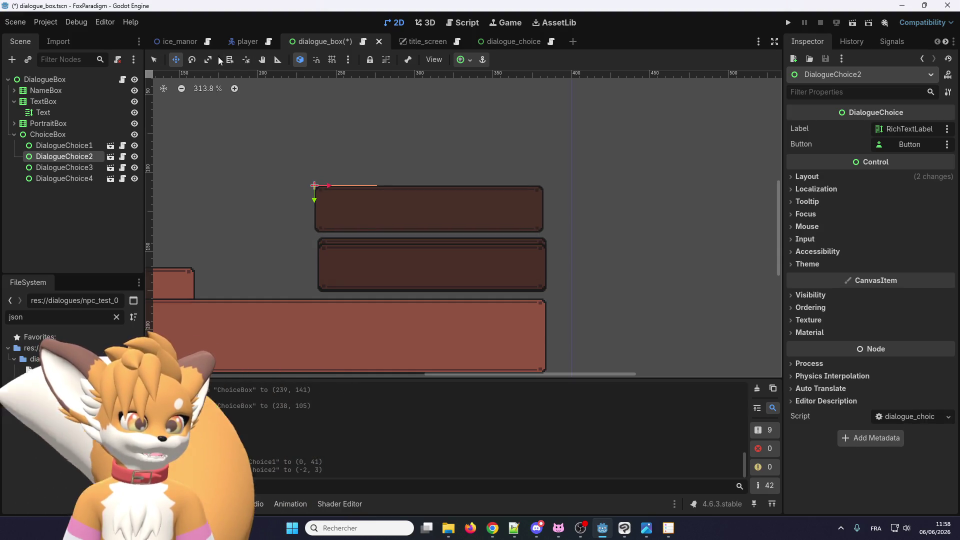
pyautogui.click(332, 60)
pyautogui.moveTo(317, 186)
pyautogui.mouseDown()
pyautogui.moveTo(333, 191)
pyautogui.moveTo(320, 183)
pyautogui.mouseUp()
pyautogui.scroll(1, 437, 238)
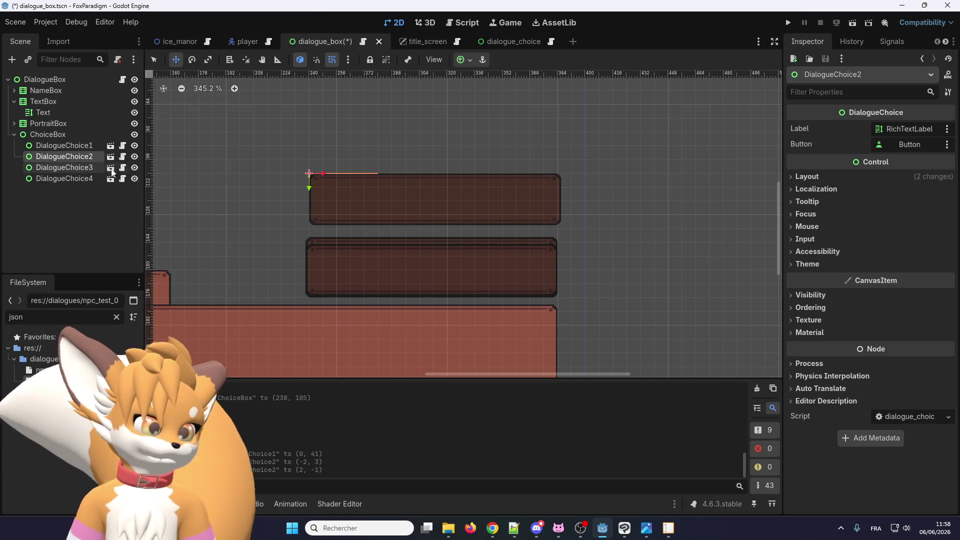
pyautogui.moveTo(367, 250); pyautogui.dragTo(376, 136)
pyautogui.click(64, 178)
pyautogui.scroll(-2, 337, 261)
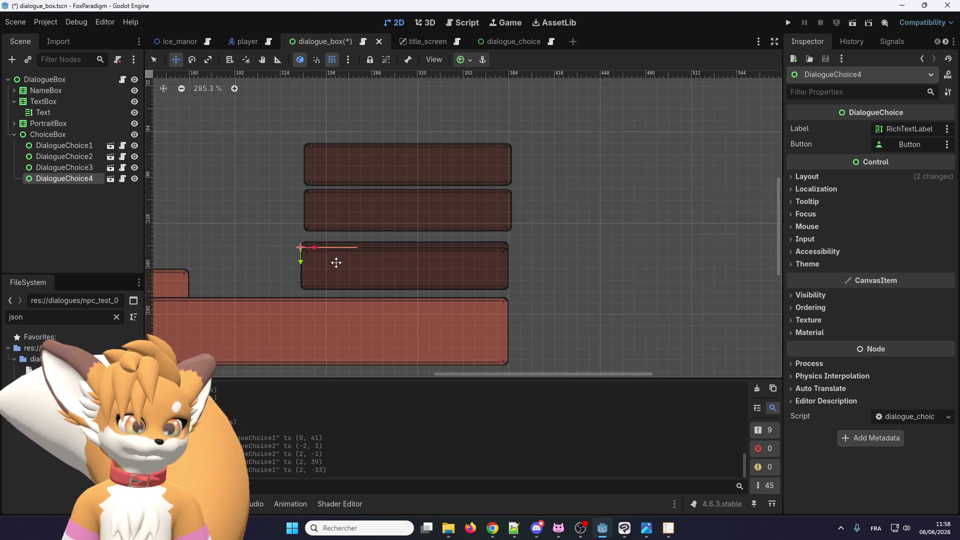
pyautogui.moveTo(337, 261); pyautogui.dragTo(338, 111)
pyautogui.click(82, 148)
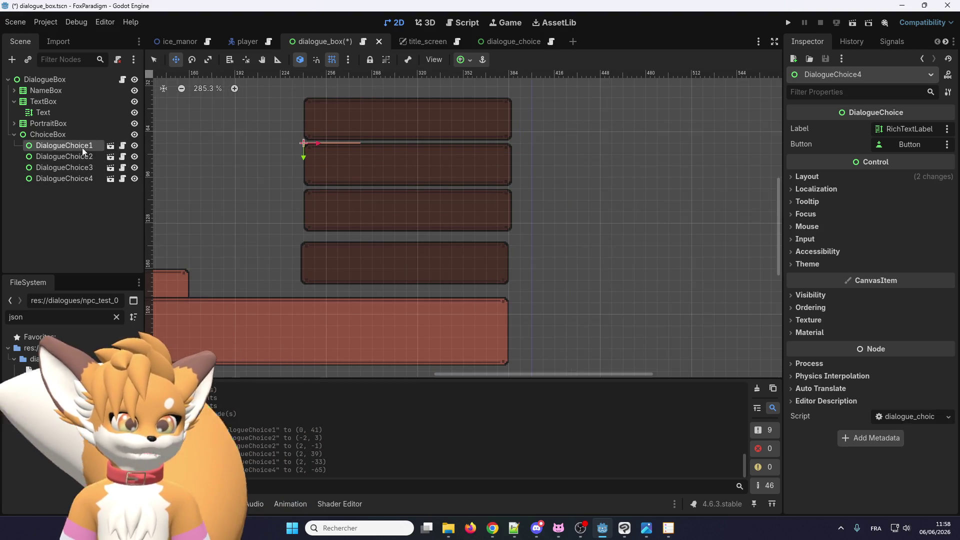
pyautogui.moveTo(337, 162); pyautogui.dragTo(331, 257)
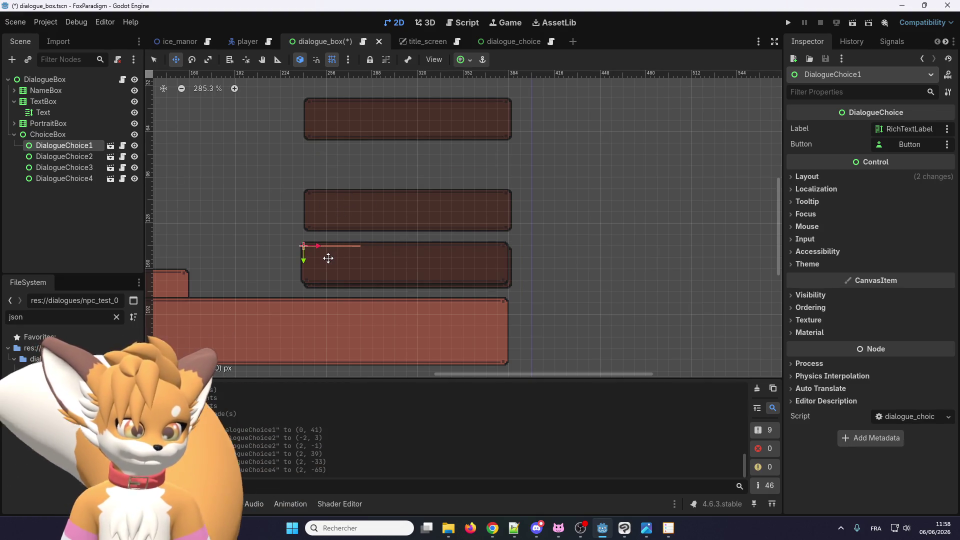
pyautogui.click(80, 156)
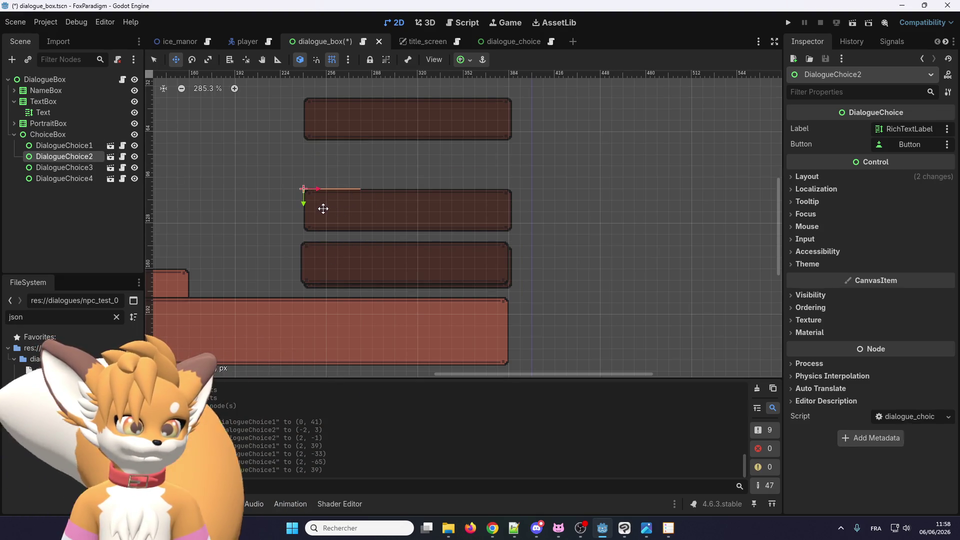
pyautogui.moveTo(323, 209); pyautogui.dragTo(323, 221)
pyautogui.click(65, 168)
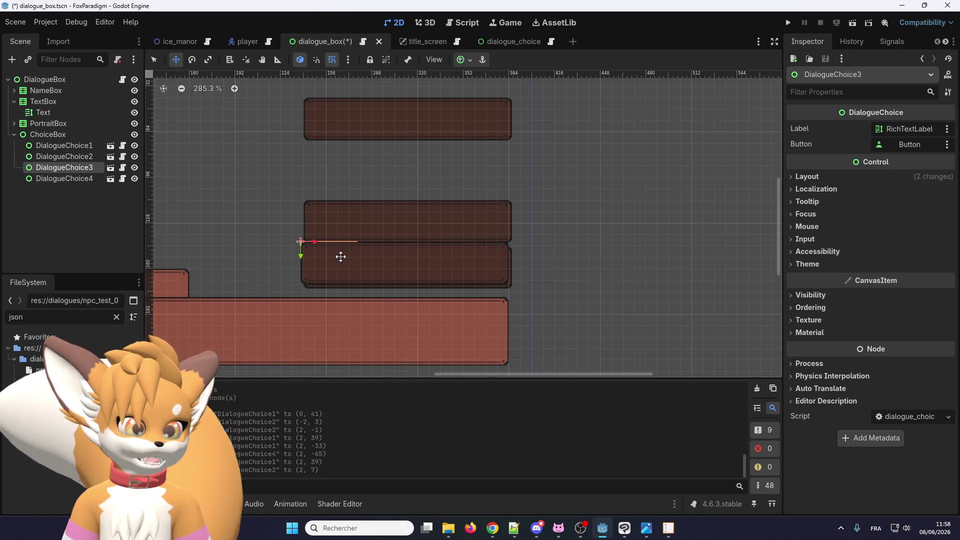
pyautogui.moveTo(341, 257); pyautogui.dragTo(341, 165)
pyautogui.click(91, 179)
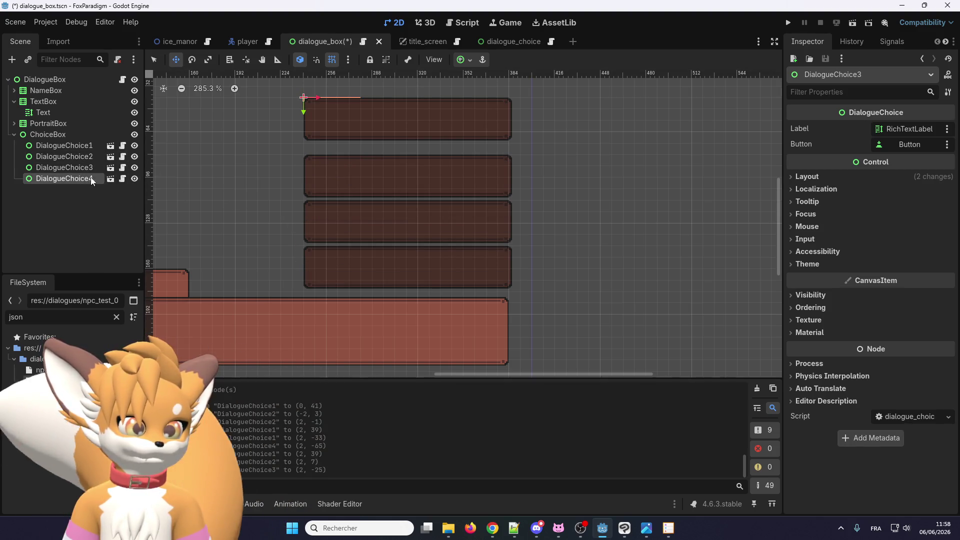
# Step: Line up all four DialogueChoice boxes into one even column at x = -6
pyautogui.scroll(3, 363, 250)
pyautogui.click(73, 146)
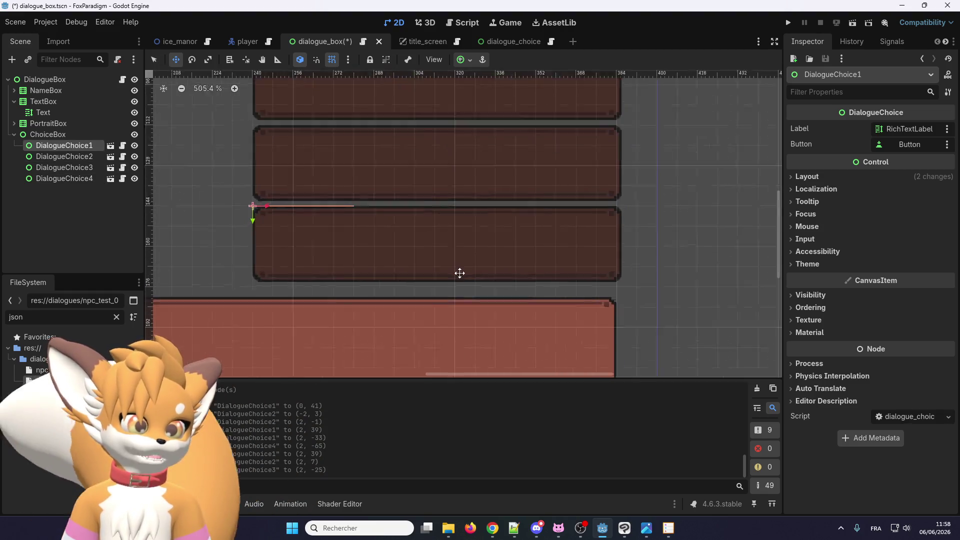
pyautogui.scroll(1, 340, 248)
pyautogui.moveTo(339, 232); pyautogui.dragTo(322, 232)
pyautogui.scroll(-1, 518, 253)
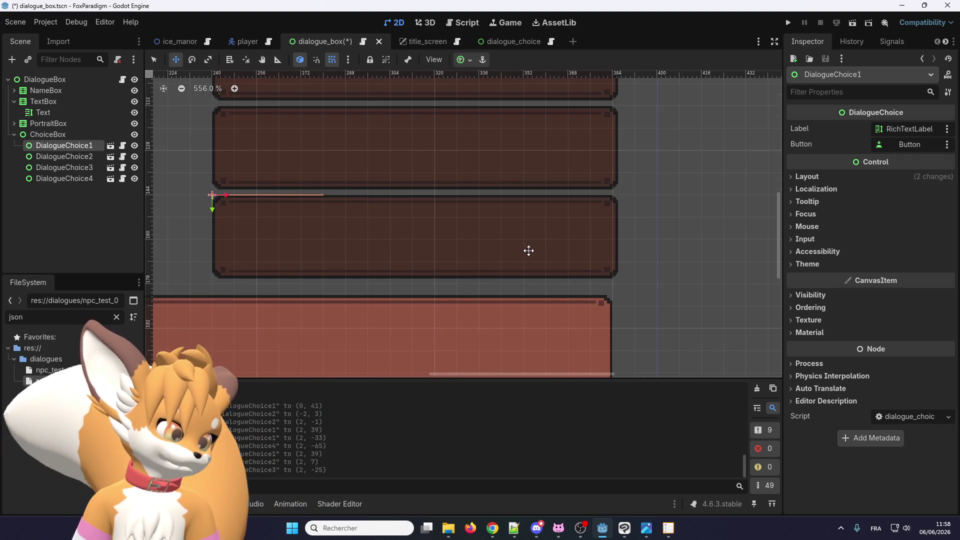
pyautogui.scroll(-2, 529, 250)
pyautogui.scroll(-5, 542, 246)
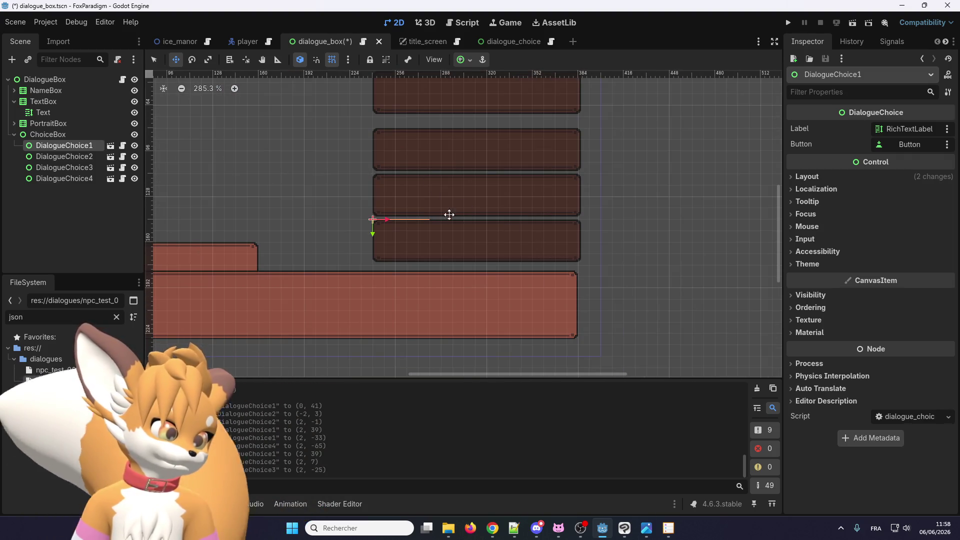
pyautogui.moveTo(449, 214); pyautogui.dragTo(441, 240)
pyautogui.scroll(4, 420, 140)
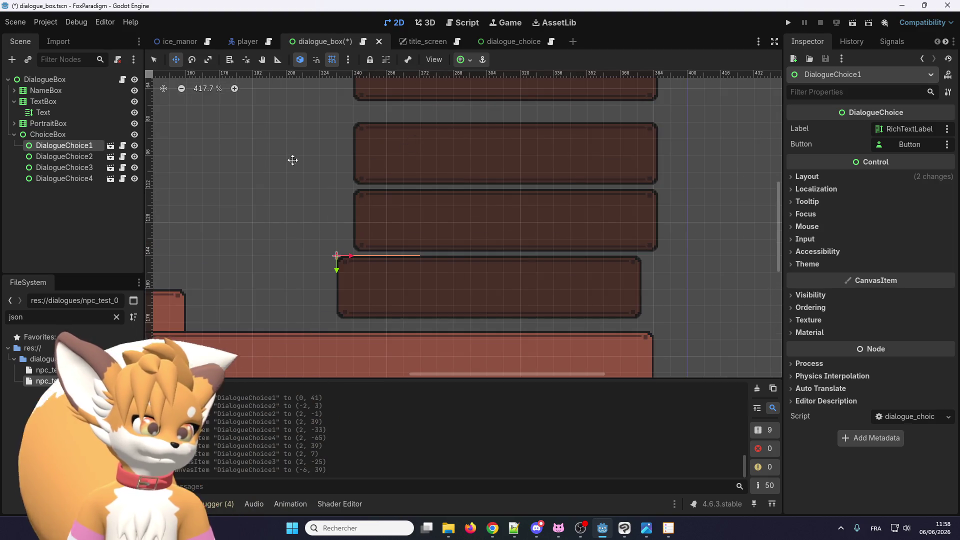
pyautogui.click(91, 156)
pyautogui.moveTo(407, 213)
pyautogui.mouseDown()
pyautogui.moveTo(401, 227)
pyautogui.moveTo(417, 228)
pyautogui.moveTo(418, 215)
pyautogui.moveTo(418, 225)
pyautogui.mouseUp()
pyautogui.click(64, 167)
pyautogui.moveTo(496, 167)
pyautogui.mouseDown()
pyautogui.moveTo(463, 167)
pyautogui.moveTo(500, 168)
pyautogui.mouseUp()
pyautogui.scroll(-4, 431, 270)
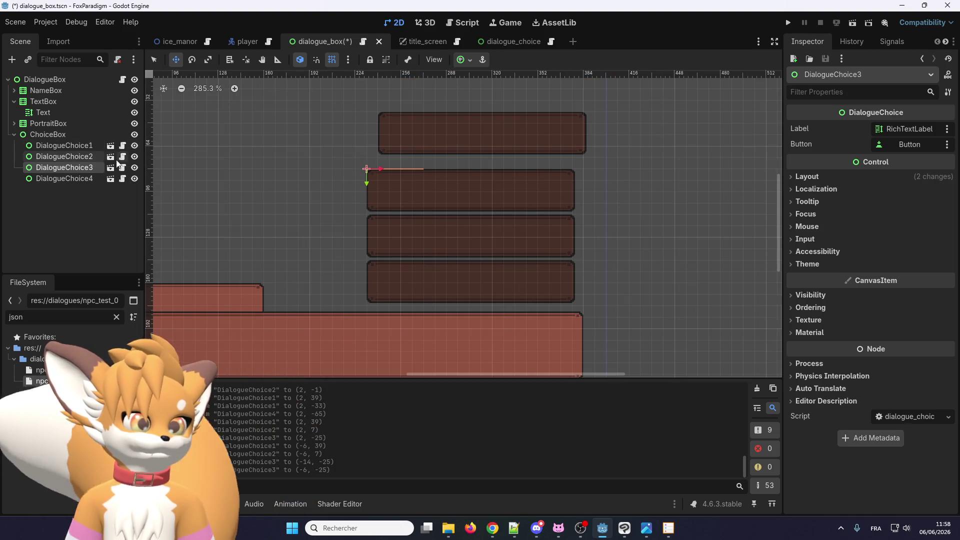
pyautogui.click(74, 179)
pyautogui.moveTo(450, 133); pyautogui.dragTo(438, 145)
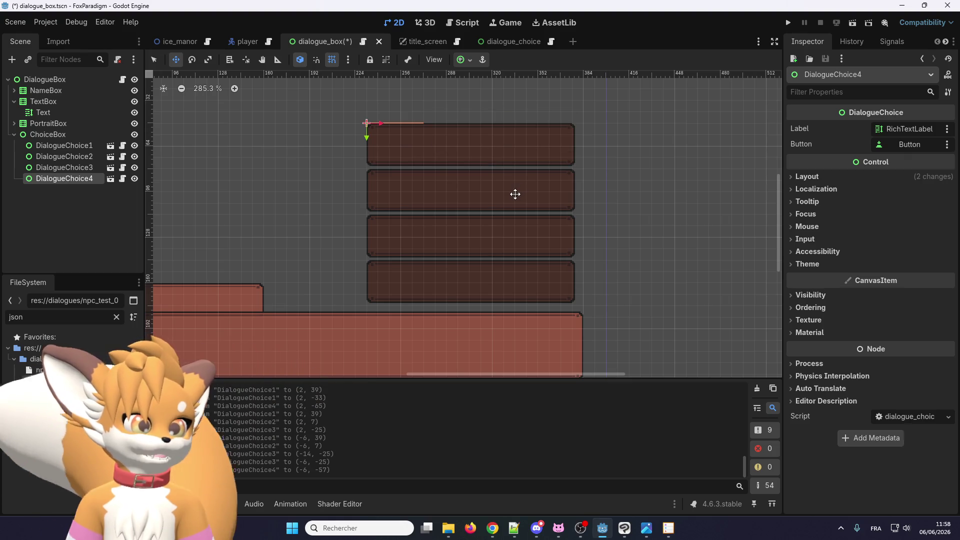
pyautogui.scroll(2, 497, 182)
pyautogui.scroll(-1, 497, 182)
# Step: Turn grid snap off, switch to the Select tool, and select ChoiceBox
pyautogui.click(332, 60)
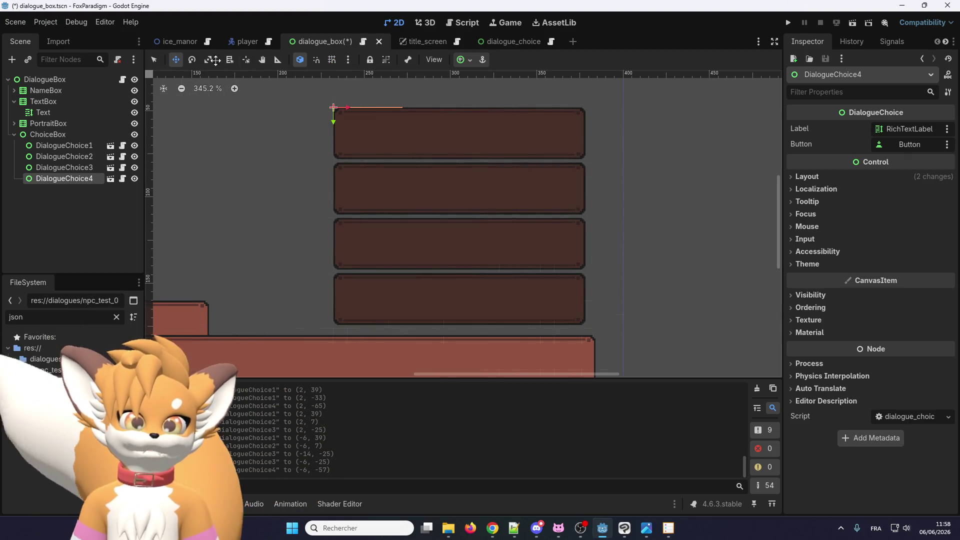
pyautogui.press('q')
pyautogui.scroll(-3, 315, 182)
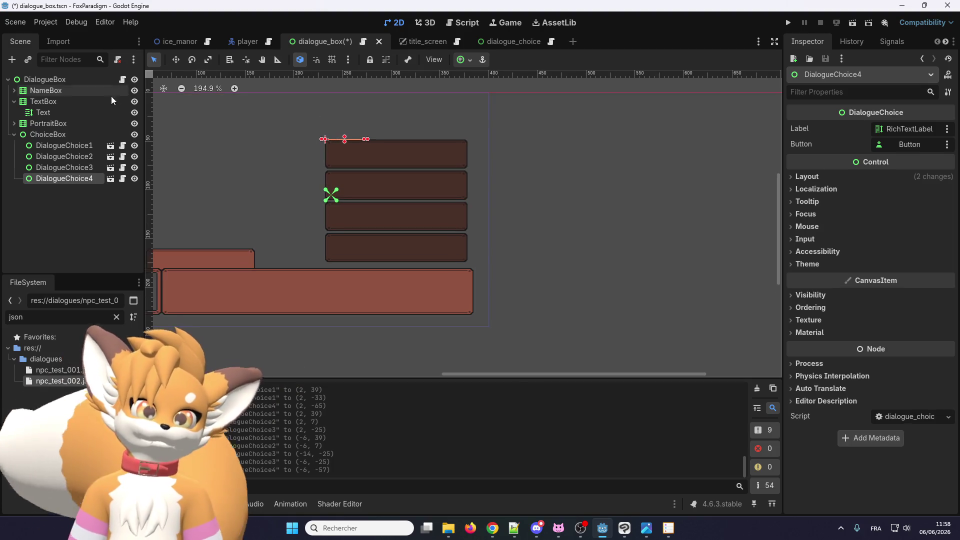
pyautogui.click(83, 134)
pyautogui.scroll(3, 374, 190)
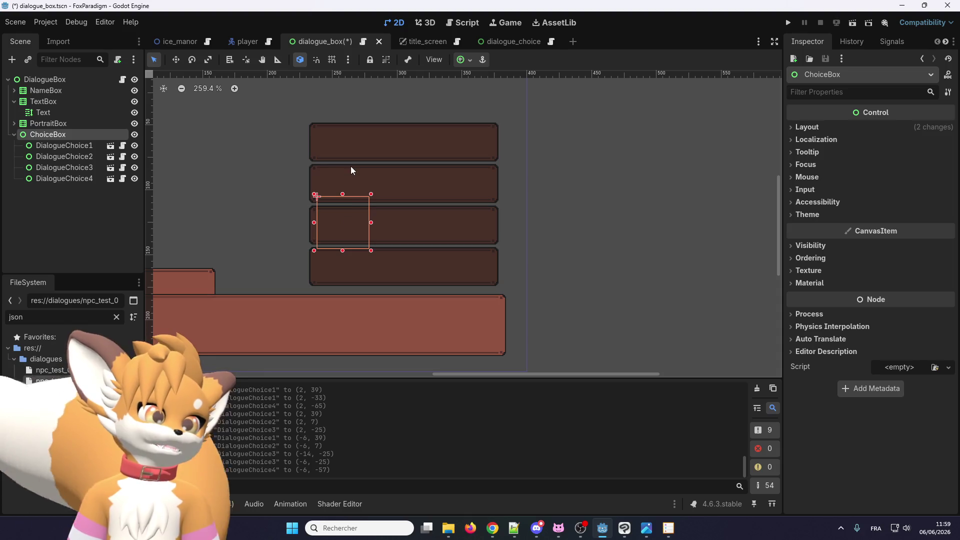
# Step: Try shrinking the ChoiceBox rectangle by dragging its corner on the canvas
pyautogui.click(64, 145)
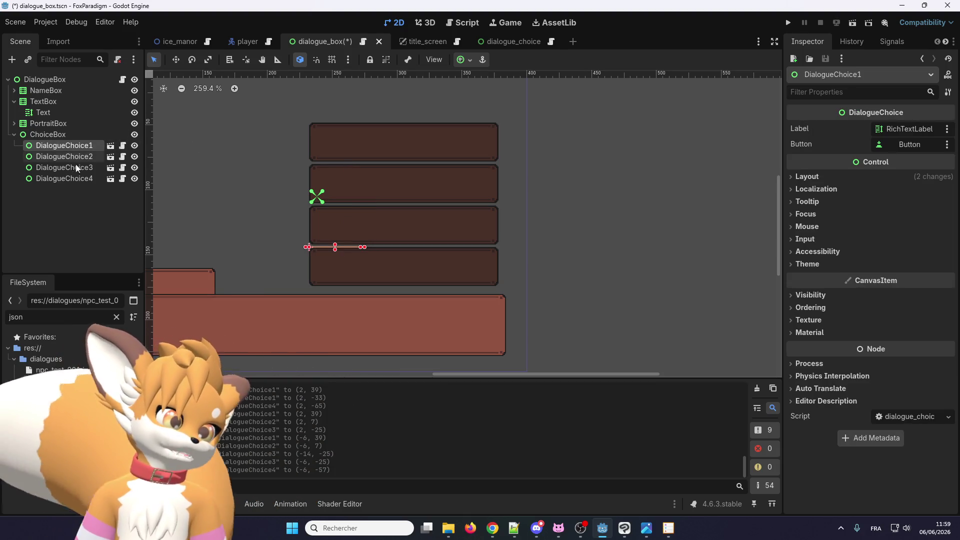
pyautogui.click(78, 136)
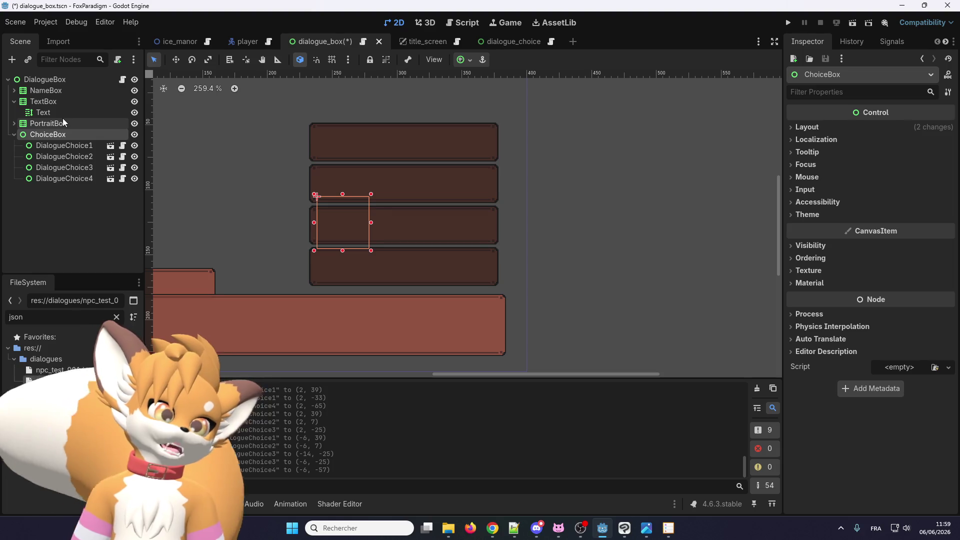
pyautogui.scroll(-5, 418, 222)
pyautogui.scroll(2, 378, 212)
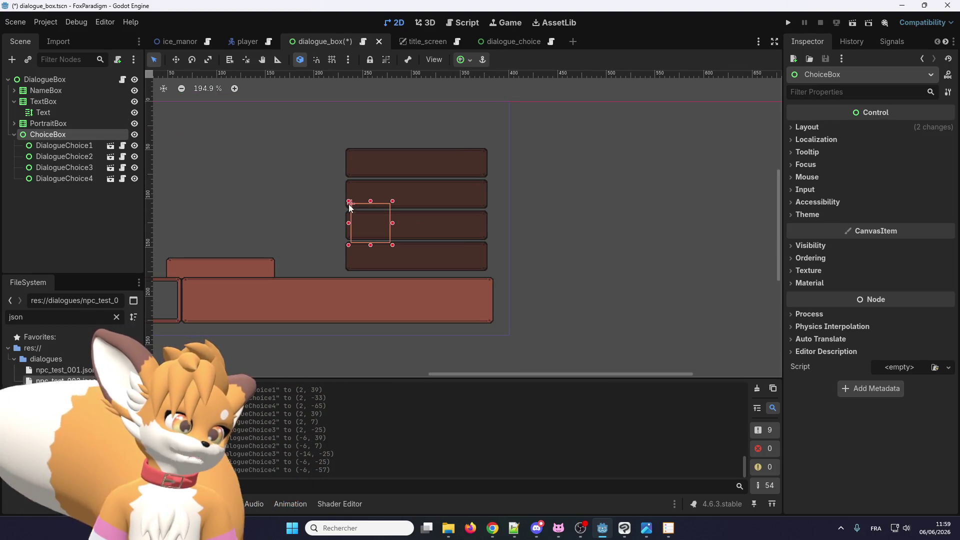
pyautogui.moveTo(351, 205)
pyautogui.mouseDown()
pyautogui.moveTo(283, 150)
pyautogui.moveTo(260, 196)
pyautogui.moveTo(390, 196)
pyautogui.moveTo(307, 191)
pyautogui.moveTo(348, 201)
pyautogui.mouseUp()
pyautogui.click(76, 145)
pyautogui.click(73, 135)
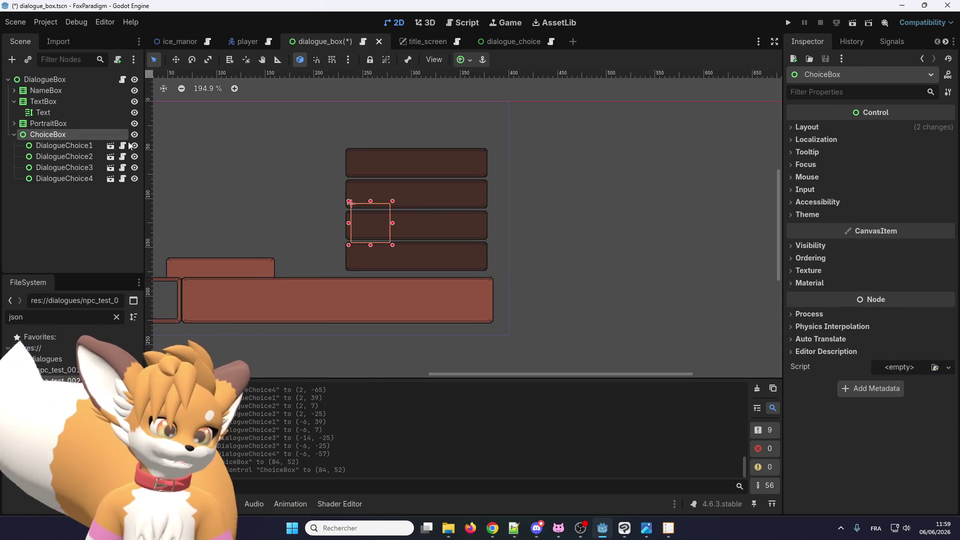
# Step: Revert ChoiceBox's Layout > Transform Size and Position to 0, 0
pyautogui.click(823, 130)
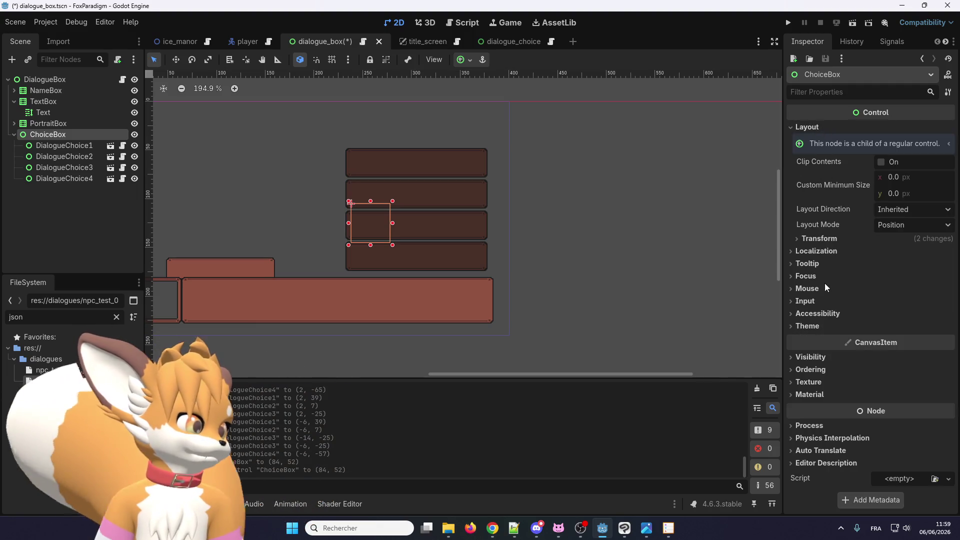
pyautogui.click(819, 238)
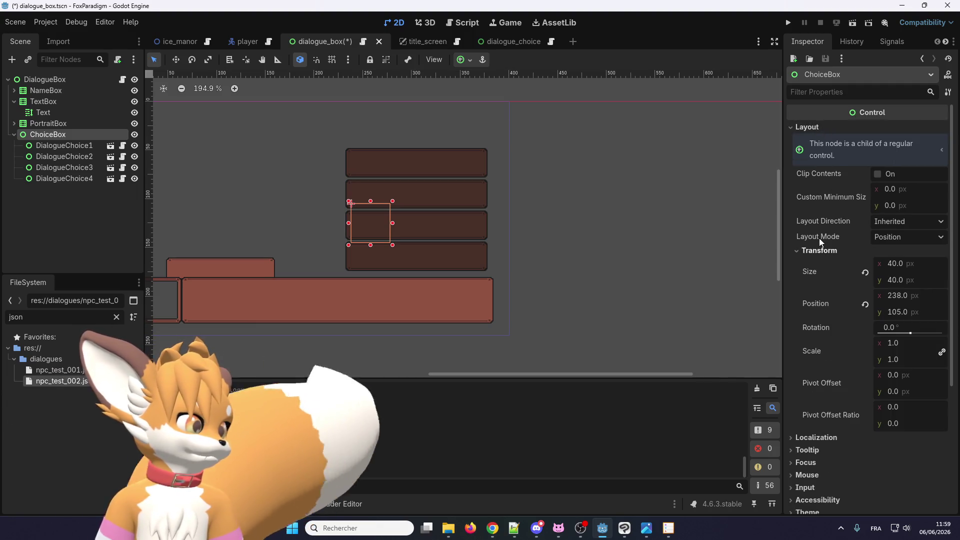
pyautogui.click(866, 272)
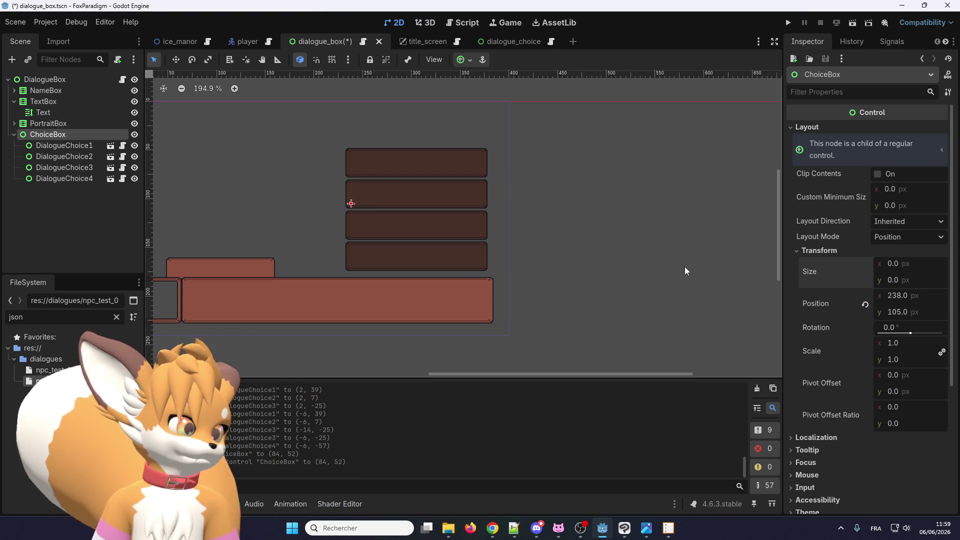
pyautogui.click(866, 305)
pyautogui.scroll(-4, 569, 263)
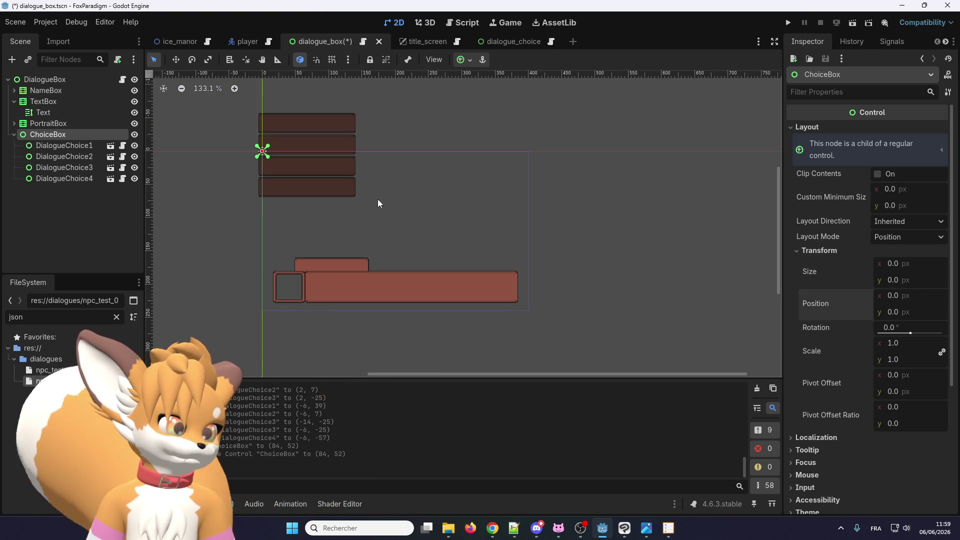
pyautogui.scroll(3, 378, 200)
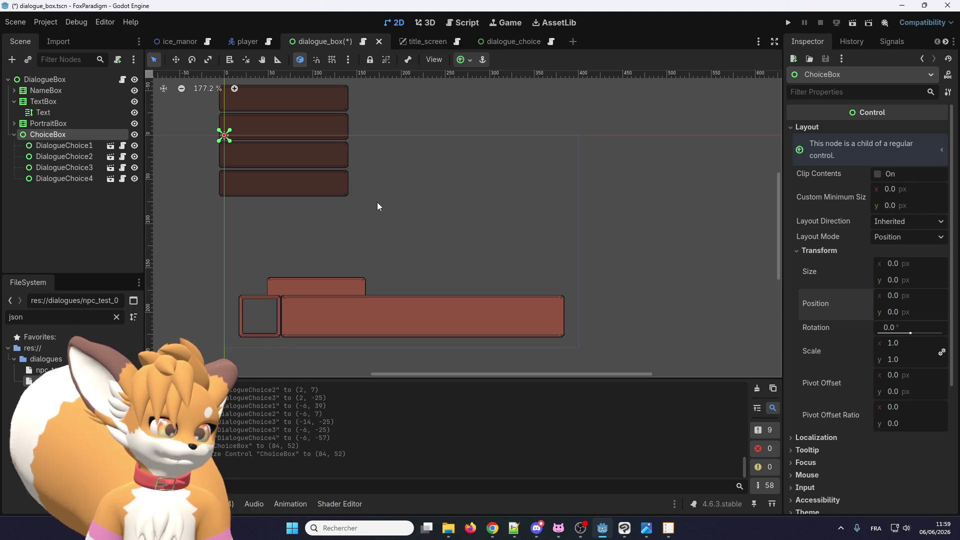
pyautogui.click(85, 146)
# Step: Move all four choice boxes down and right together, then re-enable grid snap
pyautogui.keyDown('shift'); pyautogui.click(77, 178); pyautogui.keyUp('shift')
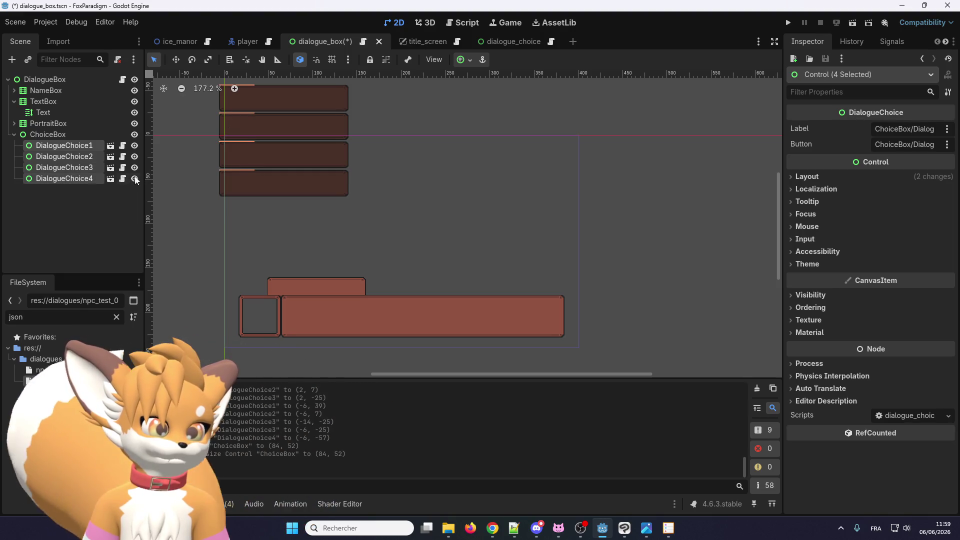
pyautogui.press('w')
pyautogui.scroll(2, 278, 165)
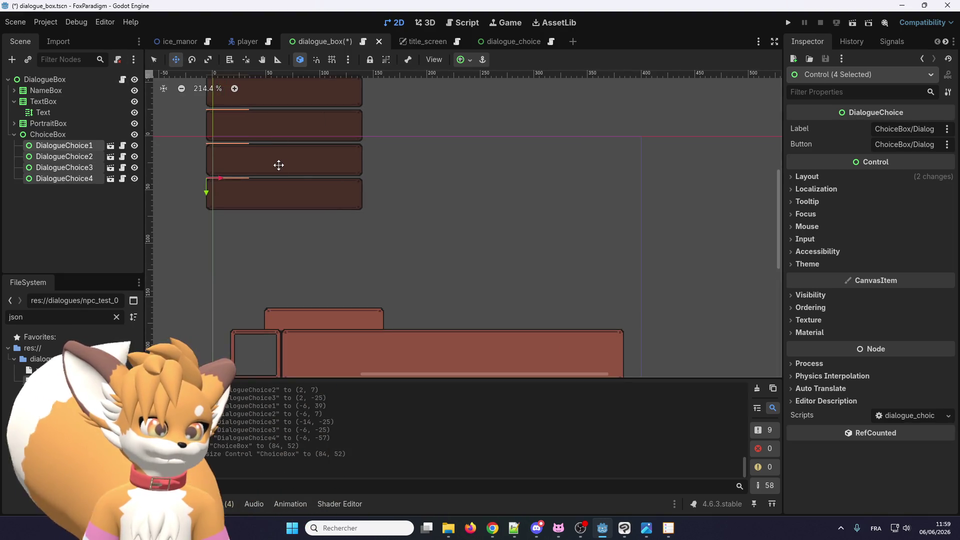
pyautogui.moveTo(278, 165); pyautogui.dragTo(557, 278)
pyautogui.click(330, 61)
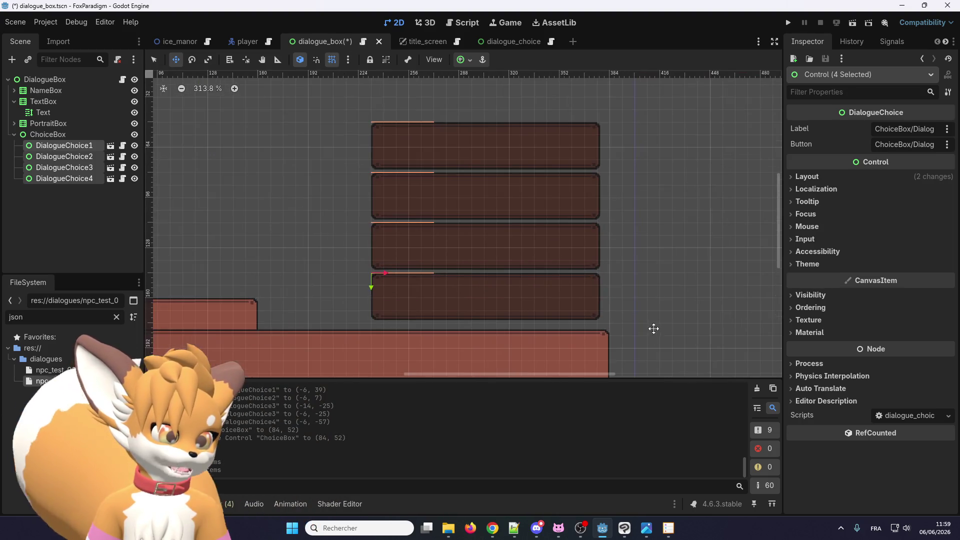
pyautogui.scroll(4, 630, 315)
pyautogui.scroll(-1, 616, 306)
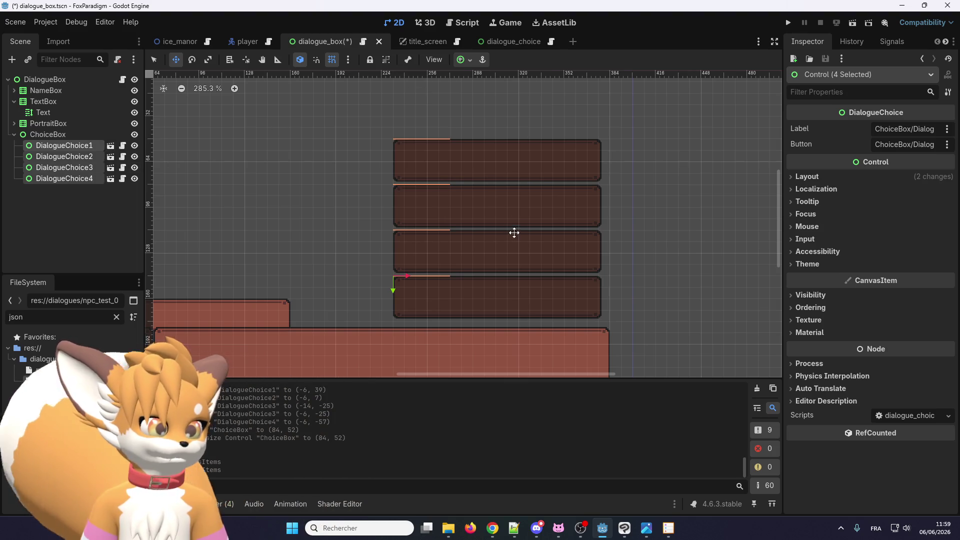
pyautogui.scroll(-1, 515, 235)
# Step: Check the choice layout, return to Select mode, and save dialogue_box with Ctrl+S
pyautogui.click(90, 145)
pyautogui.click(60, 134)
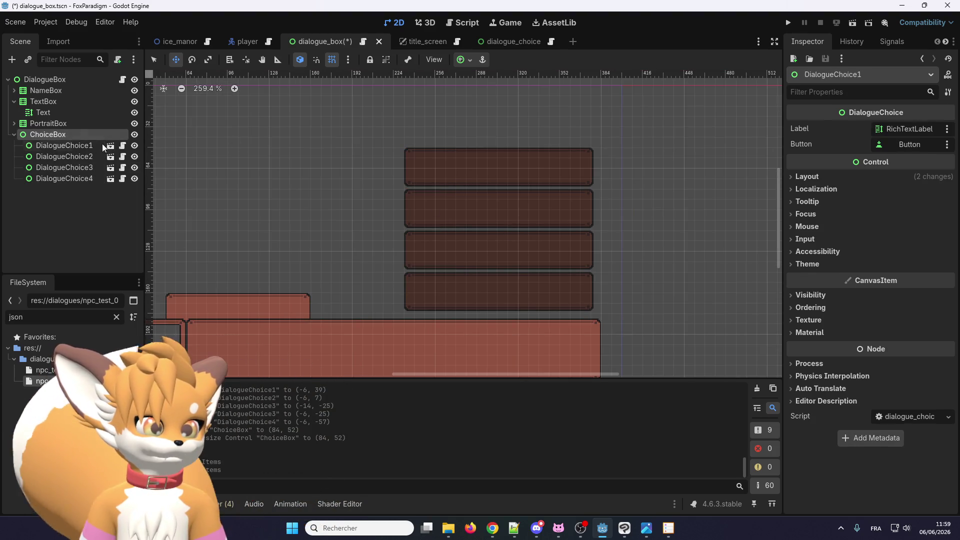
pyautogui.scroll(-4, 430, 262)
pyautogui.click(95, 146)
pyautogui.scroll(4, 477, 267)
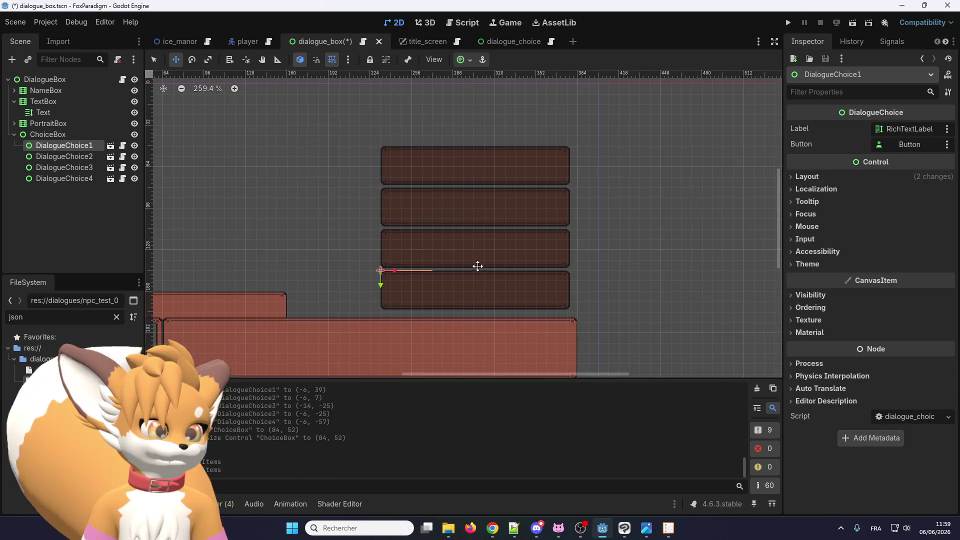
pyautogui.click(155, 62)
pyautogui.scroll(1, 320, 164)
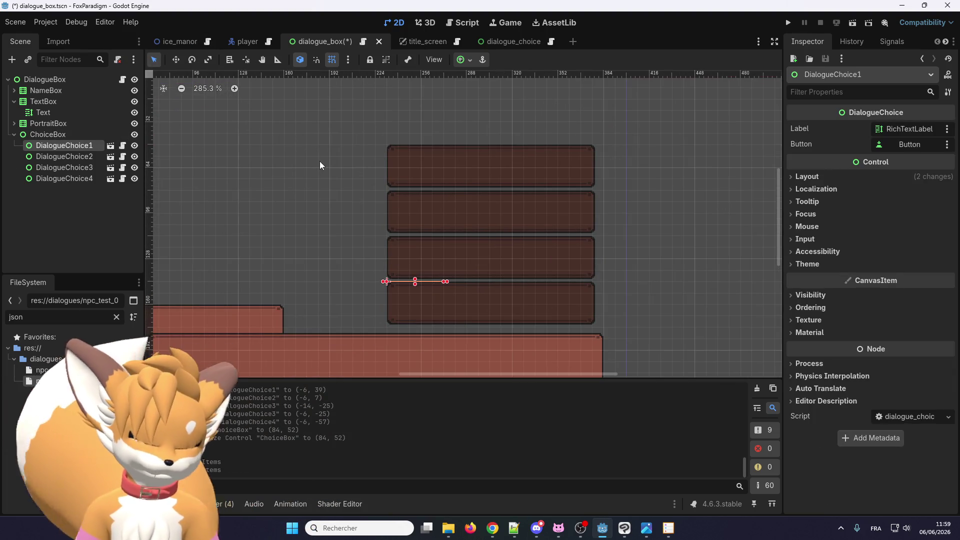
pyautogui.click(92, 80)
pyautogui.hotkey('ctrl', 's')
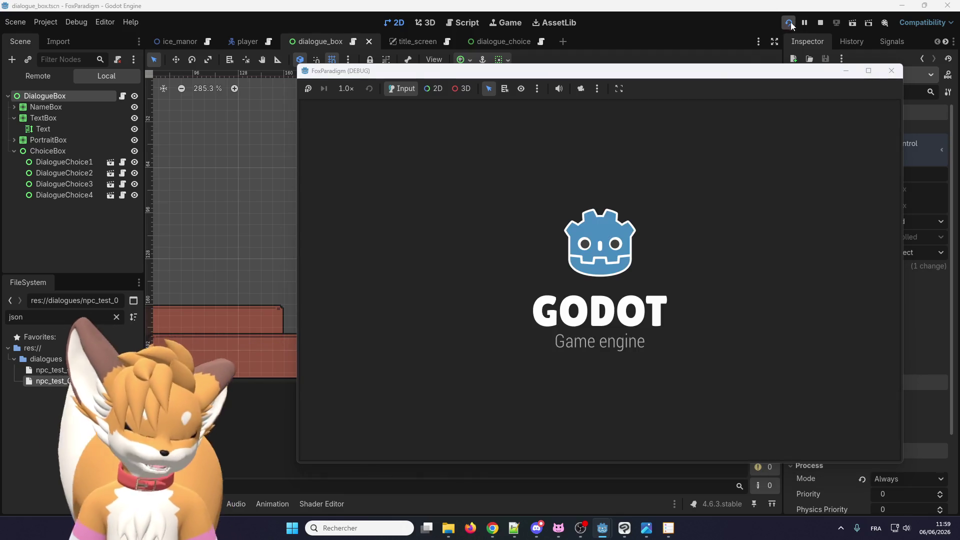
pyautogui.press('Return')
pyautogui.press('Return')
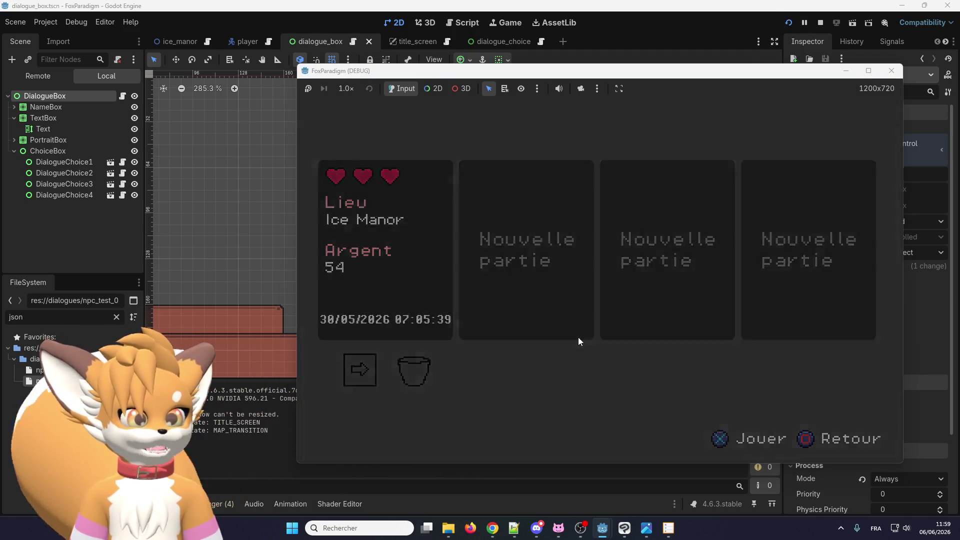
pyautogui.press('Up')
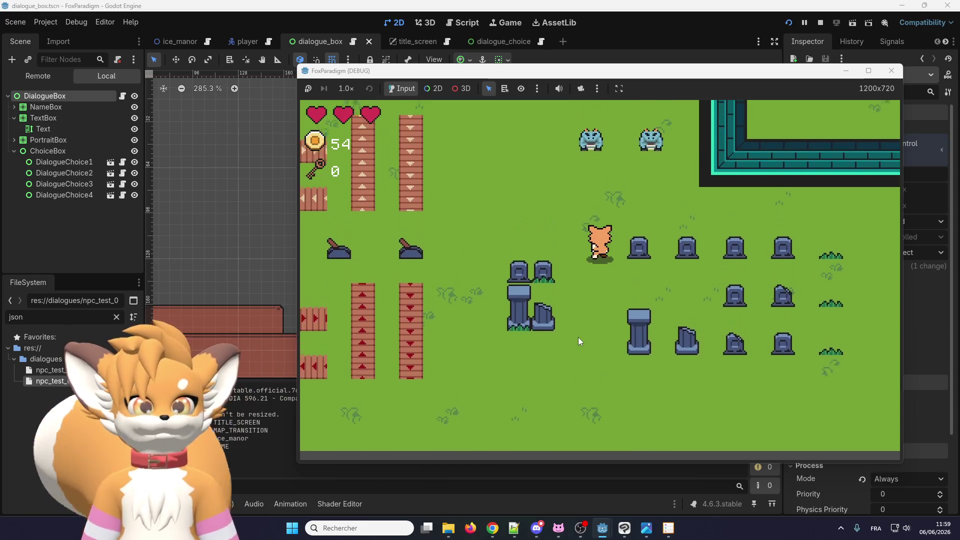
pyautogui.press('Up')
pyautogui.press('Return')
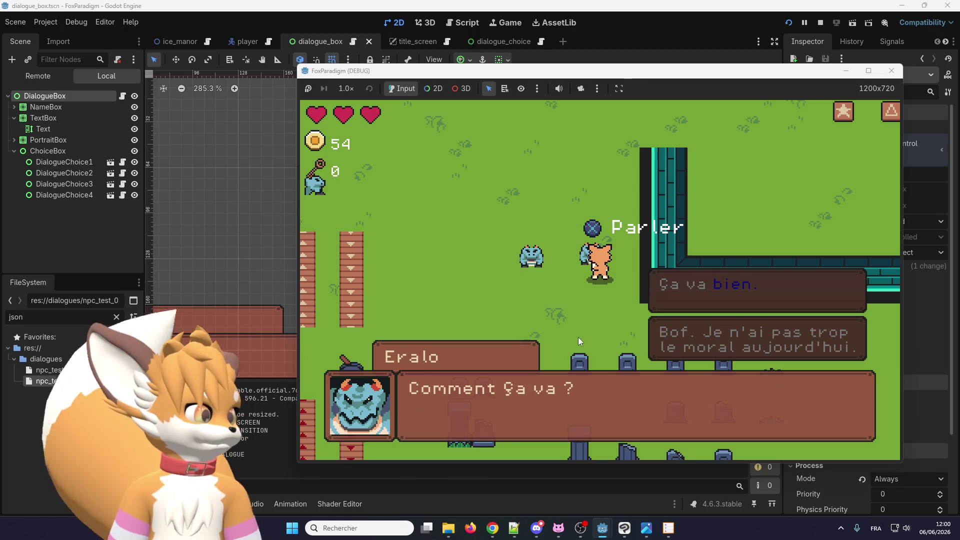
pyautogui.moveTo(591, 75)
pyautogui.mouseDown()
pyautogui.moveTo(5, 100)
pyautogui.moveTo(292, 98)
pyautogui.mouseUp()
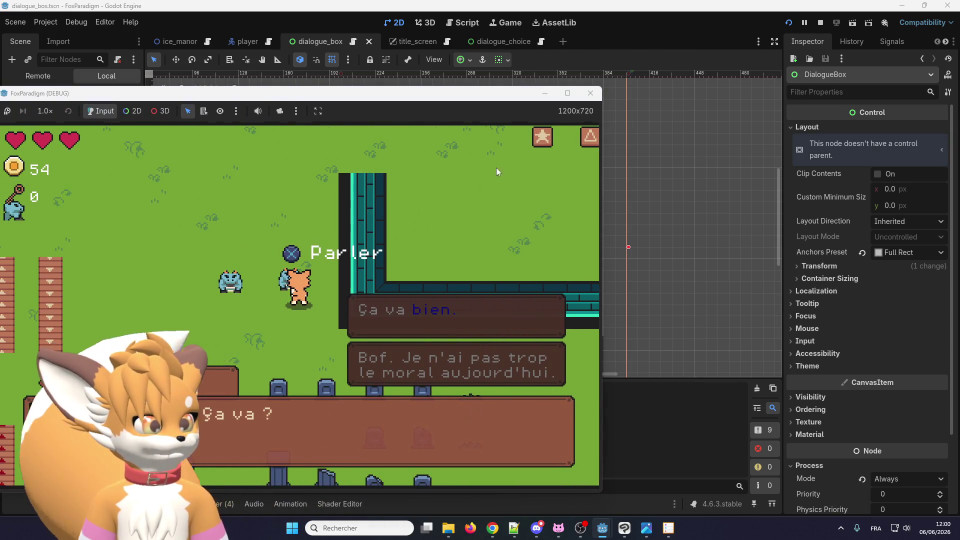
pyautogui.click(590, 93)
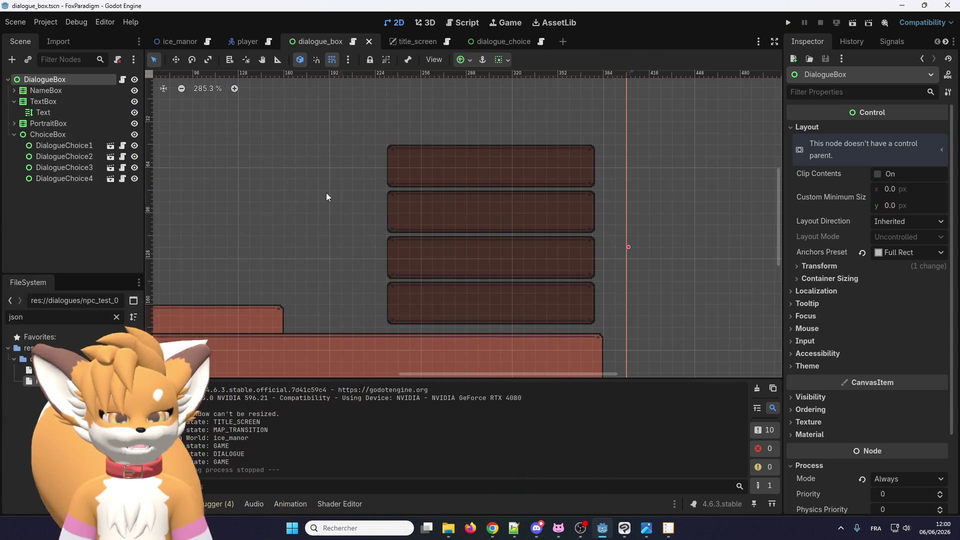
# Step: In the dialogue_choice scene, briefly hide and re-show the Button
pyautogui.click(506, 43)
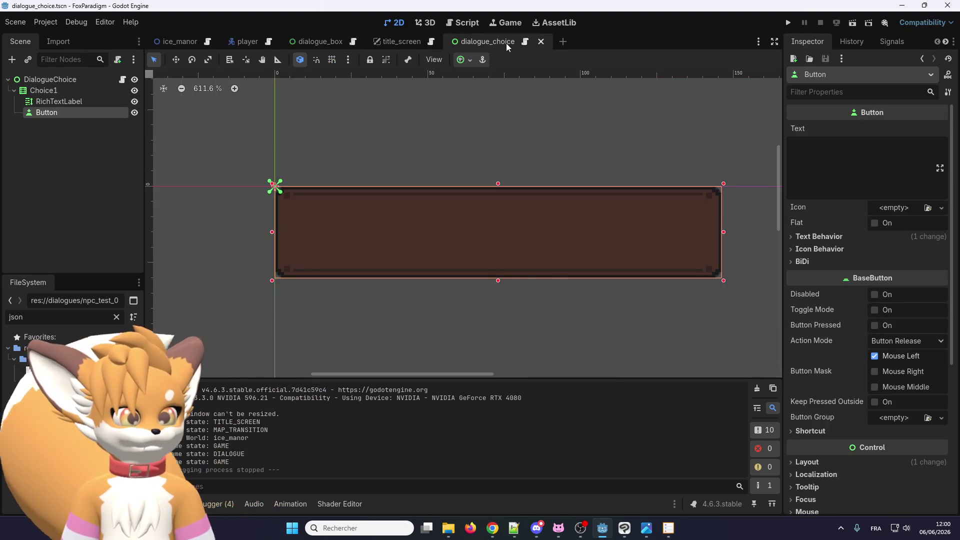
pyautogui.click(135, 113)
pyautogui.click(135, 113)
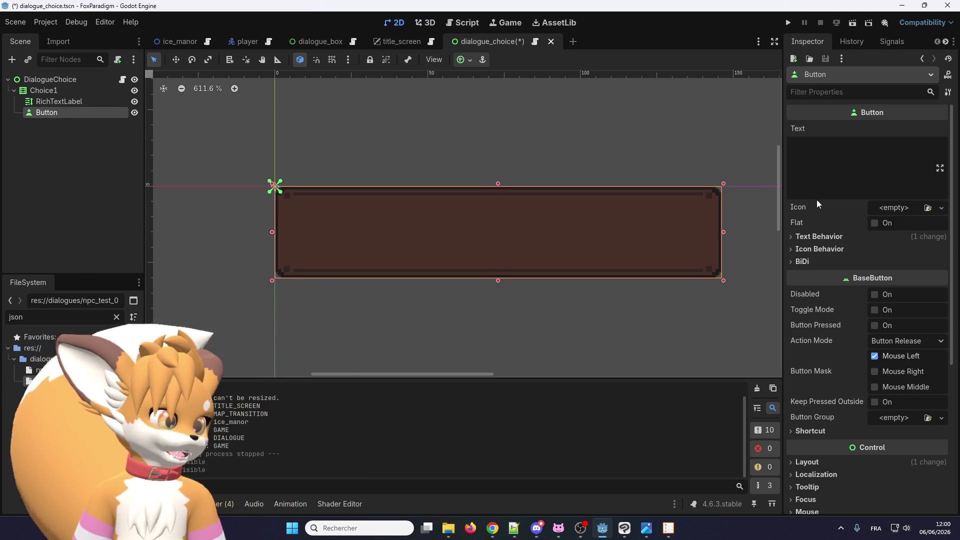
pyautogui.scroll(-5, 836, 237)
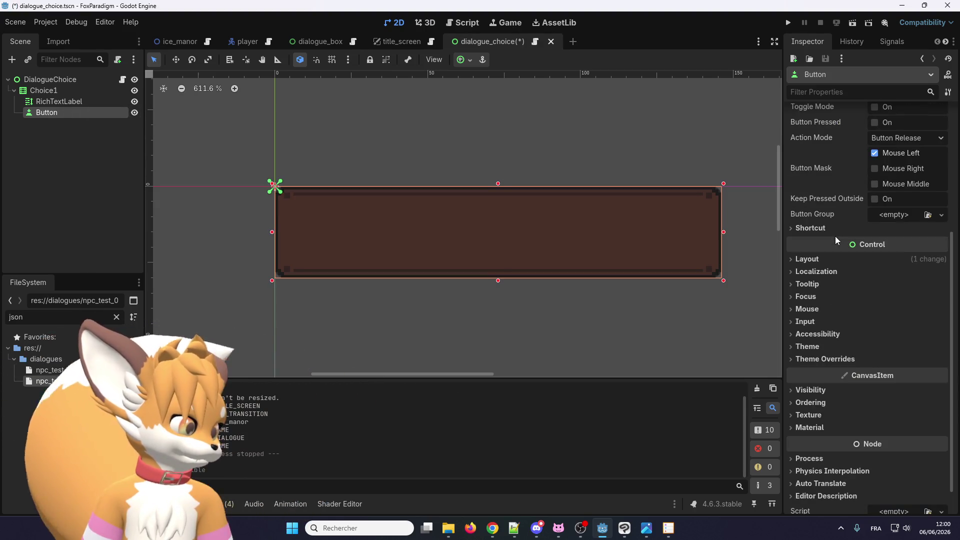
pyautogui.scroll(-1, 835, 236)
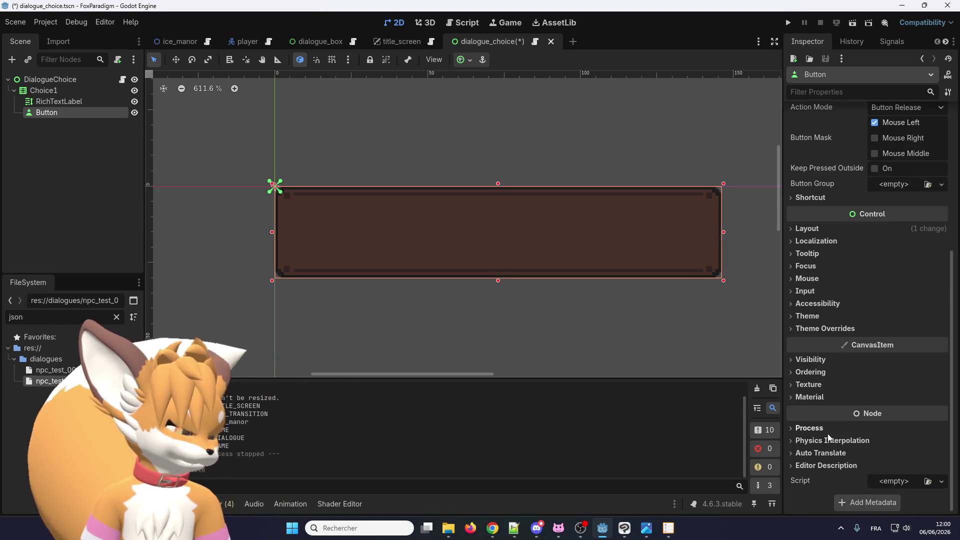
# Step: Expand the Button's Theme properties and try theme_lumen, then theme_warm, as its theme
pyautogui.moveTo(821, 418)
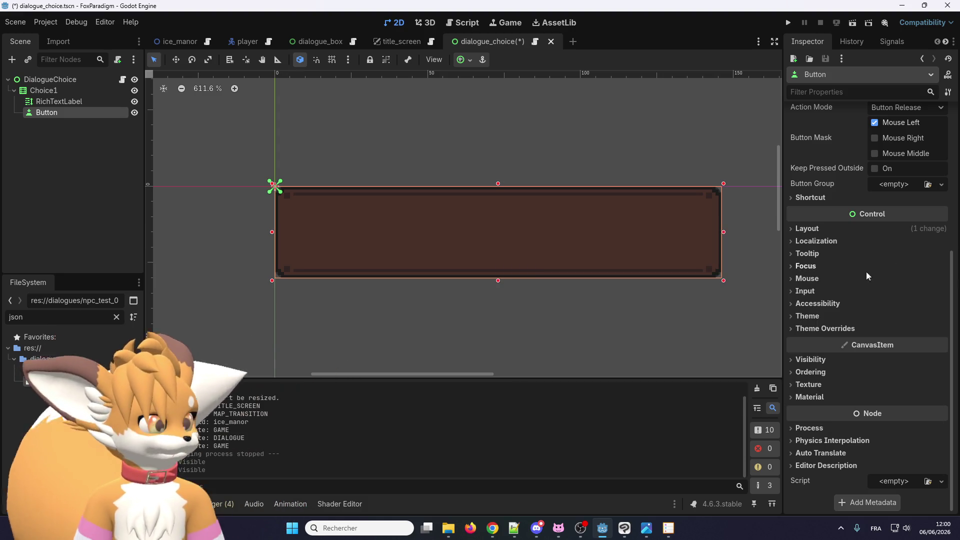
pyautogui.click(815, 317)
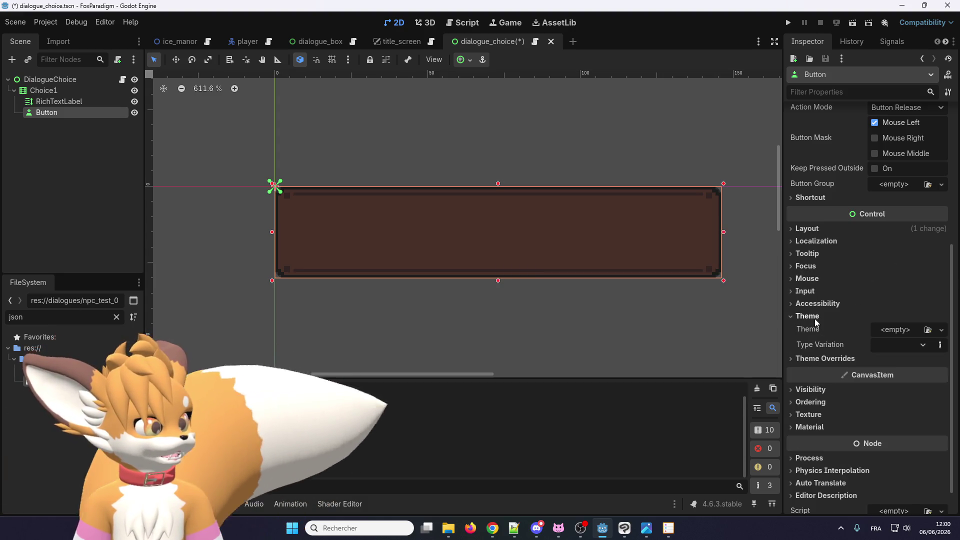
pyautogui.click(820, 358)
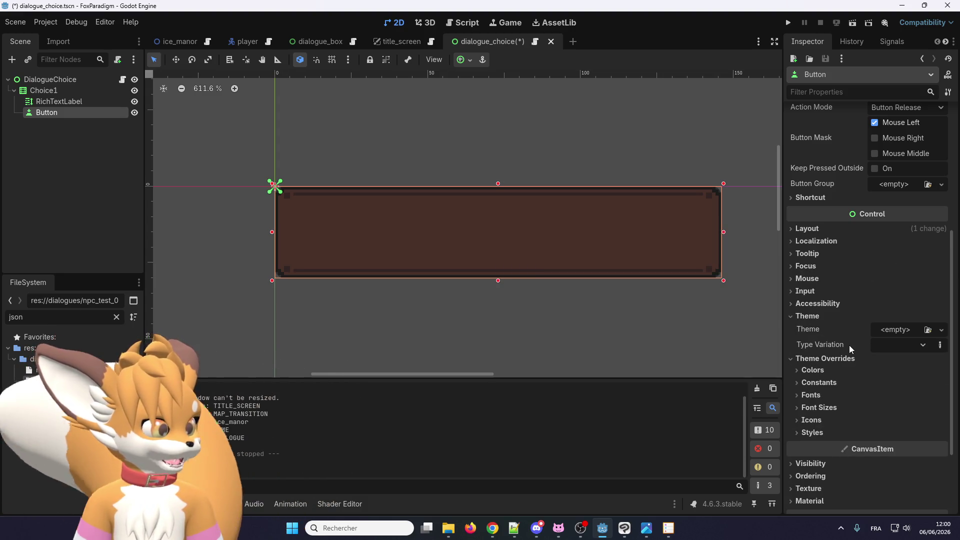
pyautogui.click(896, 331)
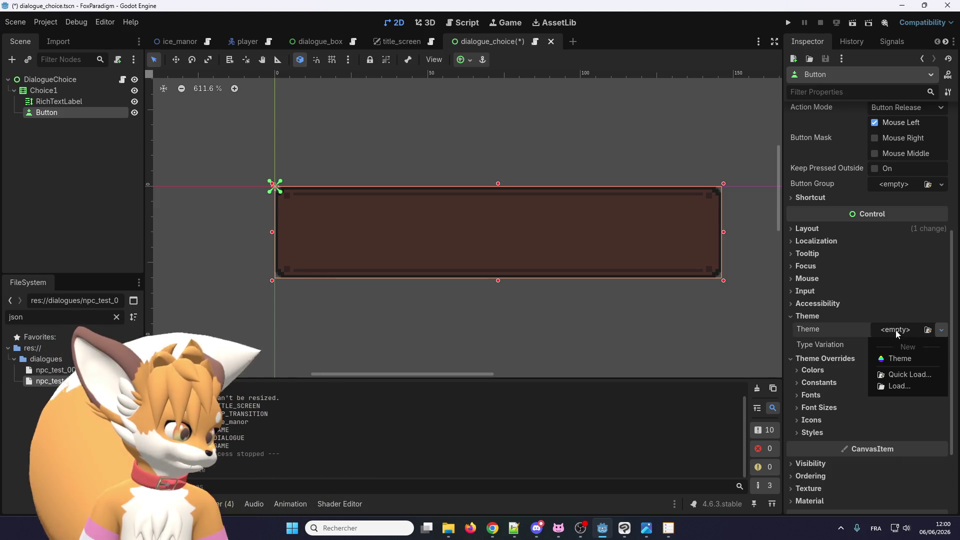
pyautogui.click(894, 376)
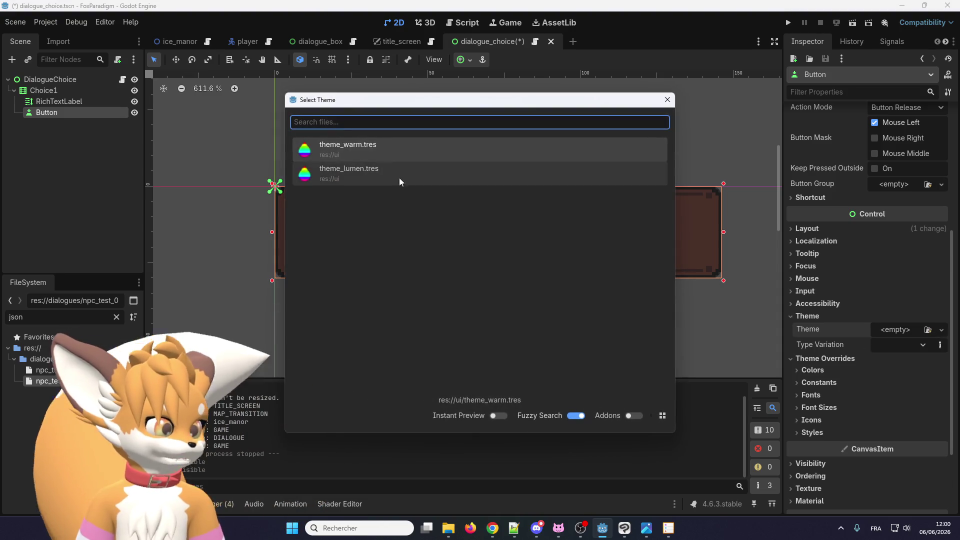
pyautogui.click(353, 175)
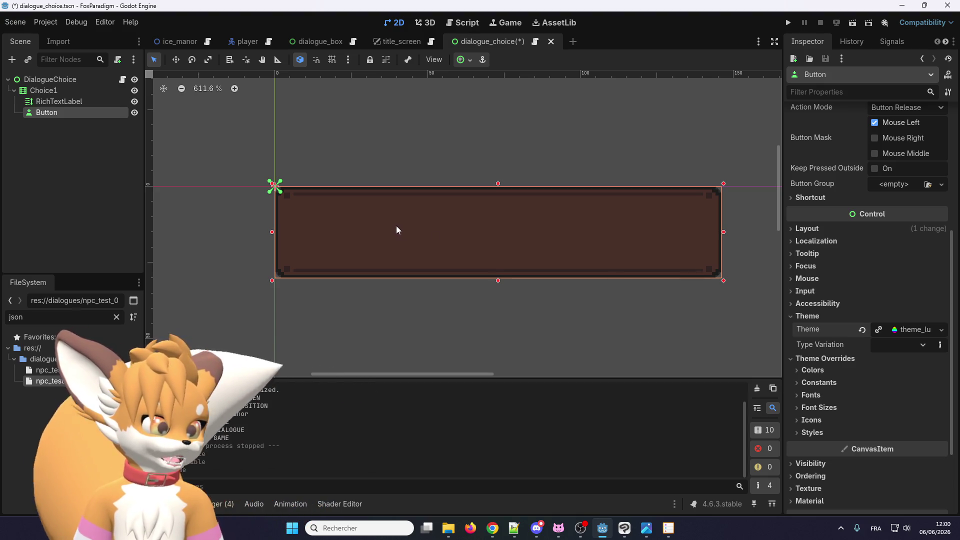
pyautogui.click(862, 330)
pyautogui.click(907, 331)
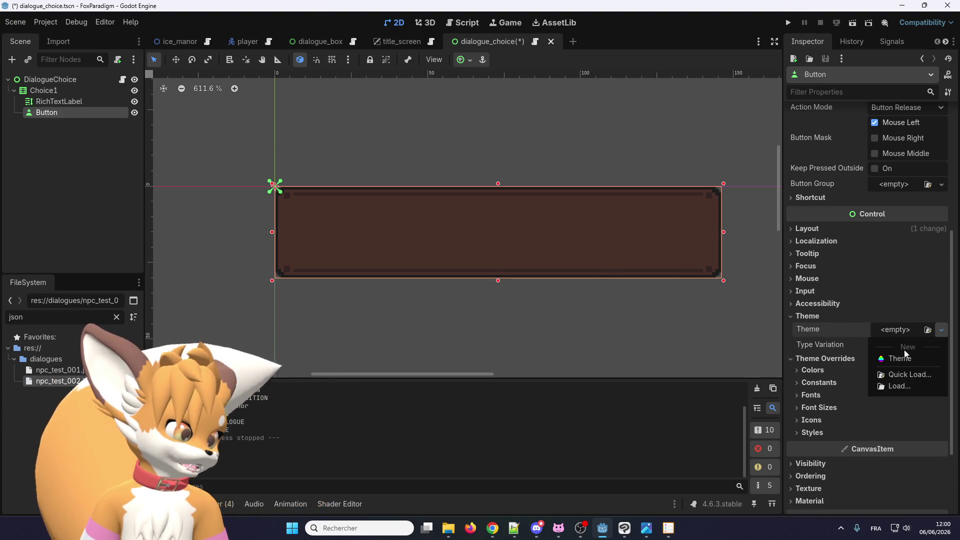
pyautogui.click(905, 375)
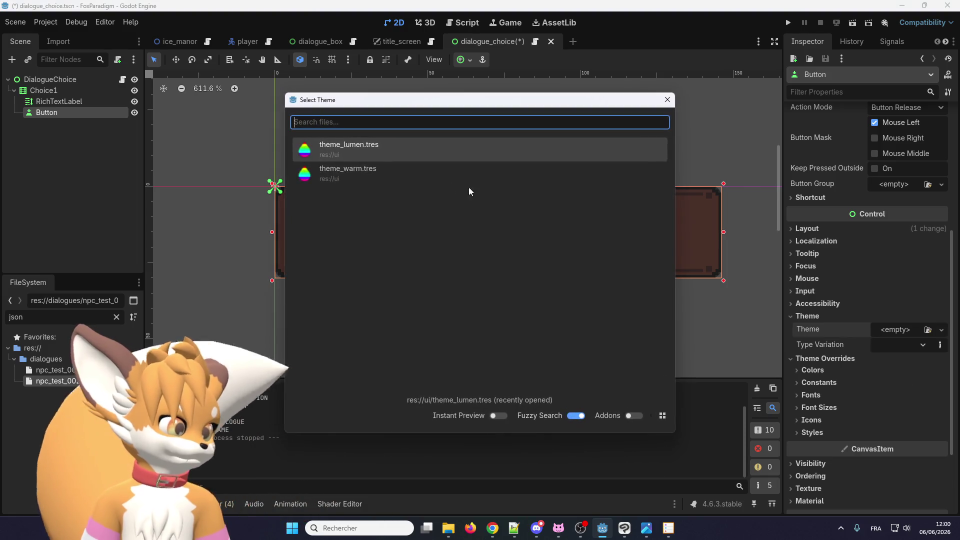
pyautogui.click(352, 170)
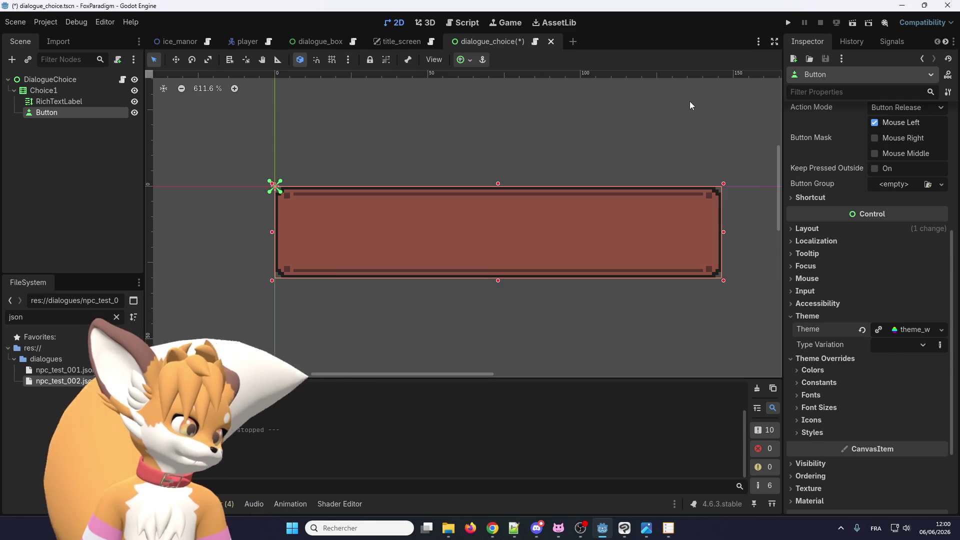
# Step: Set the Button's Type Variation to FlatButton and clear its Theme slot to empty
pyautogui.click(905, 347)
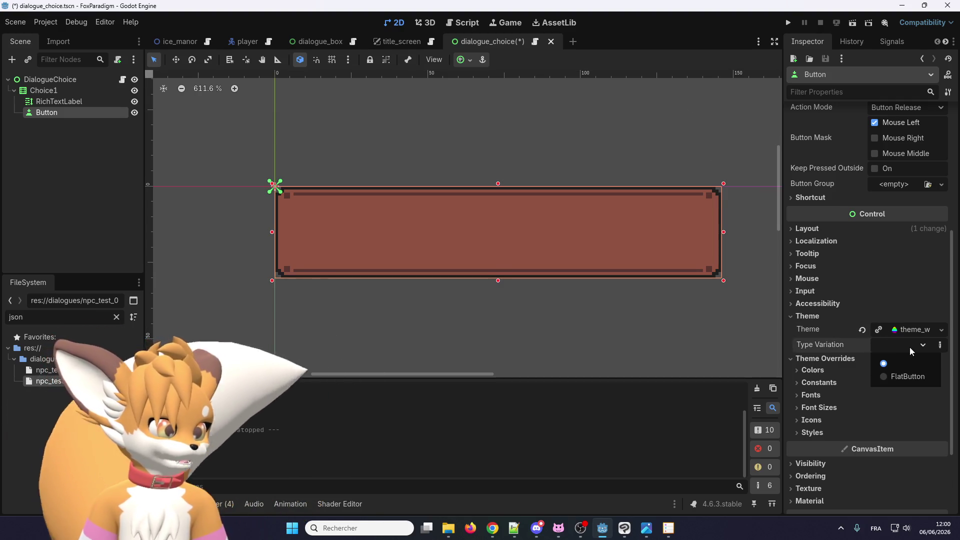
pyautogui.click(893, 344)
pyautogui.click(893, 344)
pyautogui.click(890, 376)
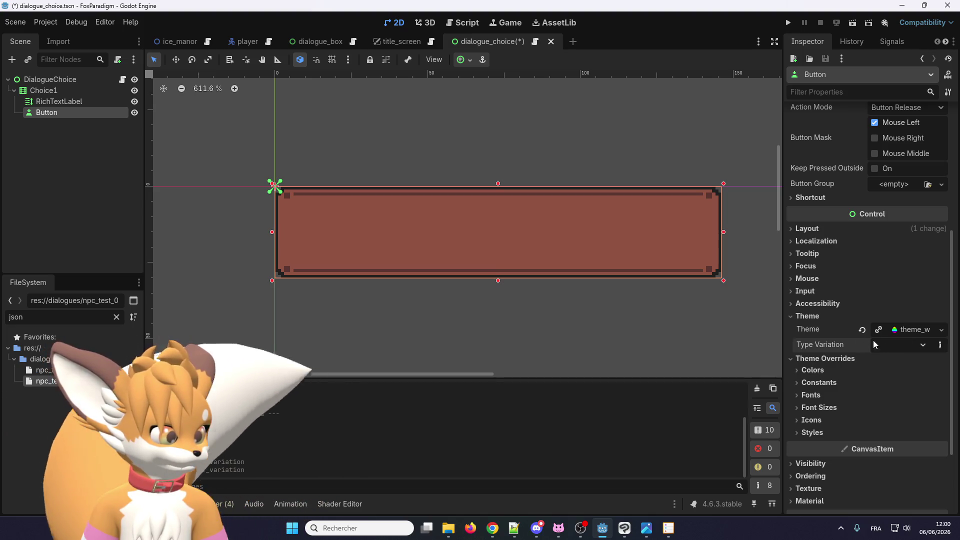
pyautogui.click(863, 329)
pyautogui.click(884, 345)
pyautogui.click(892, 377)
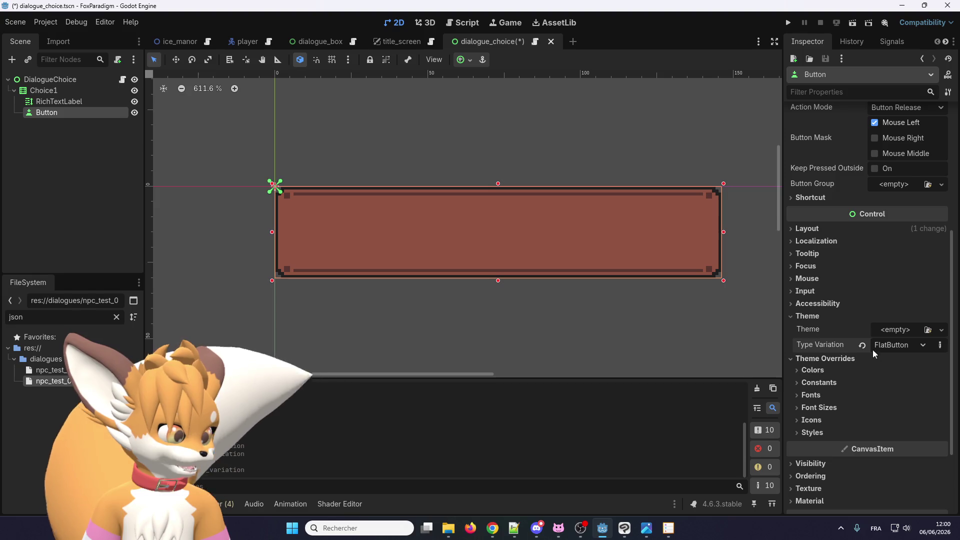
pyautogui.click(907, 344)
pyautogui.click(907, 344)
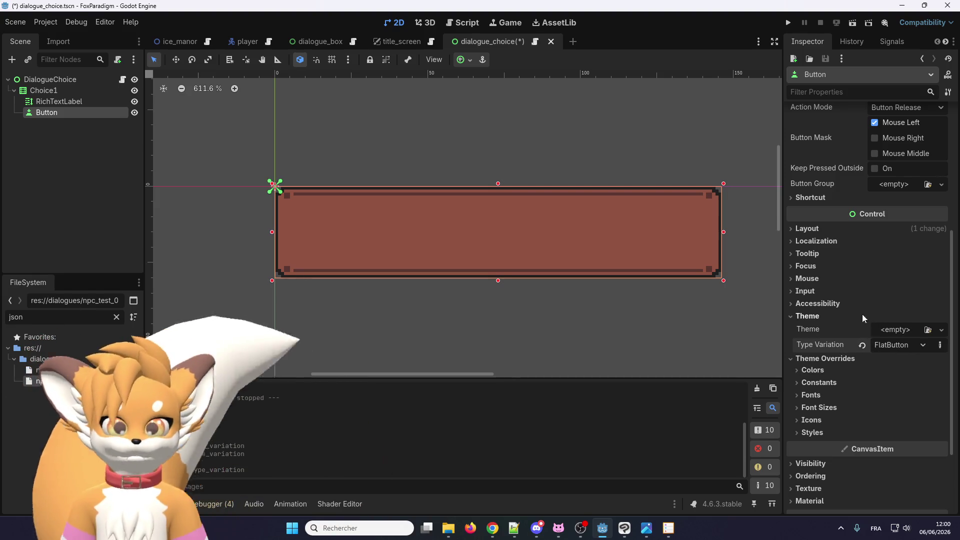
pyautogui.click(15, 22)
pyautogui.click(161, 104)
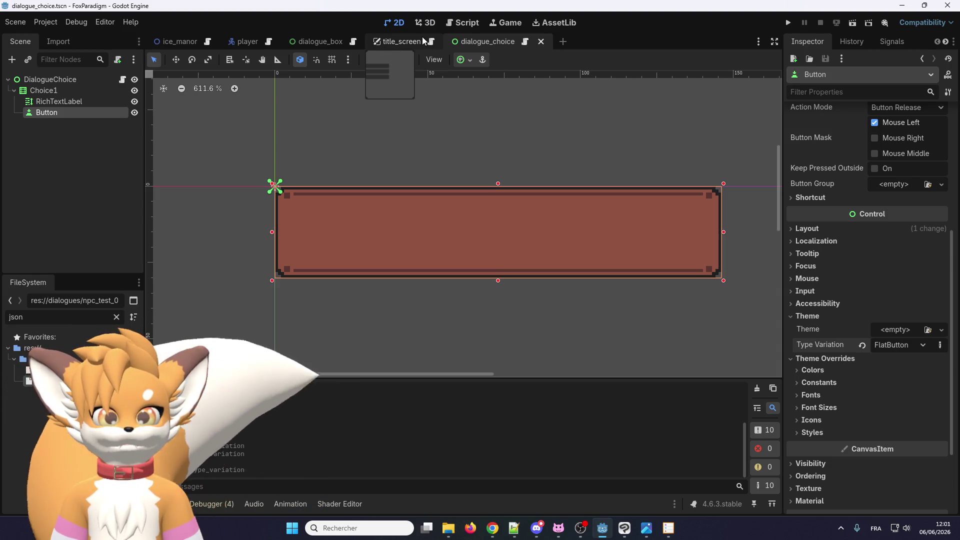
pyautogui.hotkey('alt', 'Tab')
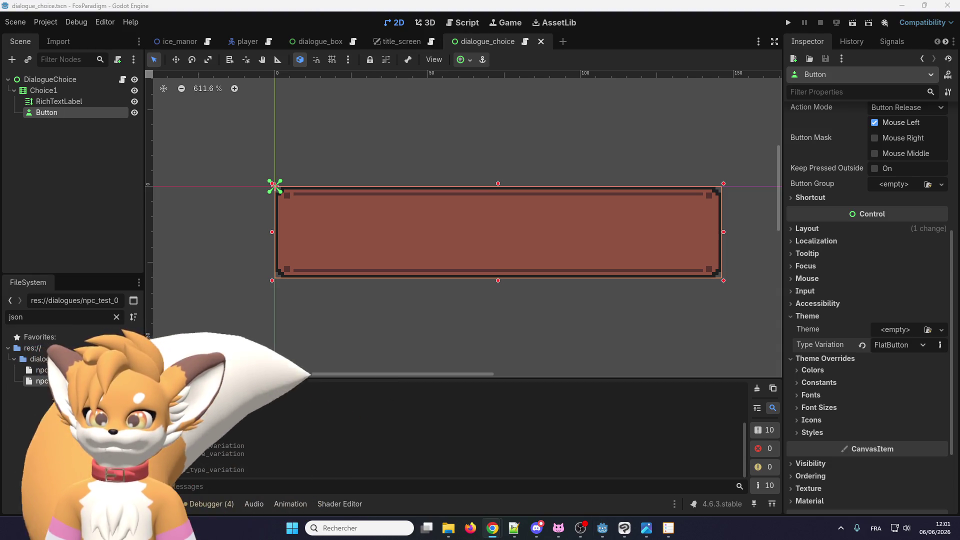
pyautogui.hotkey('alt', 'Tab')
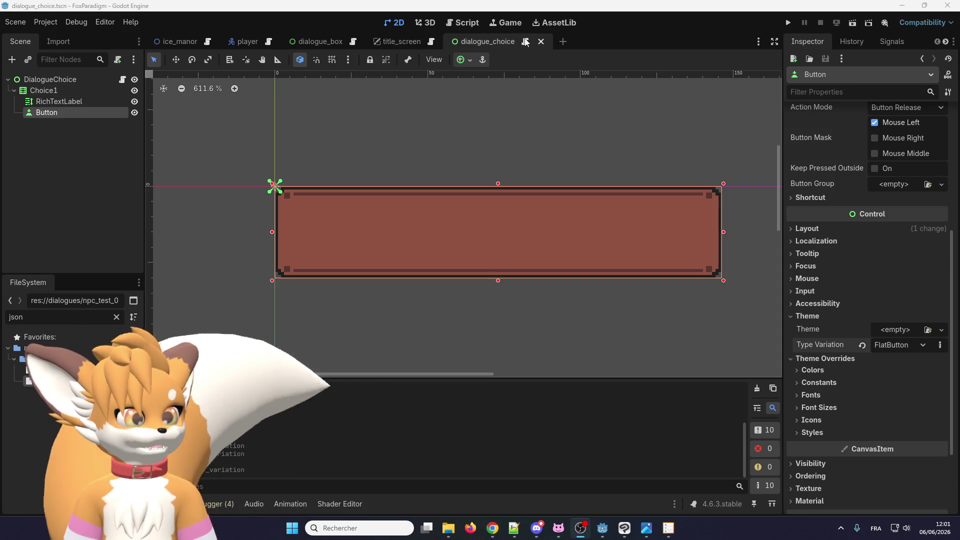
pyautogui.click(326, 45)
pyautogui.click(353, 42)
pyautogui.click(362, 42)
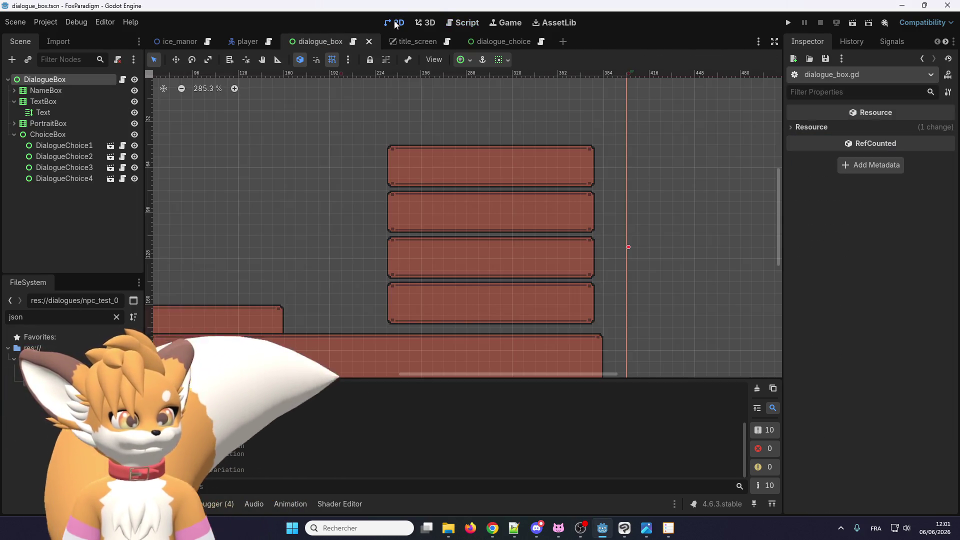
pyautogui.click(353, 42)
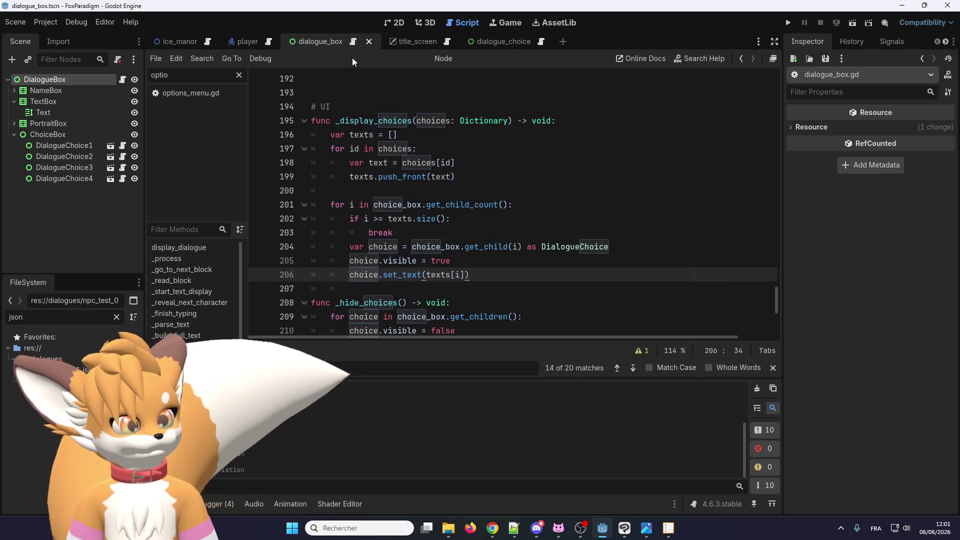
# Step: Duplicate the set_text line in _display_choices
pyautogui.scroll(-4, 385, 185)
pyautogui.scroll(5, 445, 251)
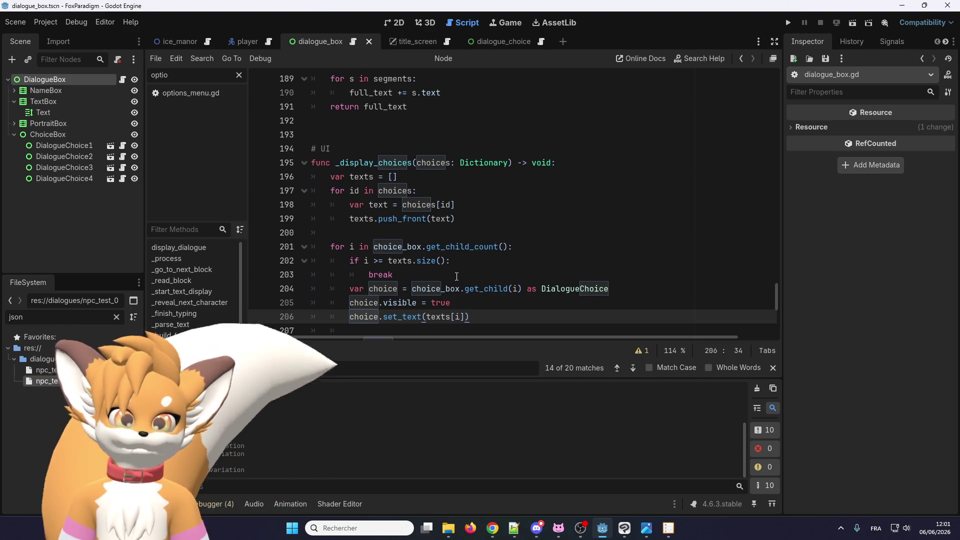
pyautogui.click(470, 302)
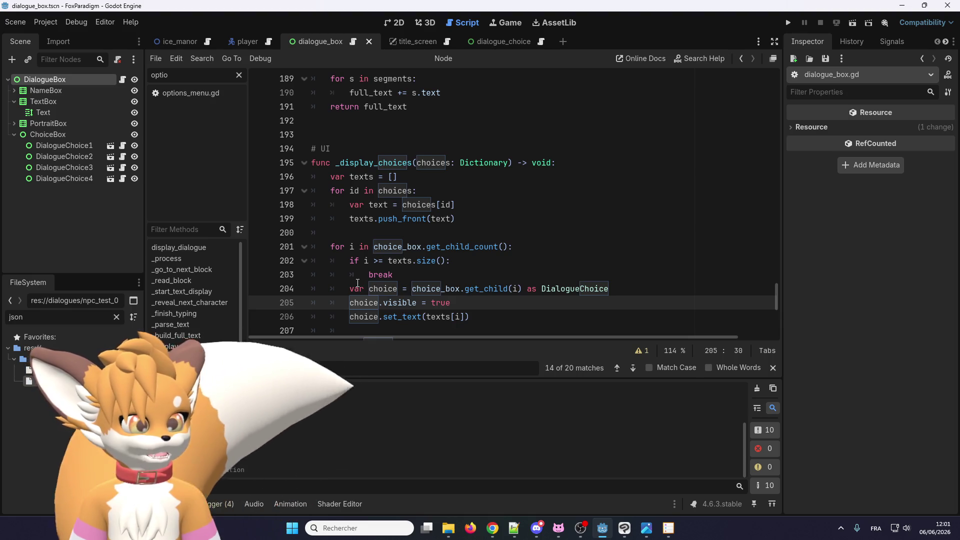
pyautogui.scroll(-1, 482, 274)
pyautogui.click(482, 273)
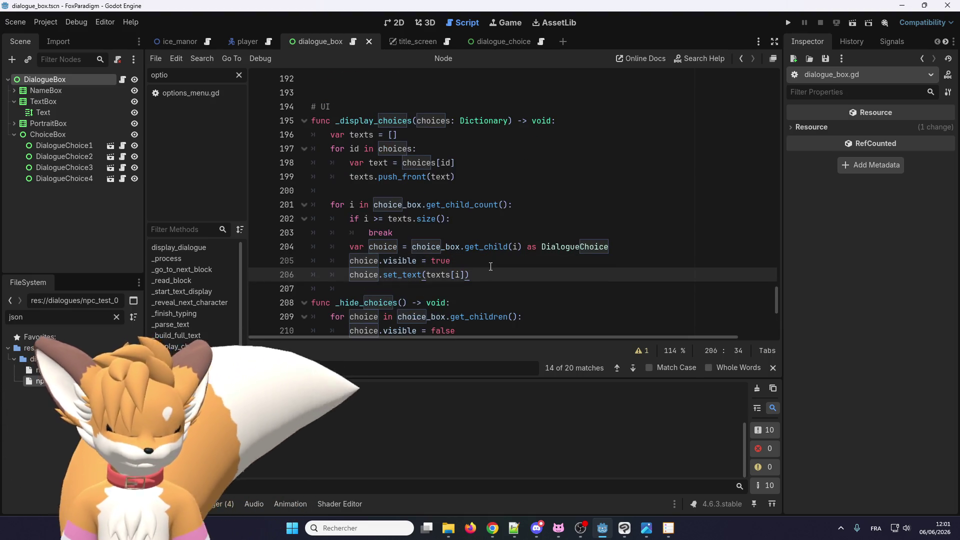
pyautogui.hotkey('ctrl', 'shift', 'd')
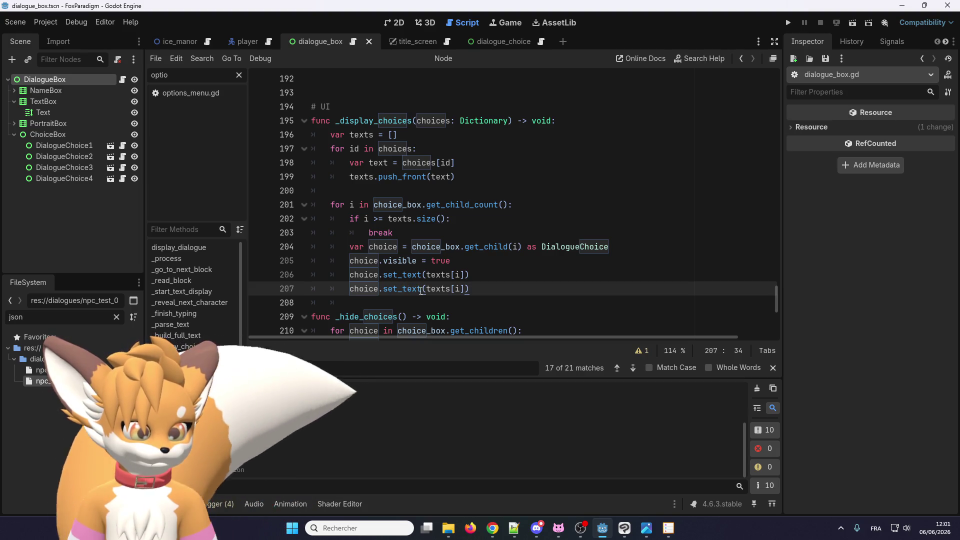
pyautogui.hotkey('ctrl', 'z')
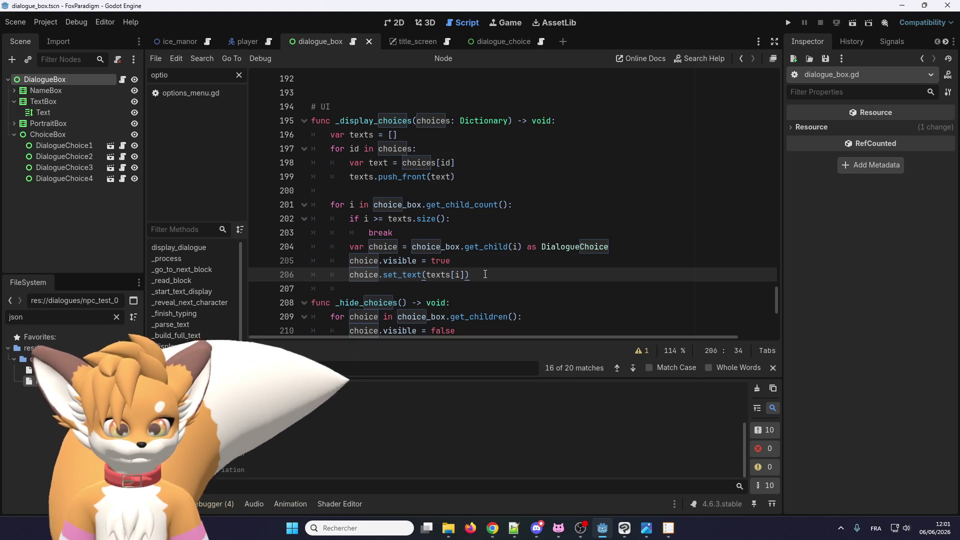
pyautogui.hotkey('ctrl', 'shift', 'd')
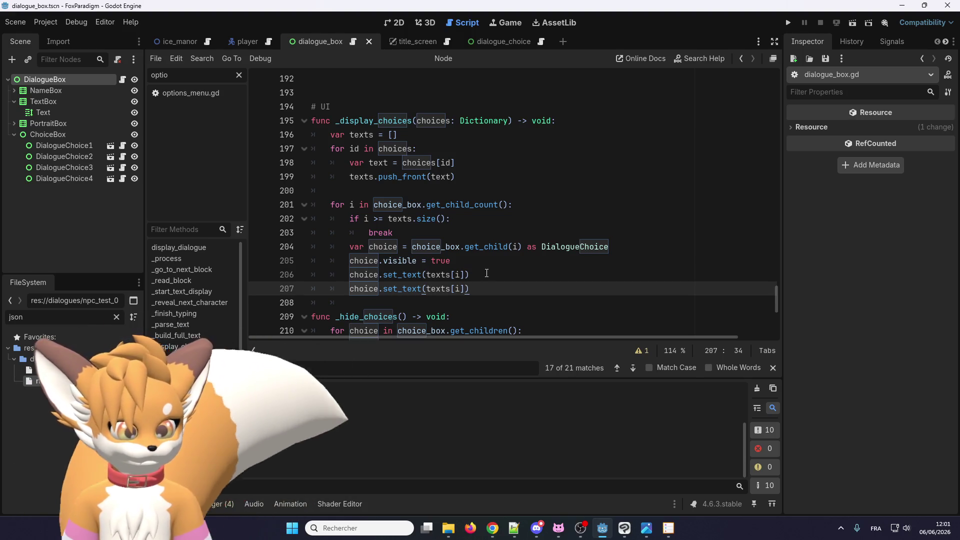
# Step: Change set_text to 'bu' on the copy and add a blank line between them
pyautogui.doubleClick(414, 289)
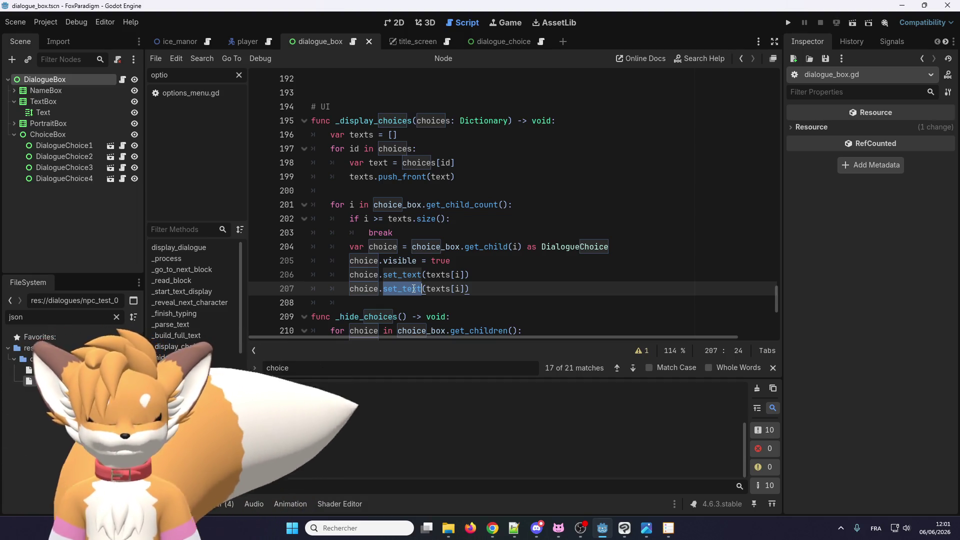
pyautogui.write('bu')
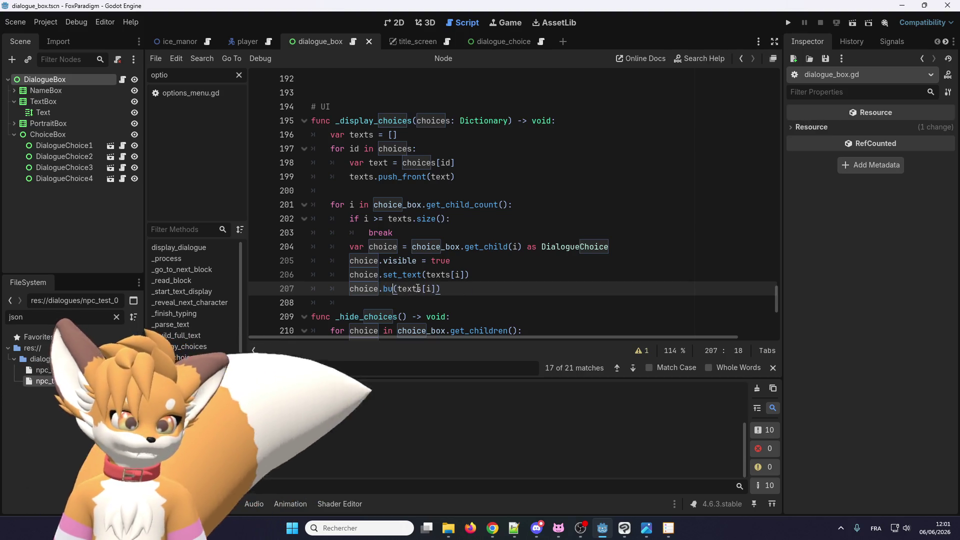
pyautogui.click(486, 269)
pyautogui.press('Return')
pyautogui.press('BackSpace')
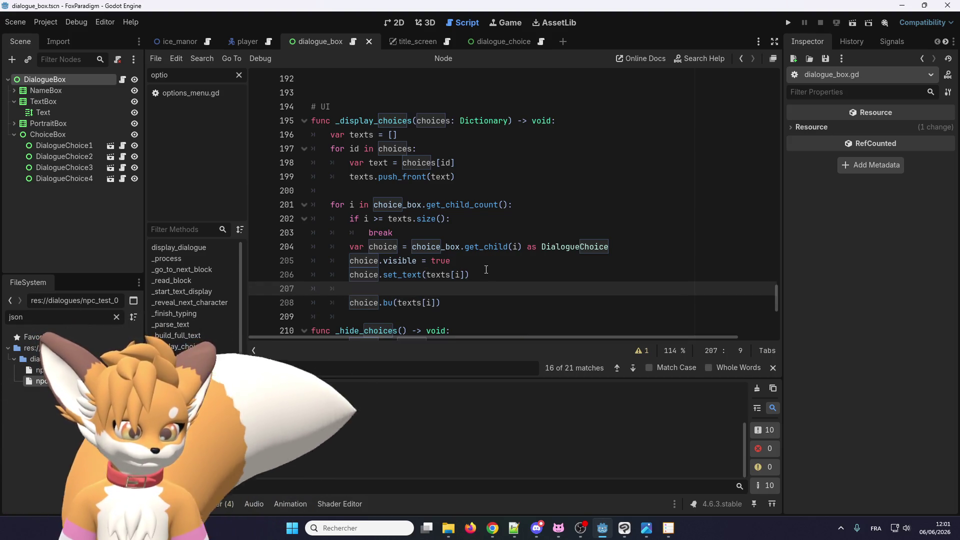
# Step: Write the condition 'if i == texts.size():', reusing texts.size(): copied from line 202
pyautogui.press('Return')
pyautogui.write('i ==')
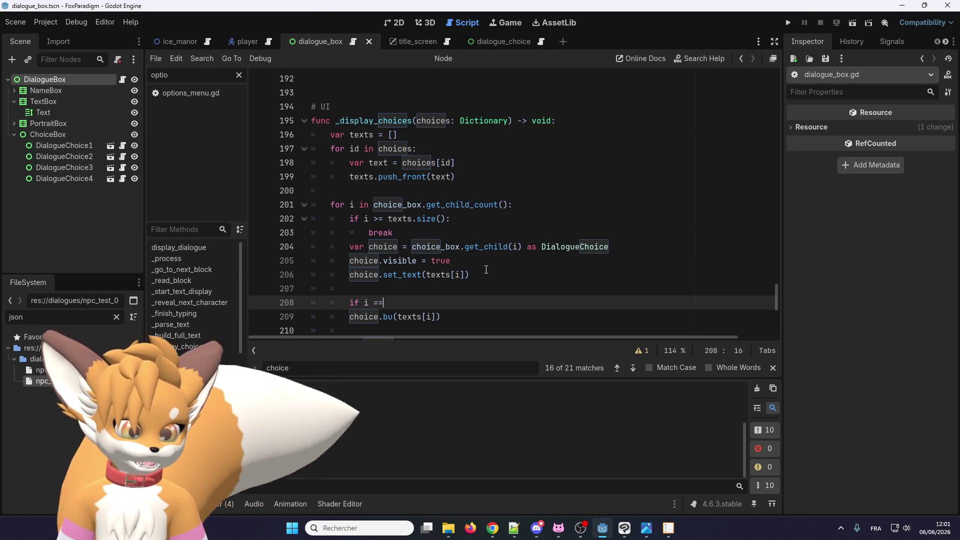
pyautogui.moveTo(451, 221)
pyautogui.mouseDown()
pyautogui.moveTo(377, 222)
pyautogui.moveTo(387, 224)
pyautogui.mouseUp()
pyautogui.hotkey('ctrl', 'c')
pyautogui.click(403, 303)
pyautogui.hotkey('ctrl', 'v')
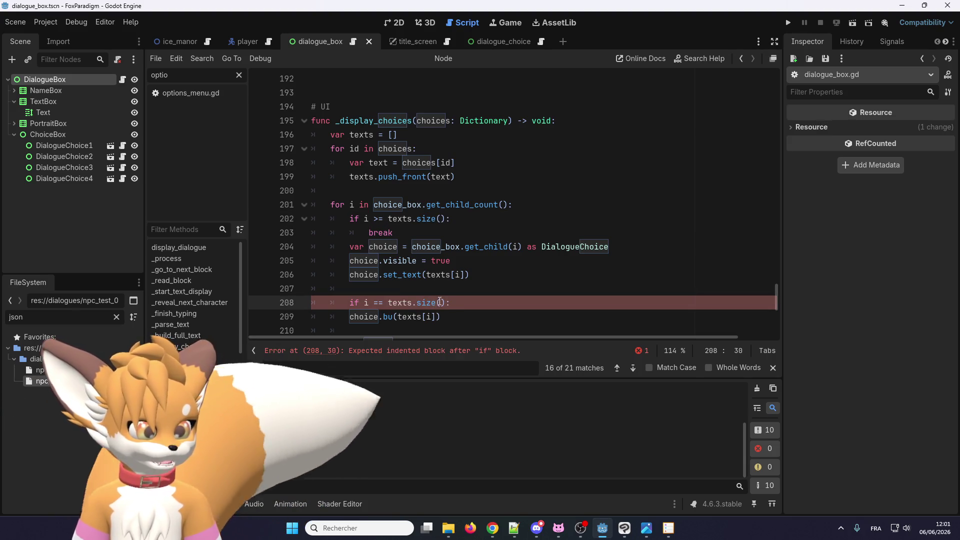
# Step: Add the comment '# Focus the topmost button.' above the condition, correcting 'topest' to 'topmost'
pyautogui.click(440, 290)
pyautogui.press('Return')
pyautogui.write('# Focus the')
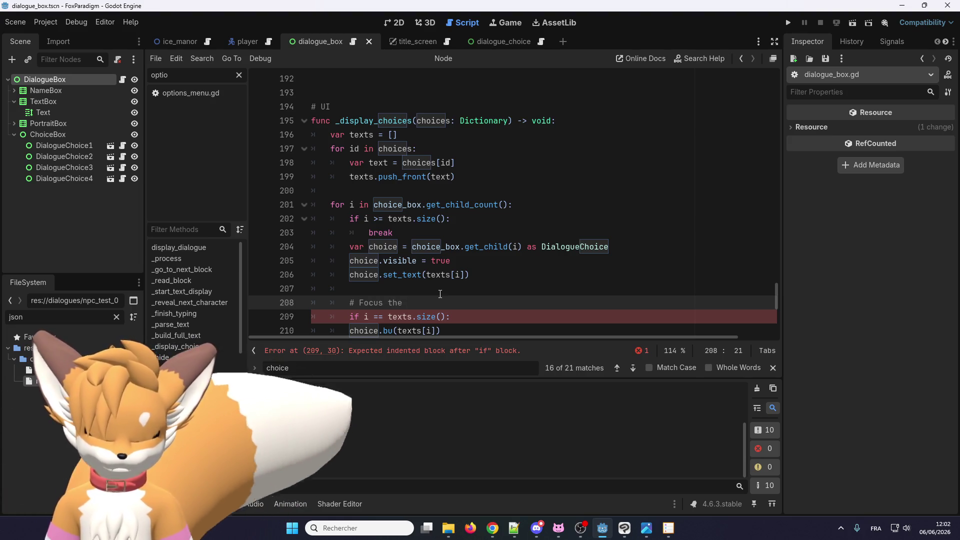
pyautogui.write(' topest button')
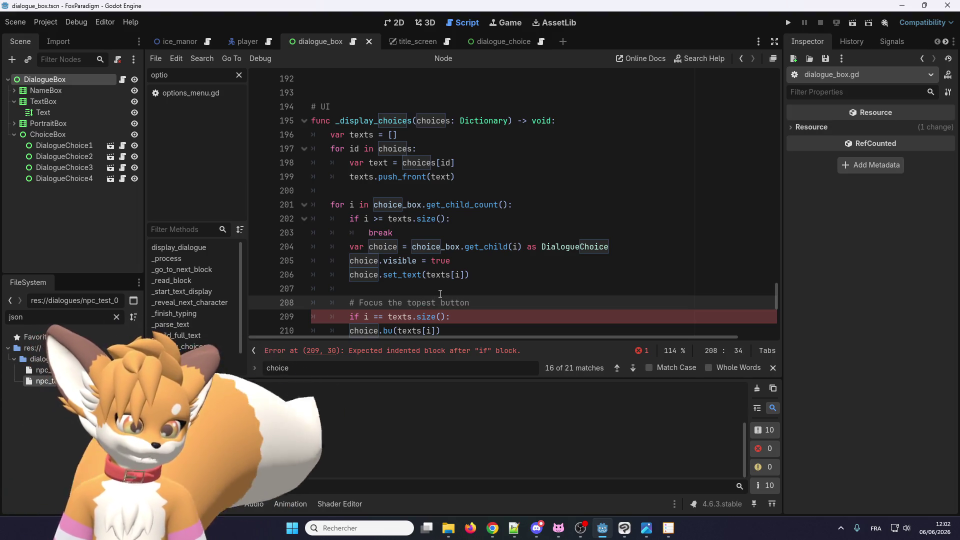
pyautogui.write('.')
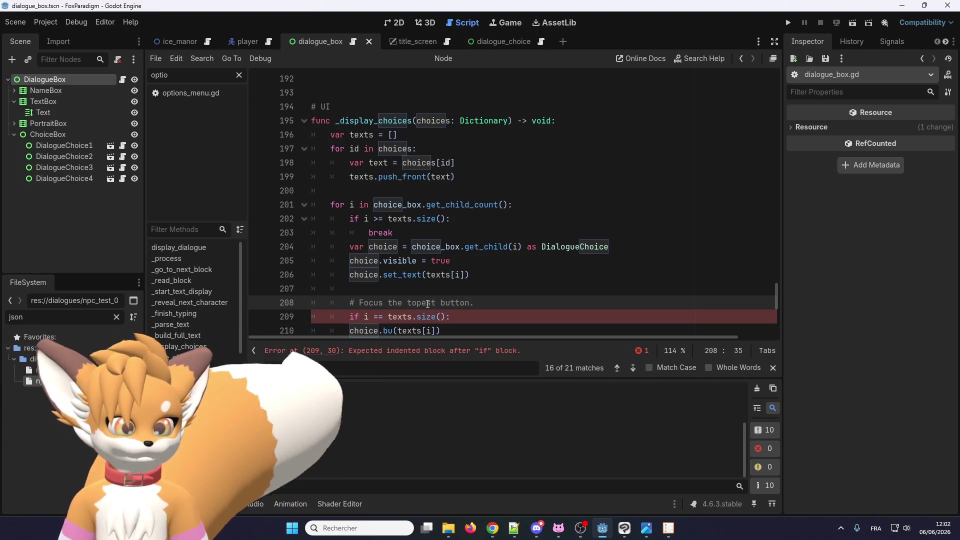
pyautogui.scroll(-1, 468, 279)
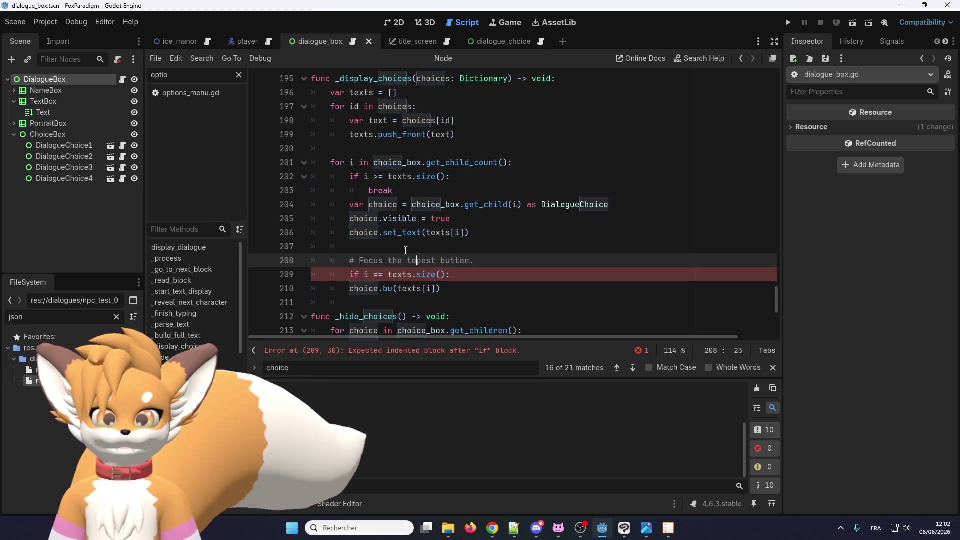
pyautogui.doubleClick(420, 259)
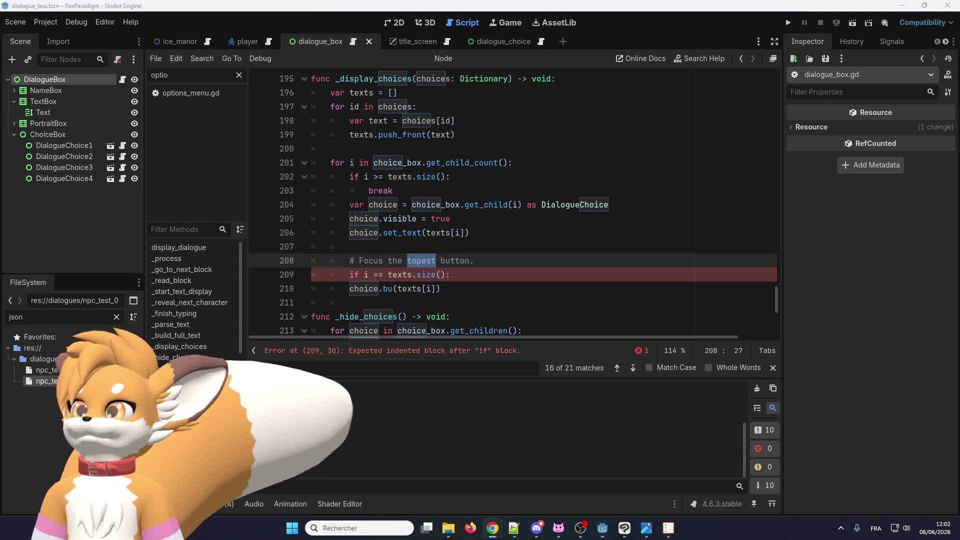
pyautogui.hotkey('alt', 'Tab')
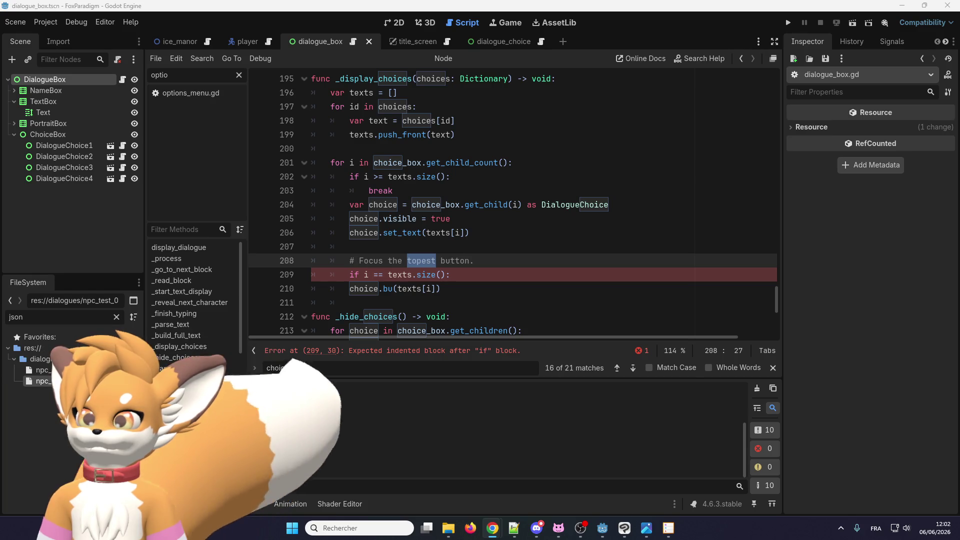
pyautogui.moveTo(476, 261); pyautogui.dragTo(359, 260)
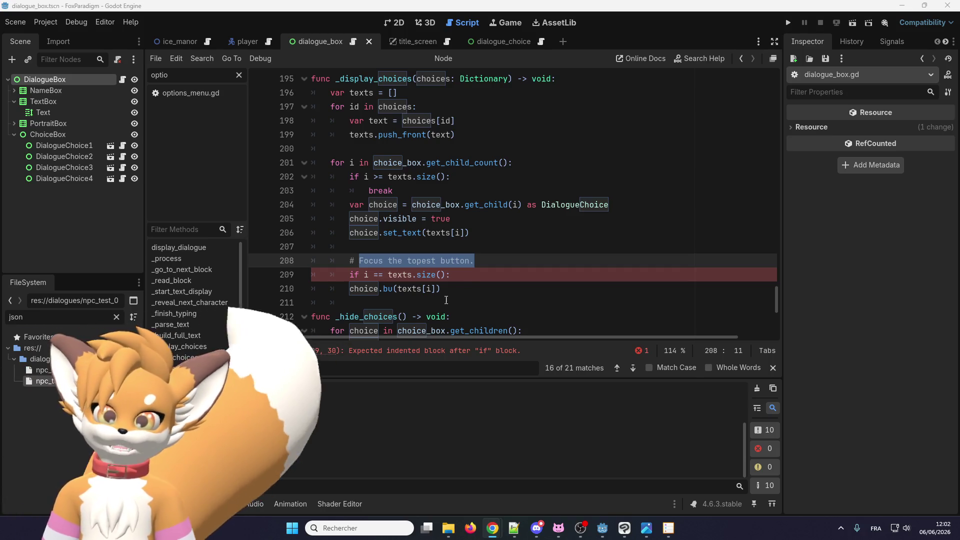
pyautogui.click(425, 289)
pyautogui.moveTo(436, 261); pyautogui.dragTo(422, 261)
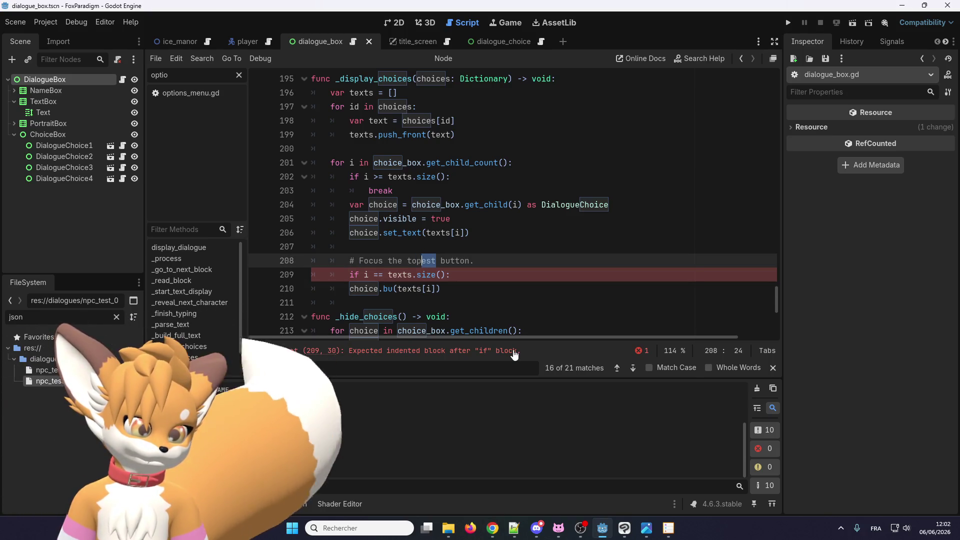
pyautogui.write('most')
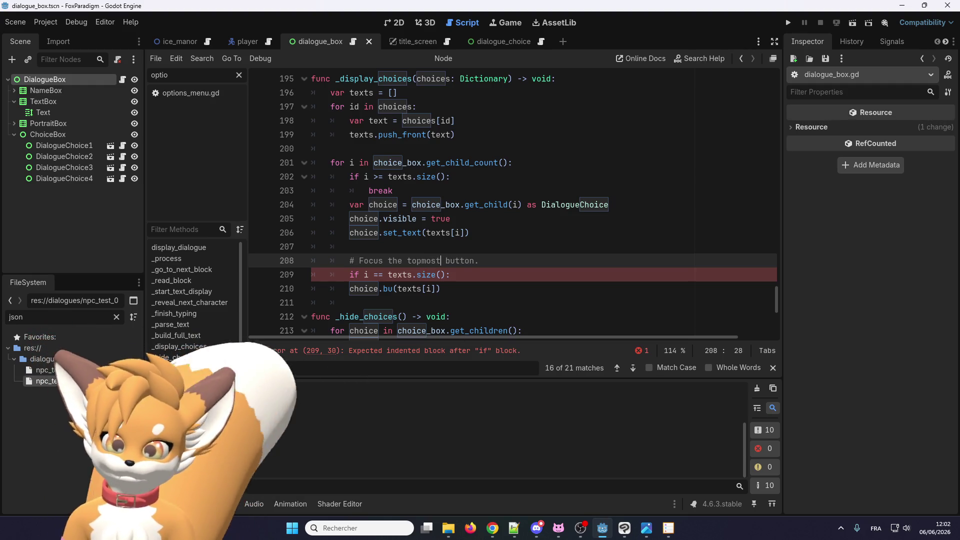
# Step: Save the scene and script with Ctrl+S
pyautogui.hotkey('alt', 'Tab')
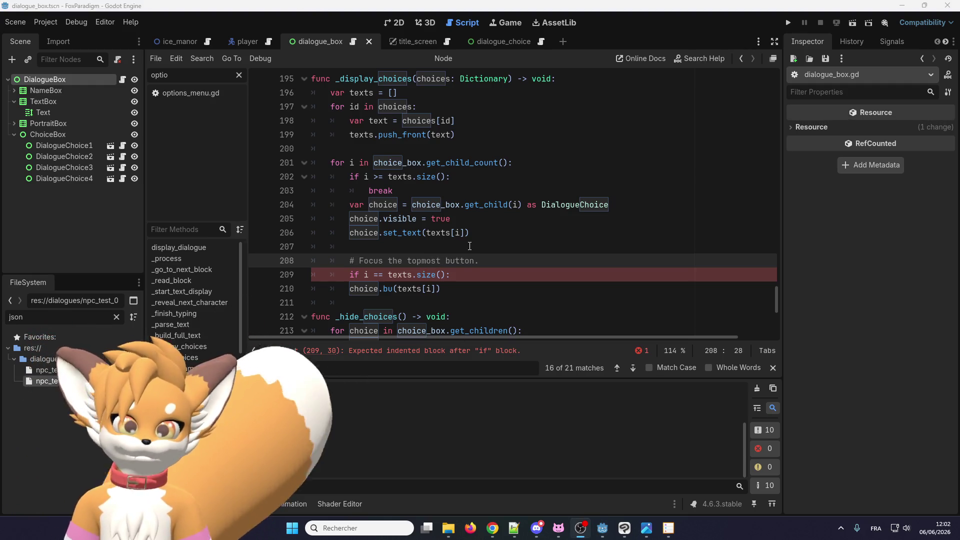
pyautogui.click(460, 263)
pyautogui.hotkey('ctrl', 's')
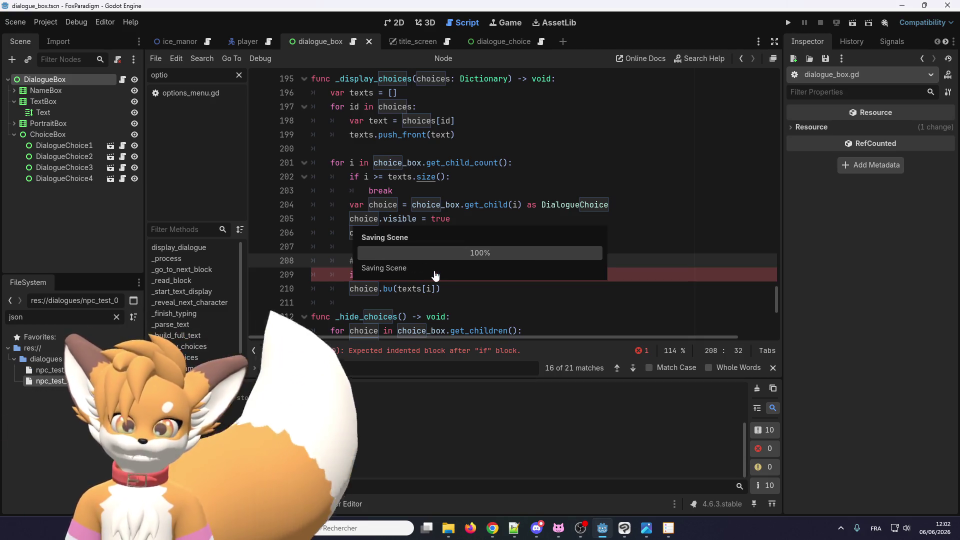
# Step: Indent the choice call under the if and change it to choice.focus_button
pyautogui.scroll(-1, 418, 265)
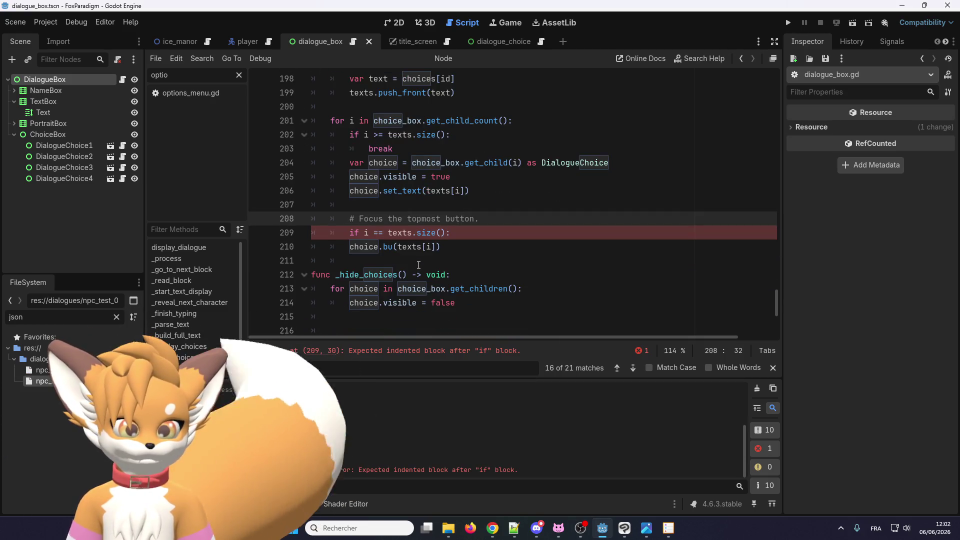
pyautogui.click(349, 231)
pyautogui.click(348, 246)
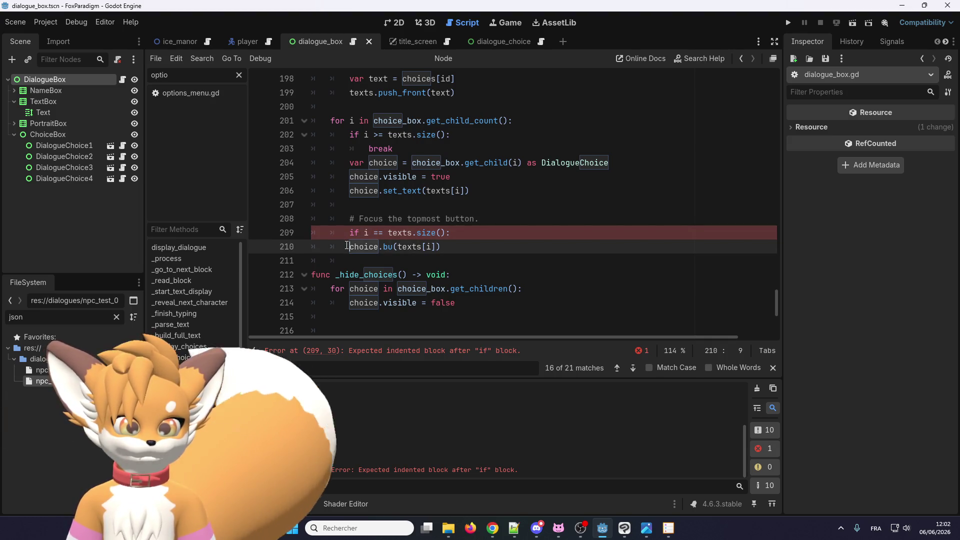
pyautogui.press('Tab')
pyautogui.click(398, 247)
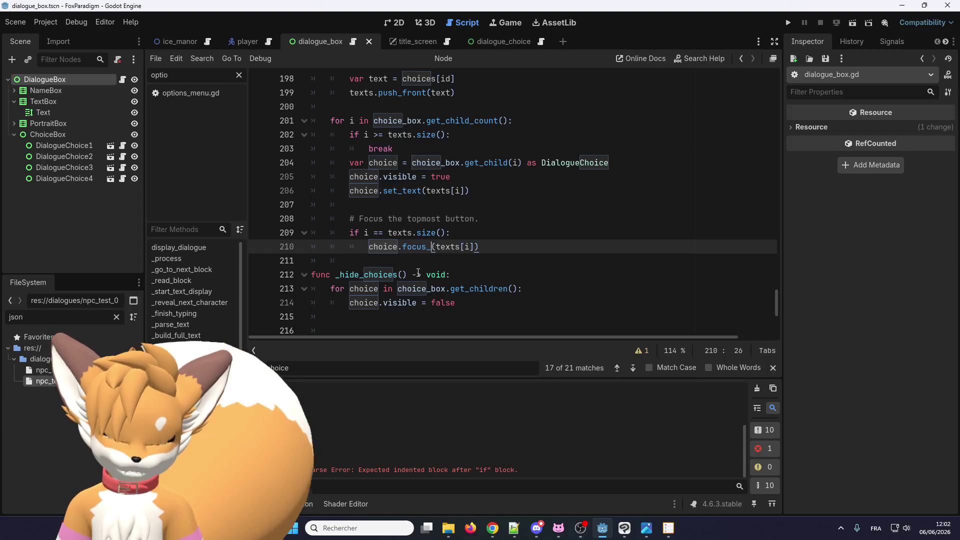
pyautogui.write('focus_but')
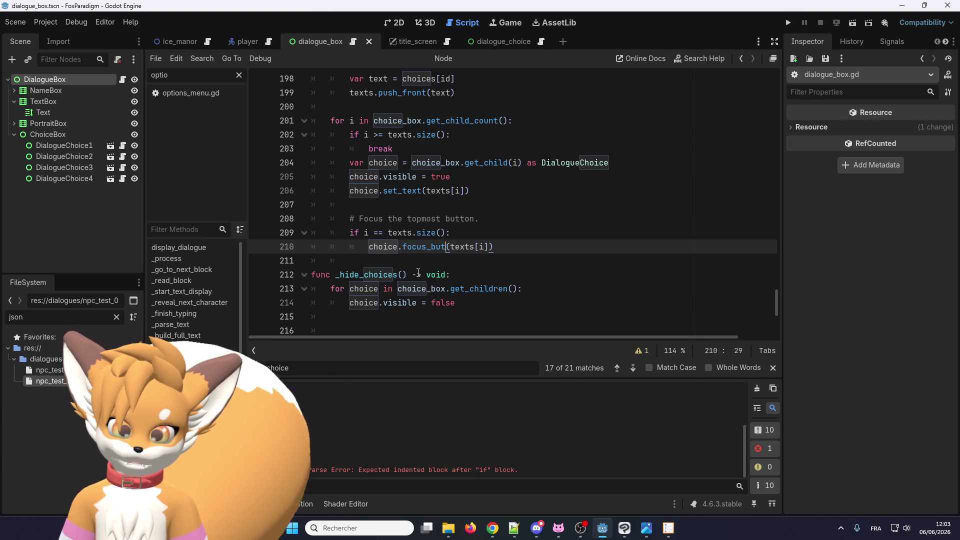
pyautogui.write('ton')
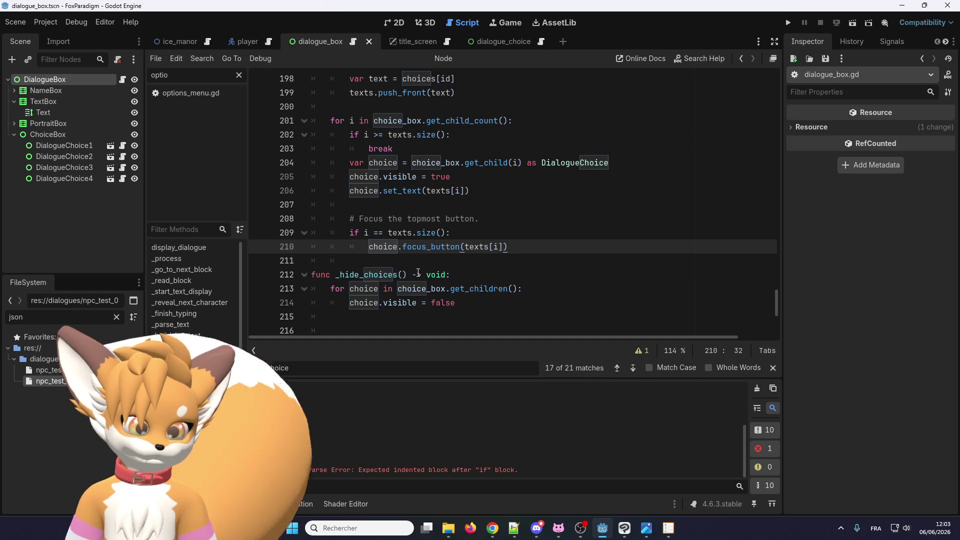
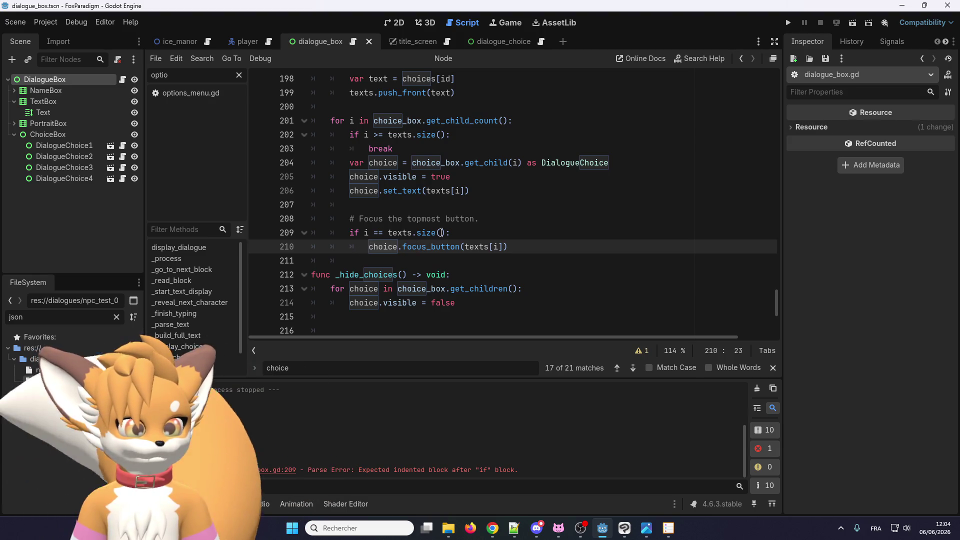
# Step: Delete the texts[i] argument so line 210 calls choice.focus_button() with no argument
pyautogui.press('End')
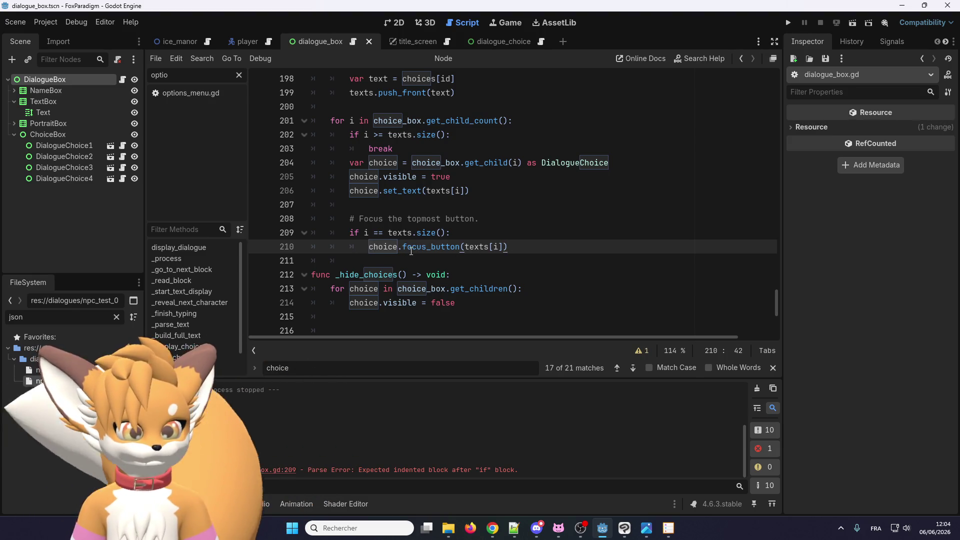
pyautogui.click(441, 246)
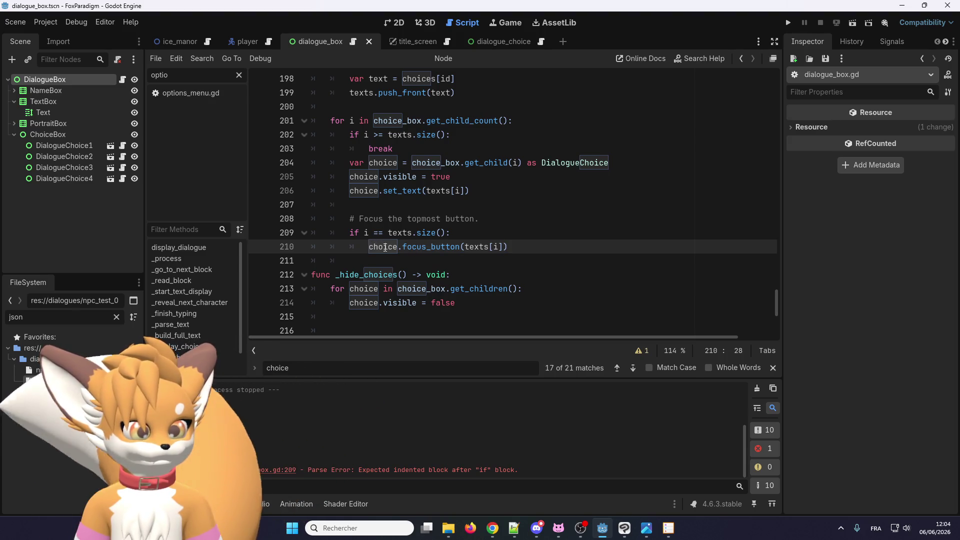
pyautogui.doubleClick(445, 246)
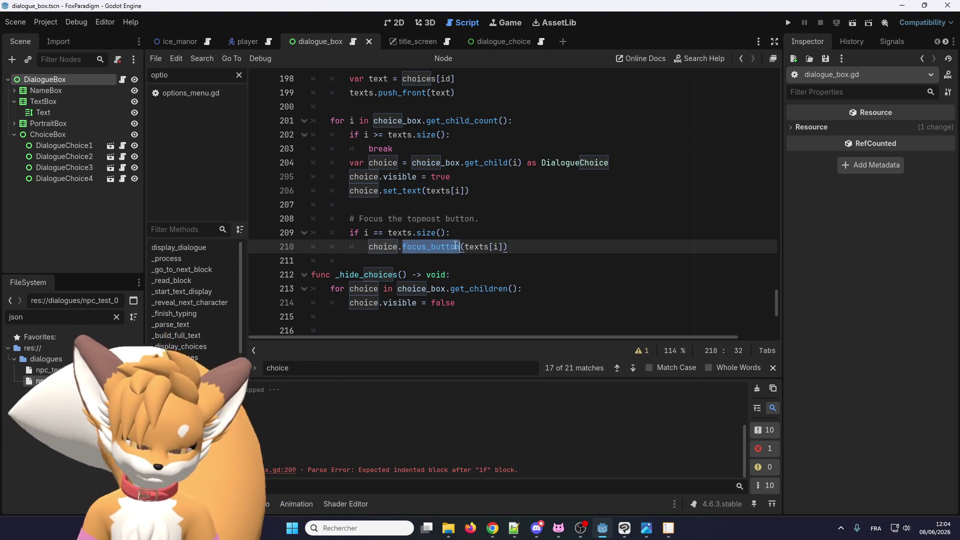
pyautogui.moveTo(504, 247); pyautogui.dragTo(465, 246)
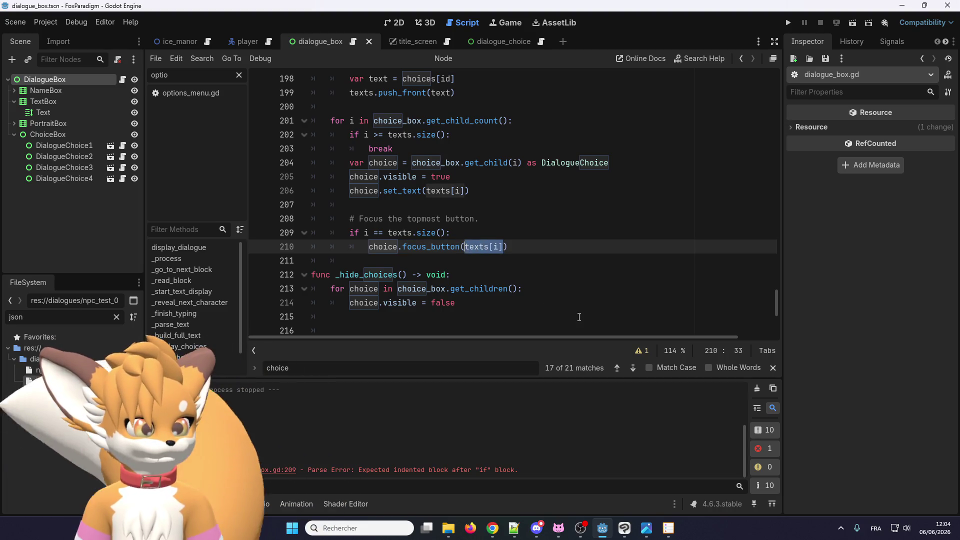
pyautogui.press('BackSpace')
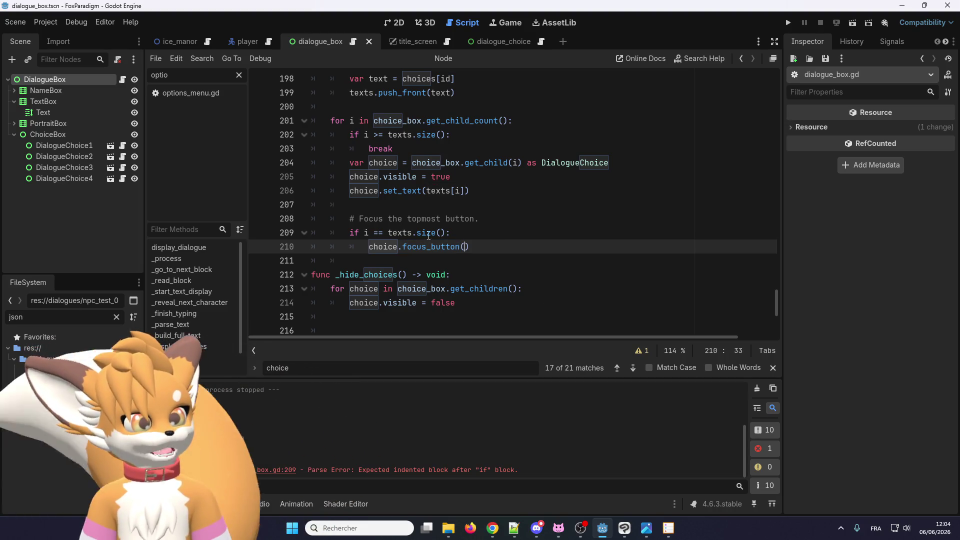
pyautogui.doubleClick(451, 247)
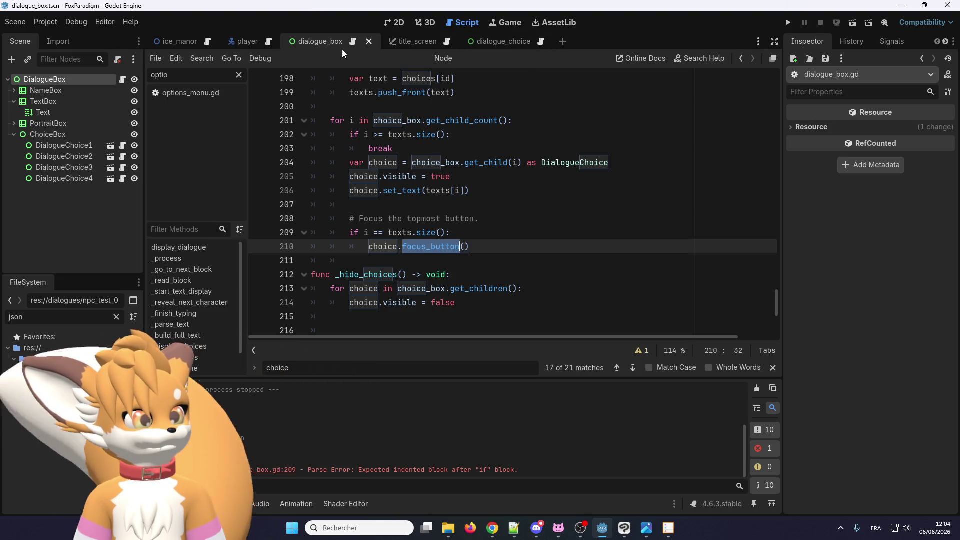
# Step: In dialogue_choice.gd, duplicate set_text and rename the copy to a parameterless focus_button()
pyautogui.moveTo(510, 49)
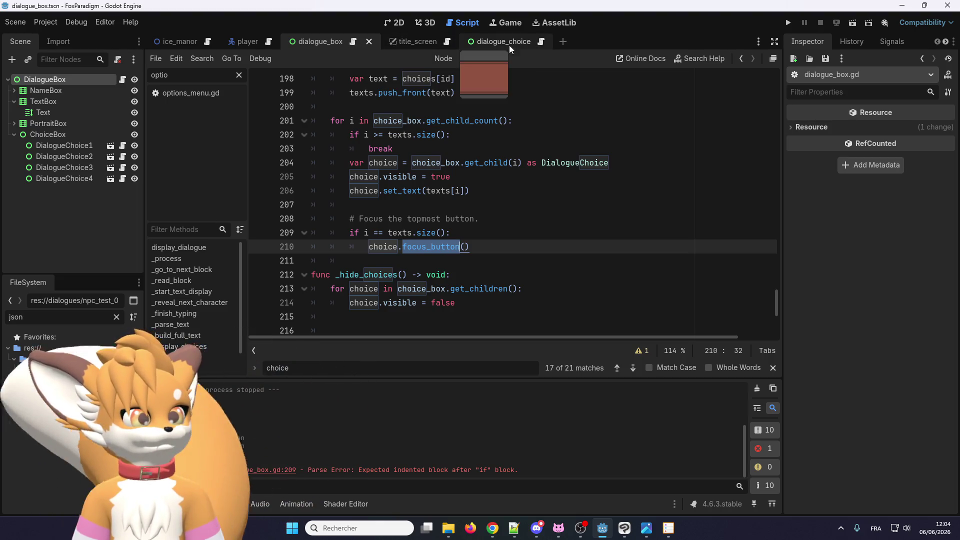
pyautogui.click(542, 43)
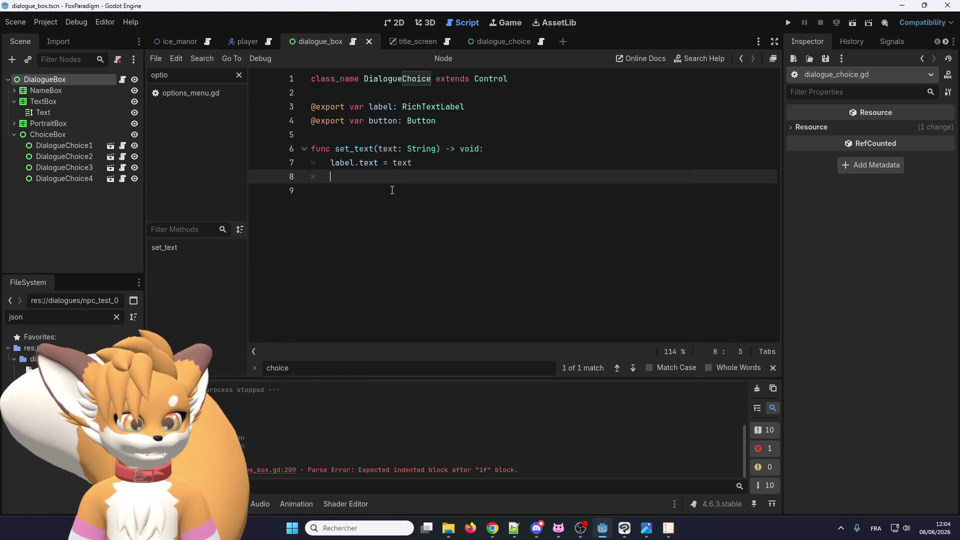
pyautogui.moveTo(333, 177); pyautogui.dragTo(307, 145)
pyautogui.hotkey('ctrl', 'shift', 'd')
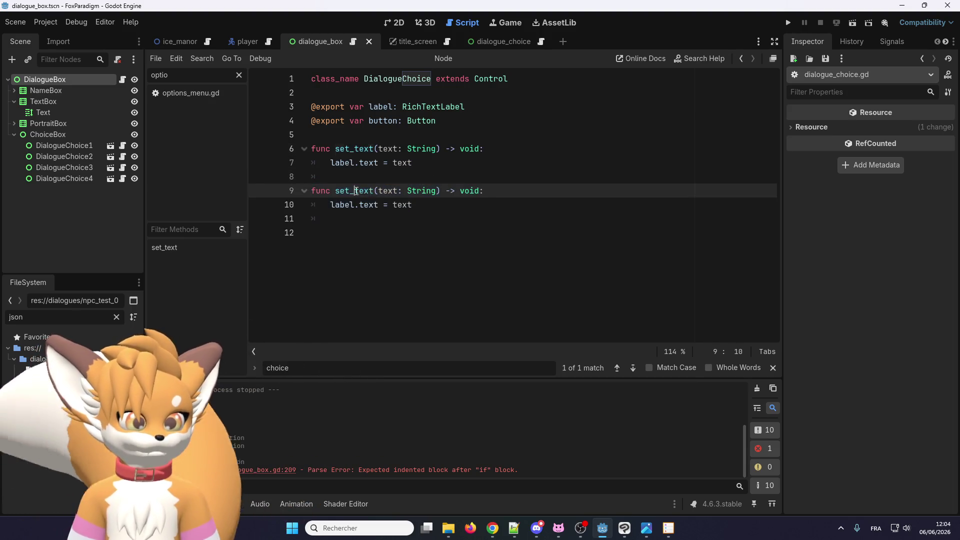
pyautogui.doubleClick(358, 190)
pyautogui.write('focus_button')
pyautogui.press('BackSpace')
pyautogui.moveTo(458, 190); pyautogui.dragTo(324, 201)
# Step: Make focus_button's body button.grab_focus(), save the scripts, and launch the game
pyautogui.doubleClick(381, 120)
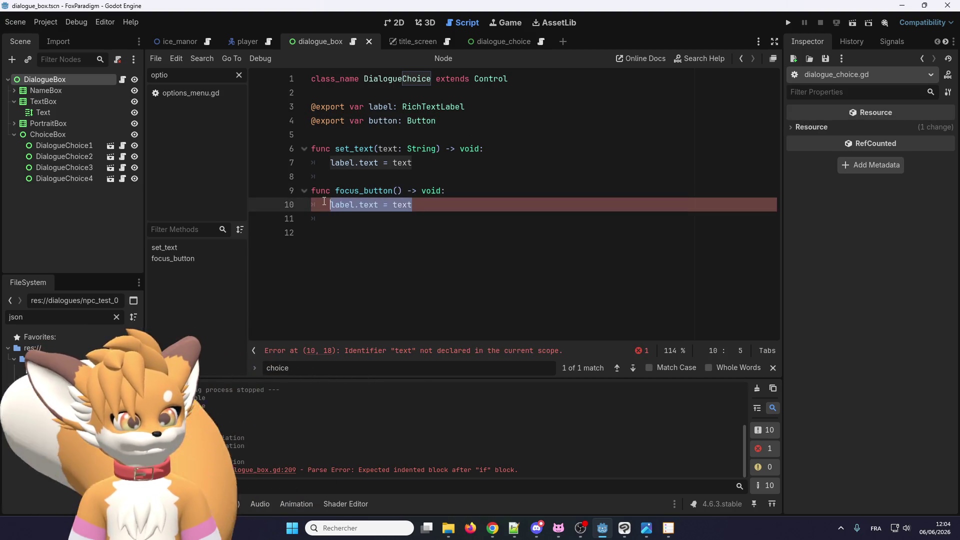
pyautogui.write('button.')
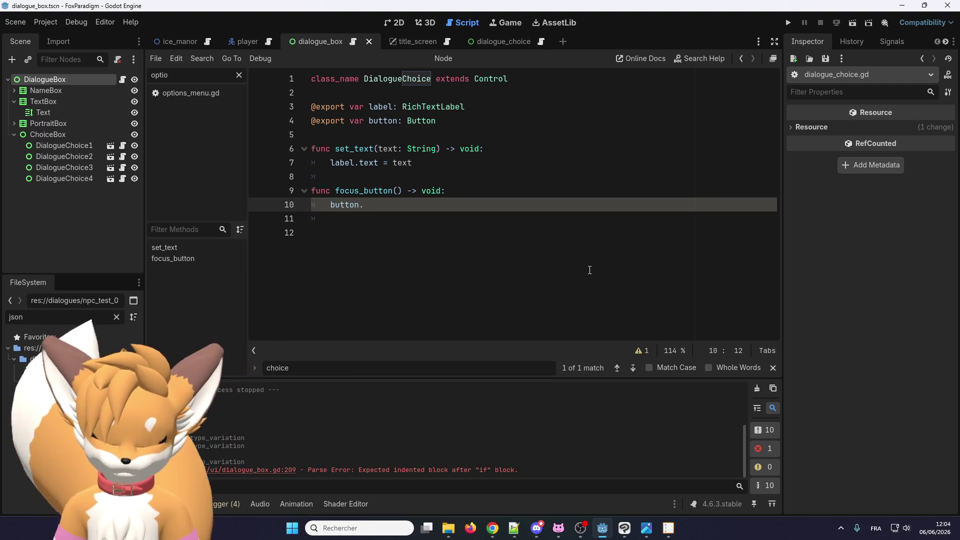
pyautogui.write('grab_')
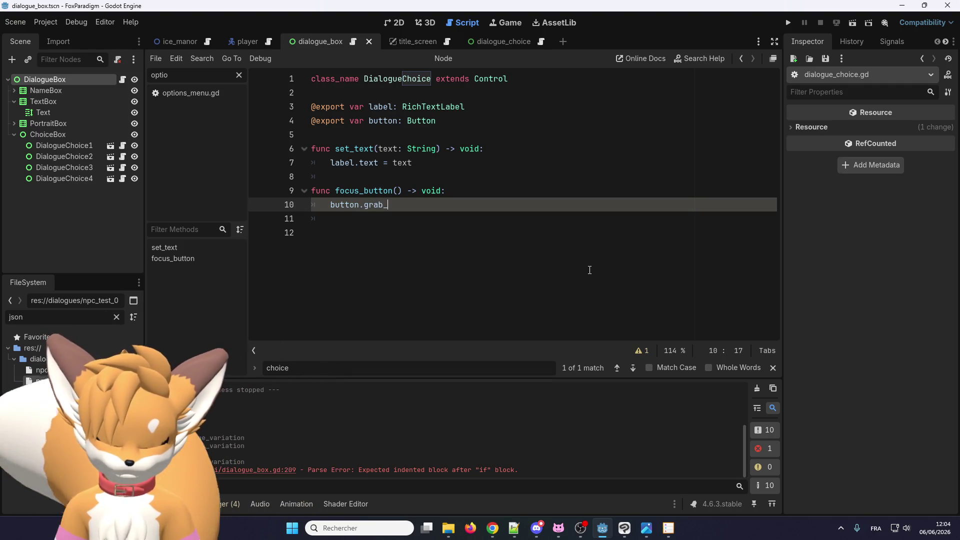
pyautogui.write('focus(')
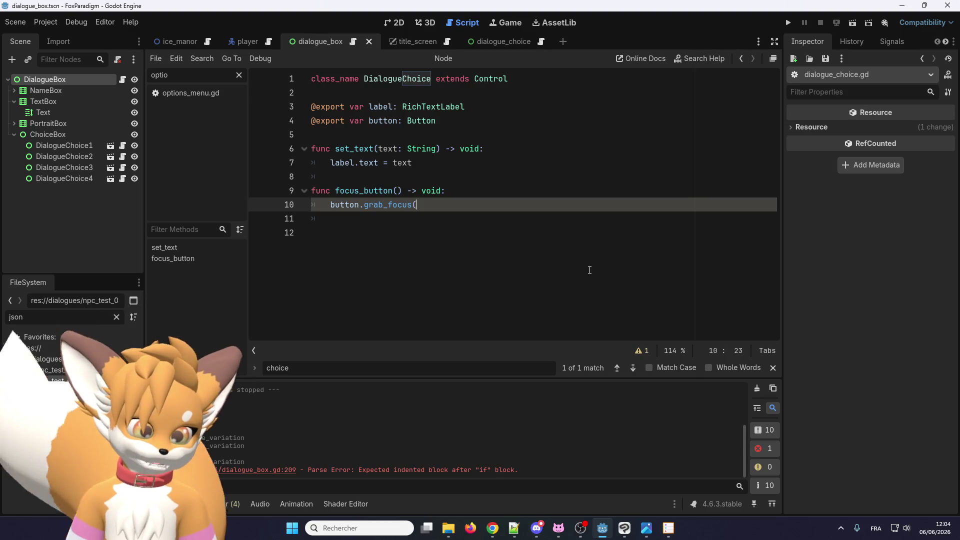
pyautogui.click(465, 233)
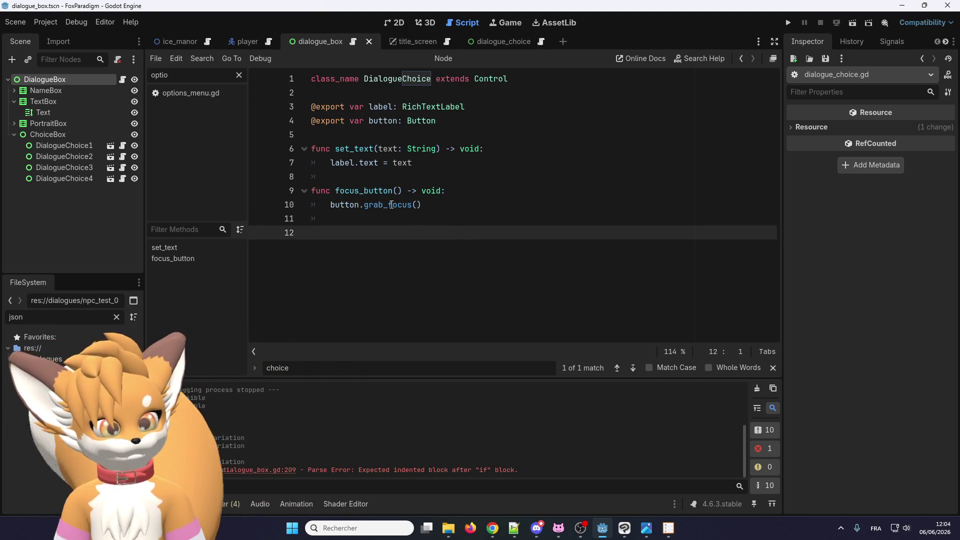
pyautogui.hotkey('ctrl', 's')
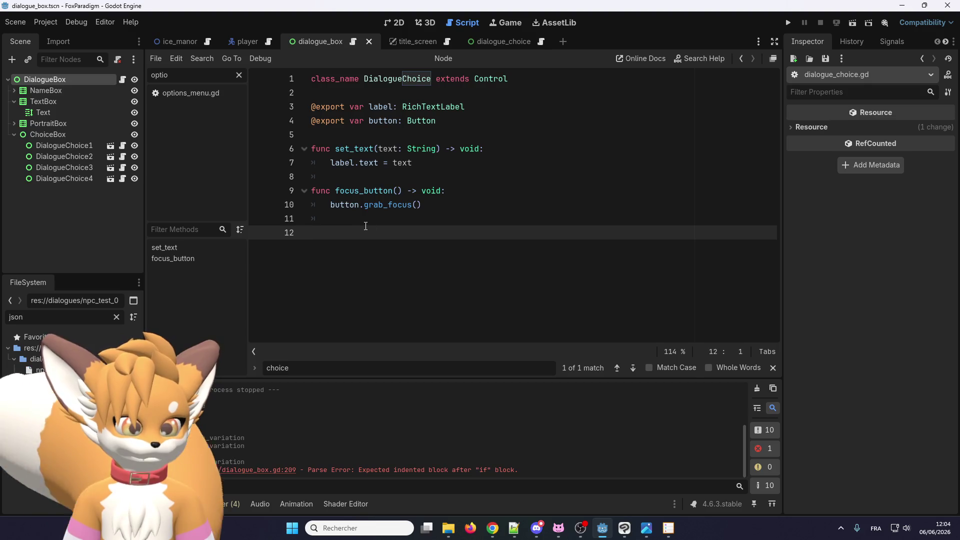
pyautogui.click(790, 21)
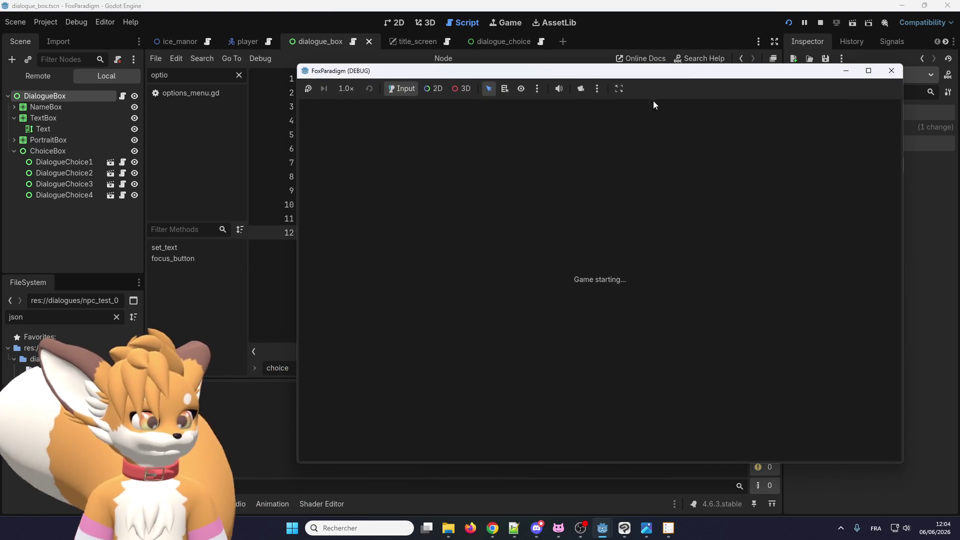
# Step: Load the Ice Manor save, walk the fox around the graveyard, then open the verbs photo
pyautogui.press('Return')
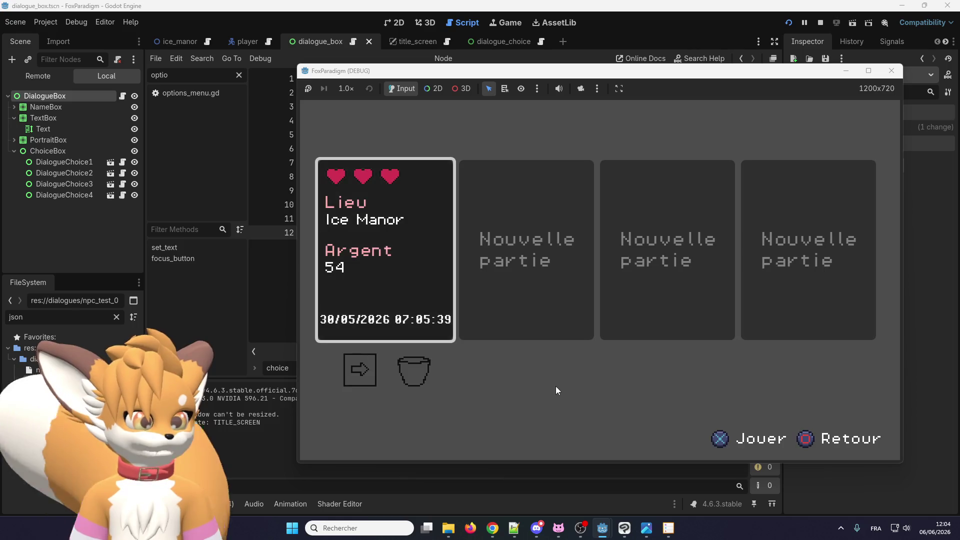
pyautogui.press('Return')
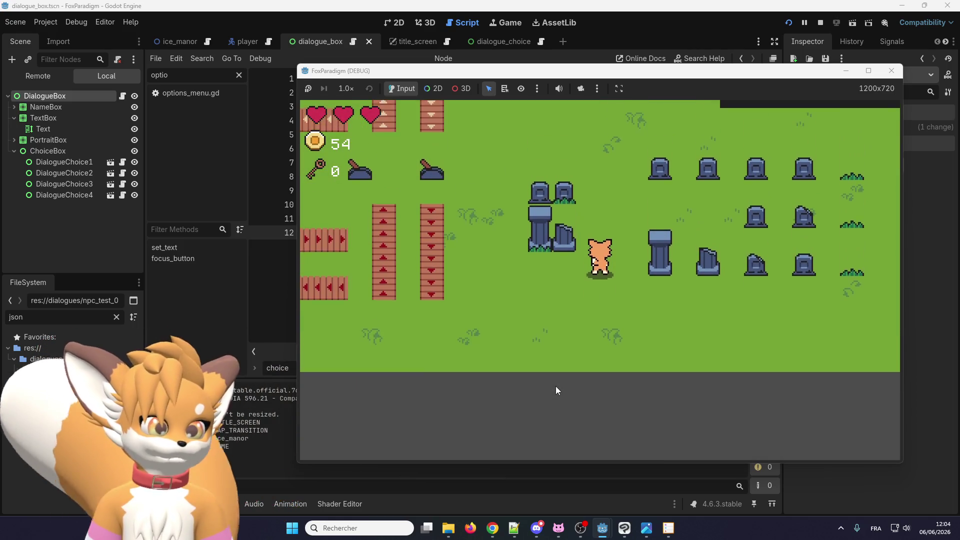
pyautogui.press('Right')
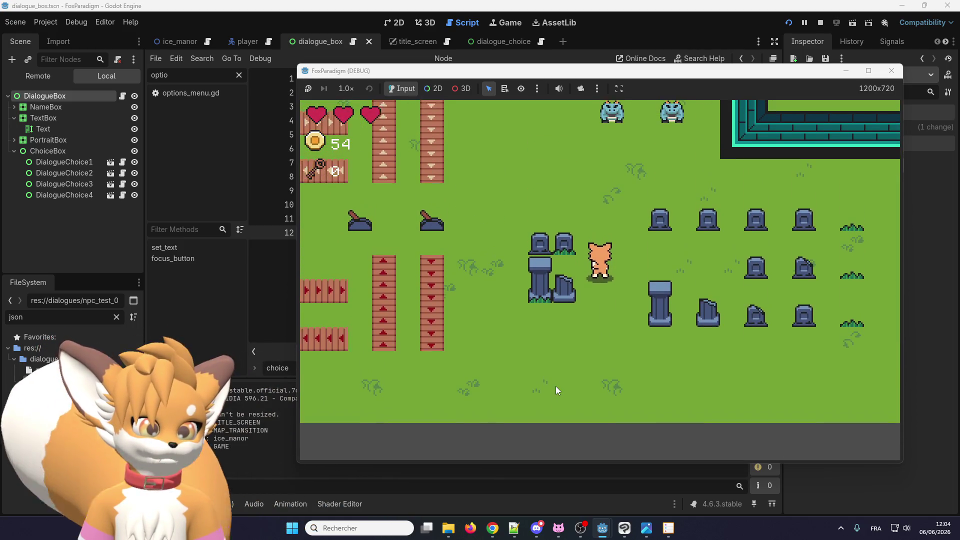
pyautogui.press('Down')
pyautogui.press('Left')
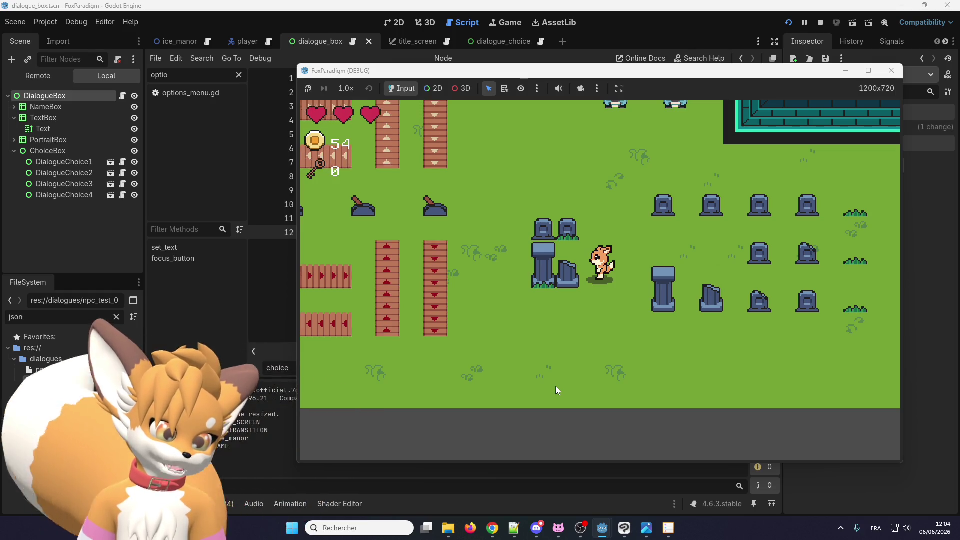
pyautogui.press('Up')
pyautogui.press('Right')
pyautogui.press('Right')
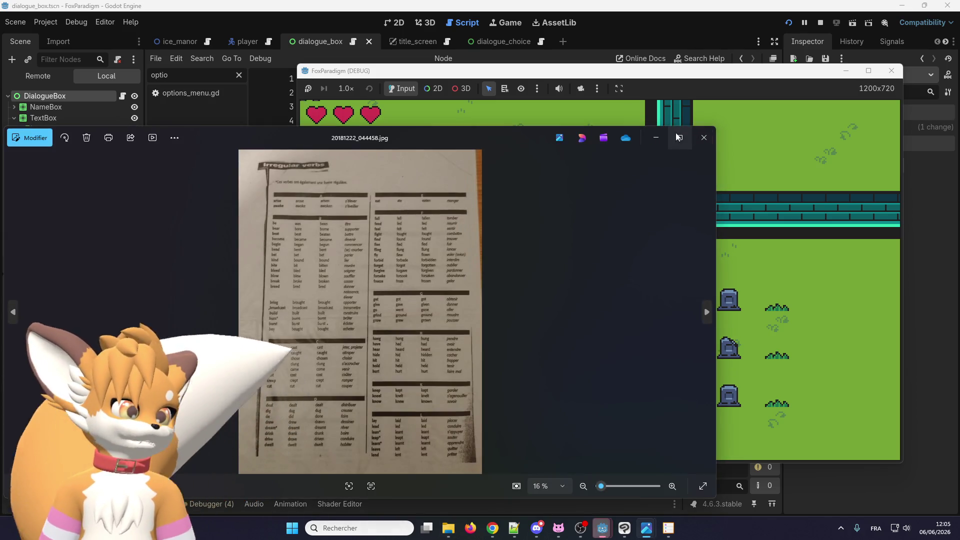
pyautogui.click(676, 133)
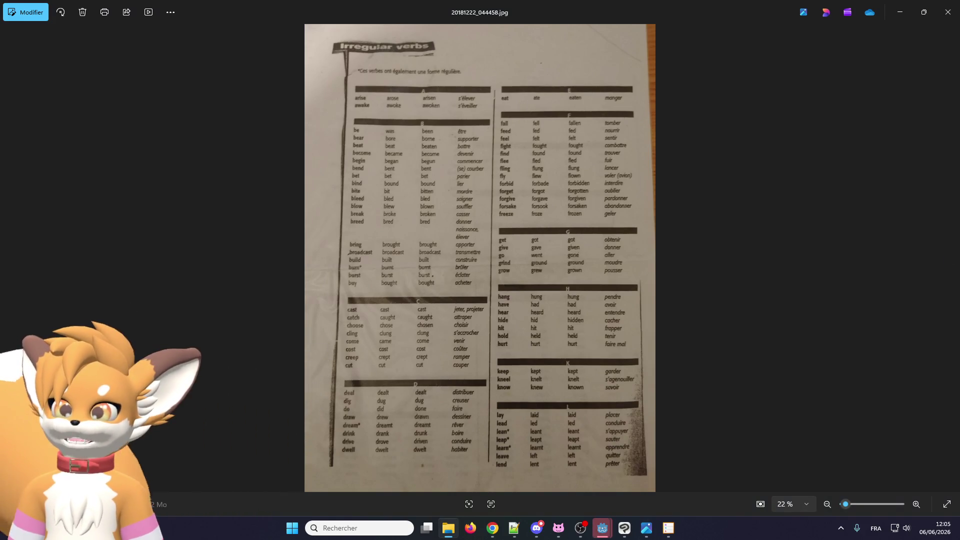
# Step: Zoom in and out on the first irregular verbs page, 20181222_044458.jpg
pyautogui.scroll(5, 338, 222)
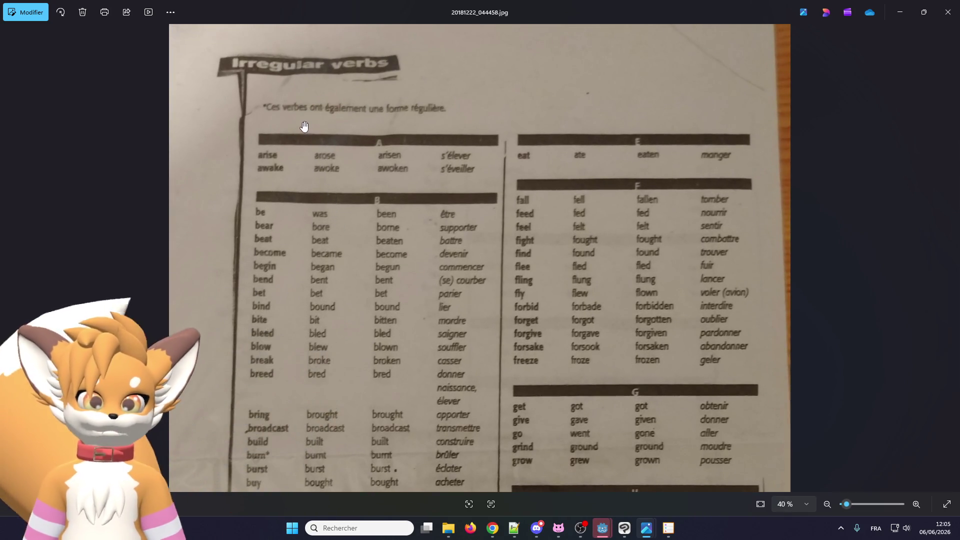
pyautogui.scroll(2, 379, 217)
pyautogui.scroll(-5, 500, 280)
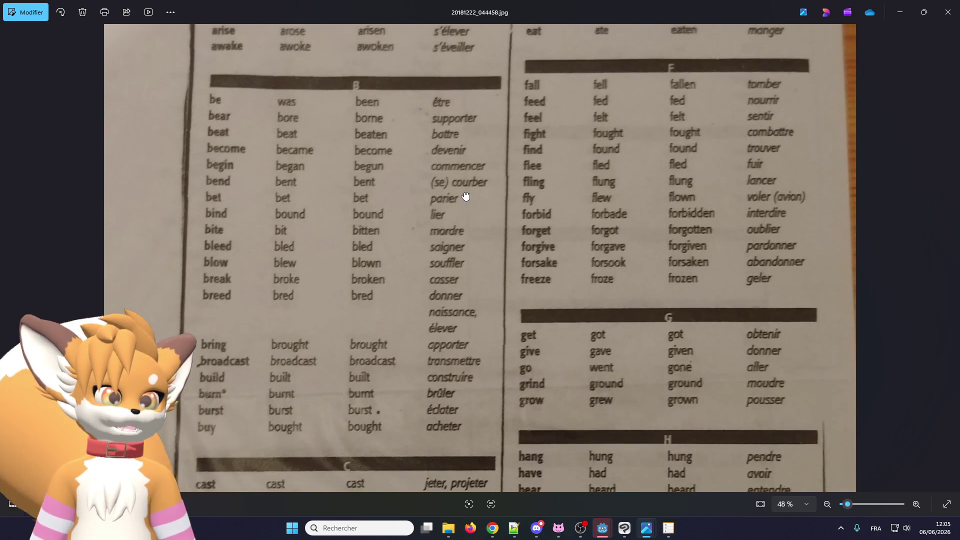
pyautogui.scroll(-5, 597, 286)
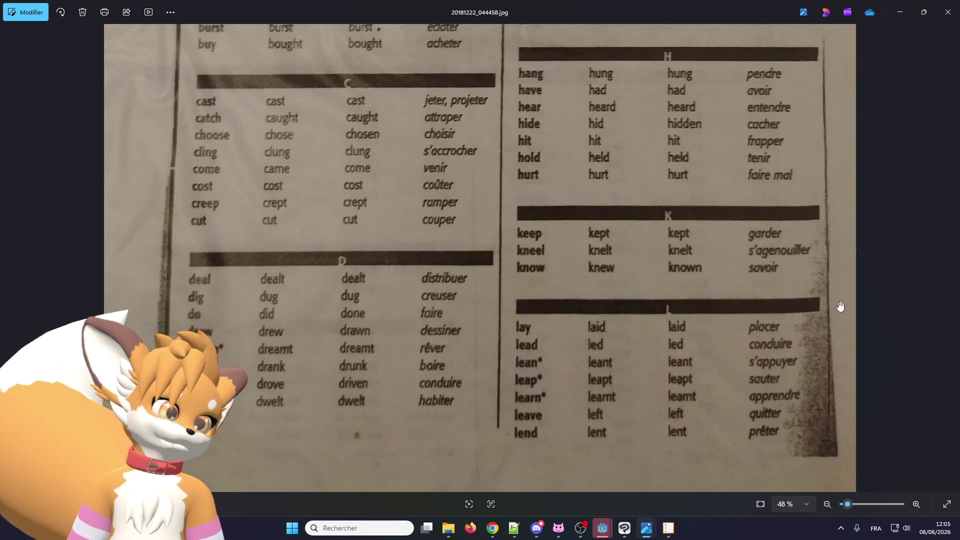
# Step: Go to page 20181222_044505.jpg and pan through sections S to W, back to R
pyautogui.click(949, 258)
pyautogui.scroll(3, 367, 129)
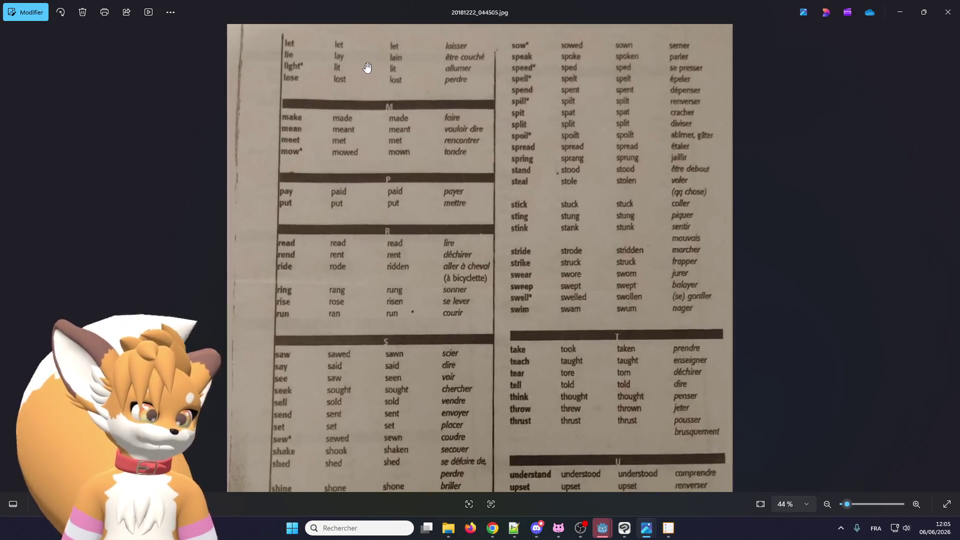
pyautogui.moveTo(342, 117); pyautogui.dragTo(365, 216)
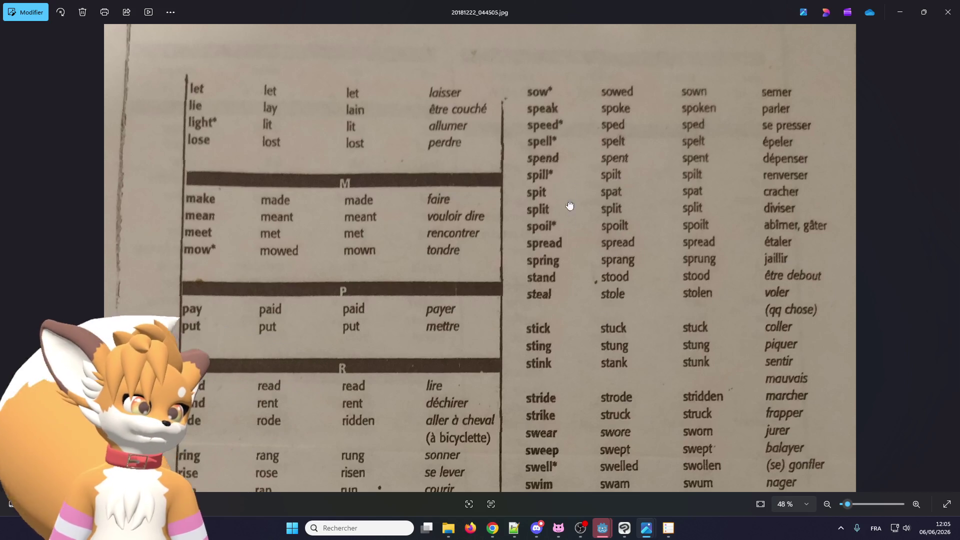
pyautogui.moveTo(568, 203); pyautogui.dragTo(540, 9)
pyautogui.moveTo(210, 380)
pyautogui.mouseDown()
pyautogui.moveTo(205, 50)
pyautogui.moveTo(200, 290)
pyautogui.moveTo(198, 282)
pyautogui.mouseUp()
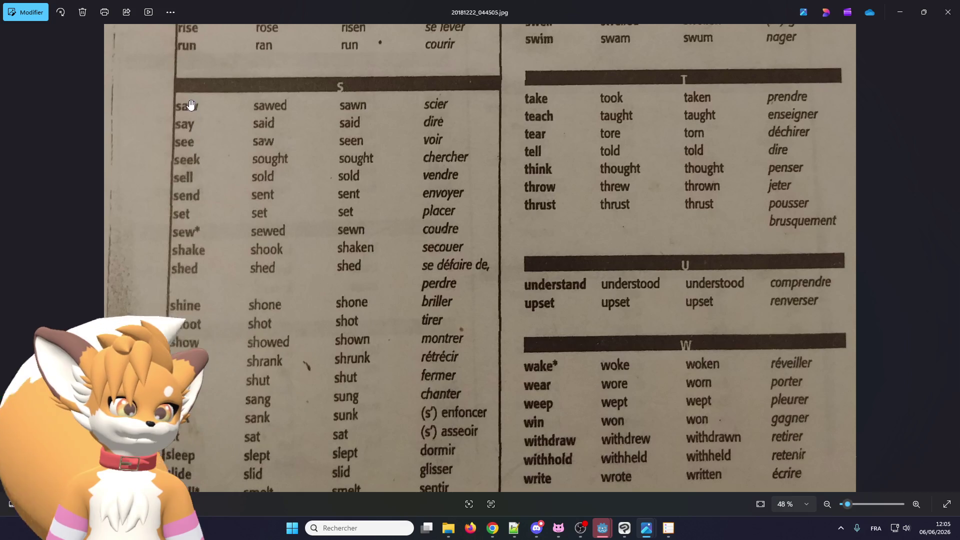
pyautogui.moveTo(185, 103); pyautogui.dragTo(205, 277)
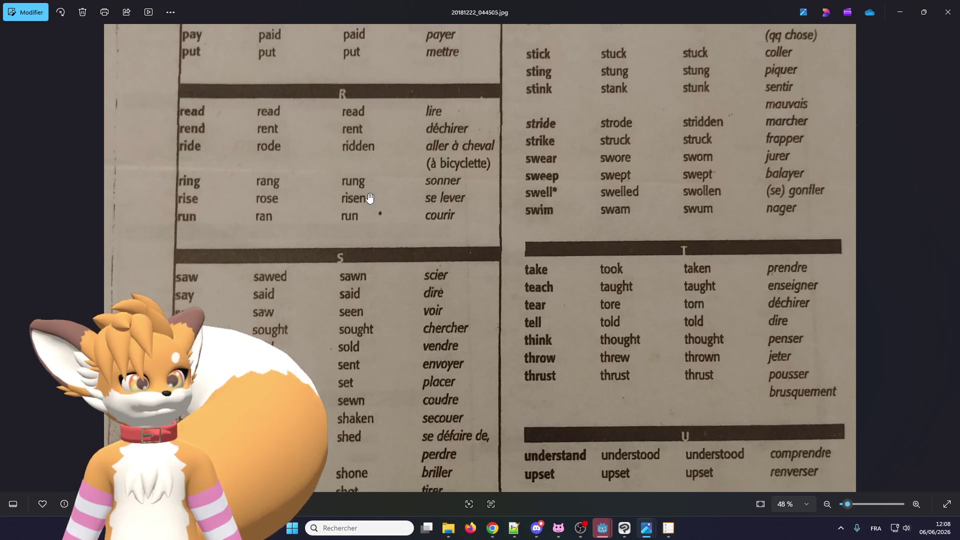
# Step: Close the irregular-verb table photo in Windows Photos
pyautogui.scroll(-1, 380, 191)
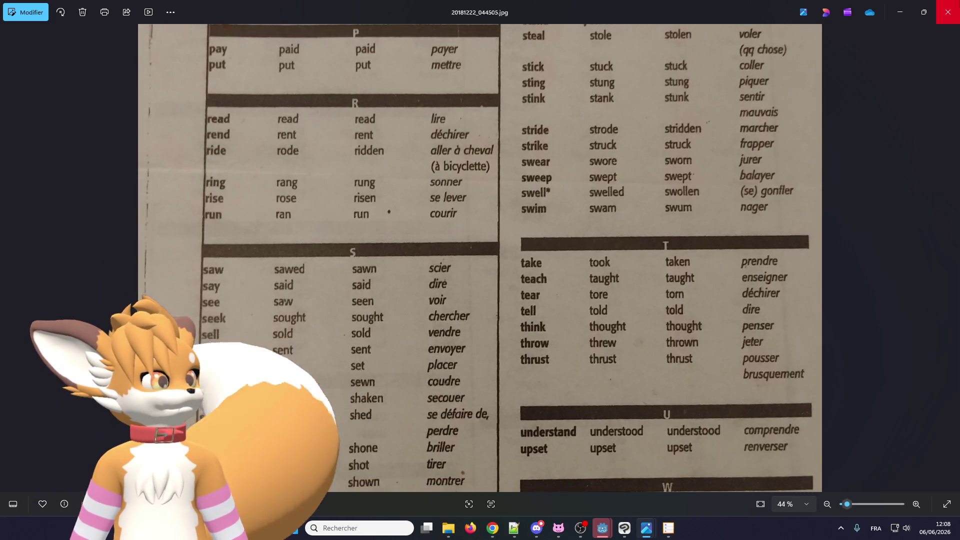
pyautogui.click(948, 12)
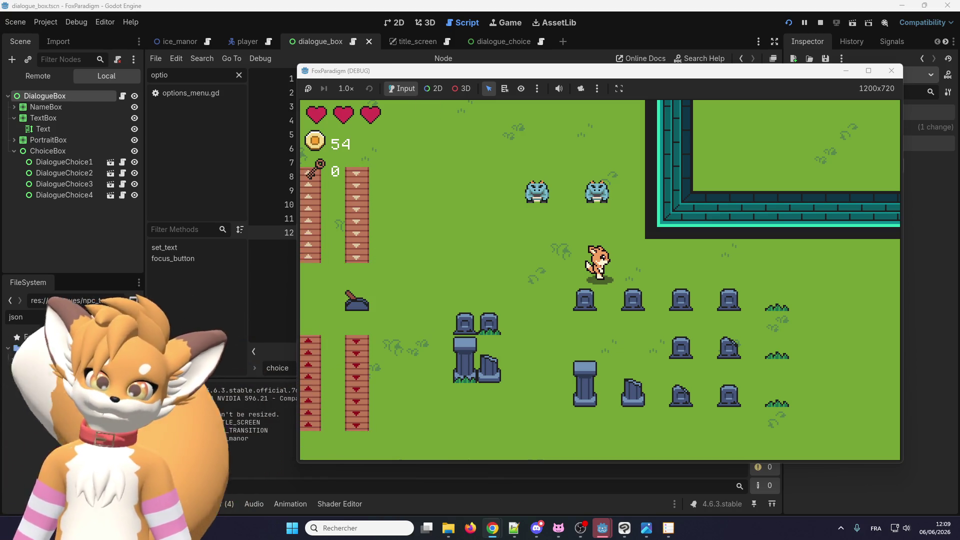
# Step: Maximize Chrome's 'moth oc' image results and preview the moth dushk illustration
pyautogui.hotkey('alt', 'Tab')
pyautogui.moveTo(384, 38); pyautogui.dragTo(332, 31)
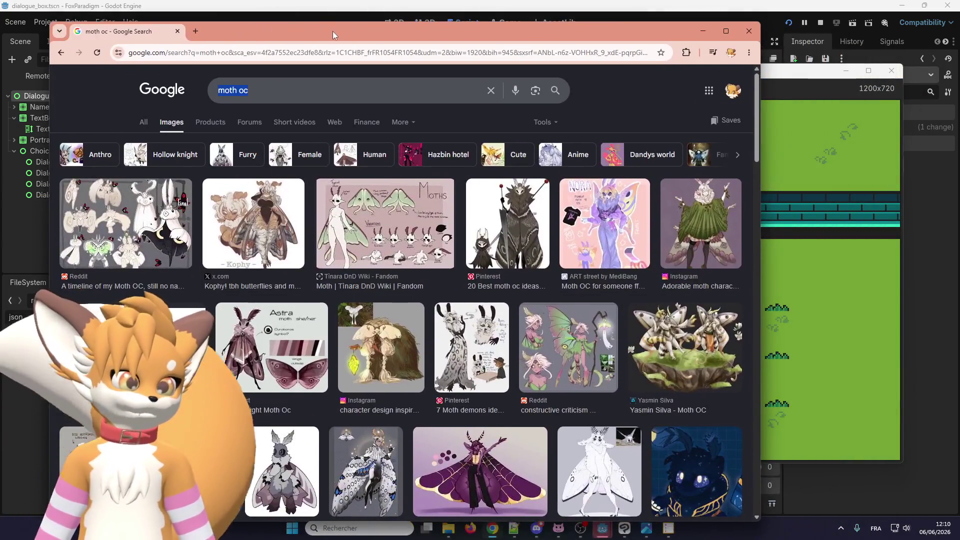
pyautogui.doubleClick(334, 32)
pyautogui.hotkey('alt', 'Tab')
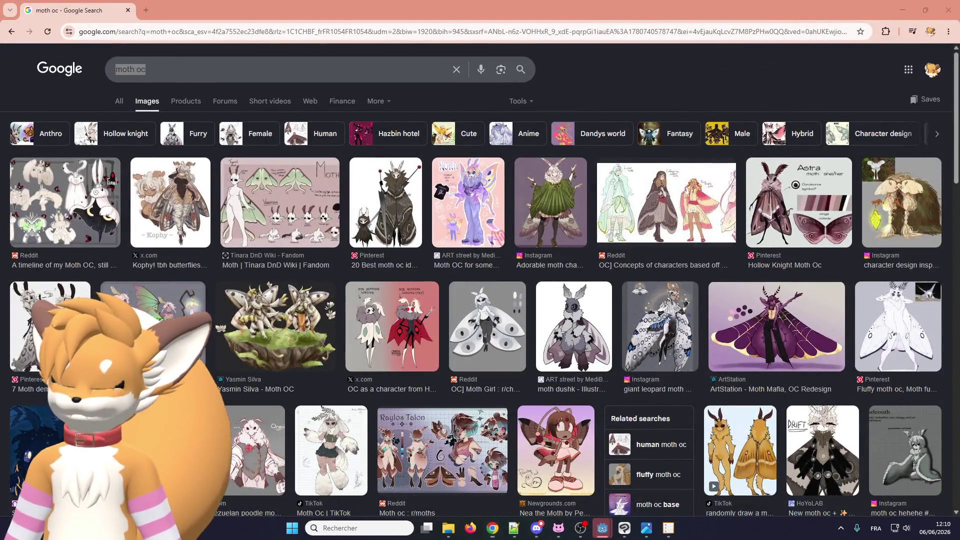
pyautogui.hotkey('alt', 'Tab')
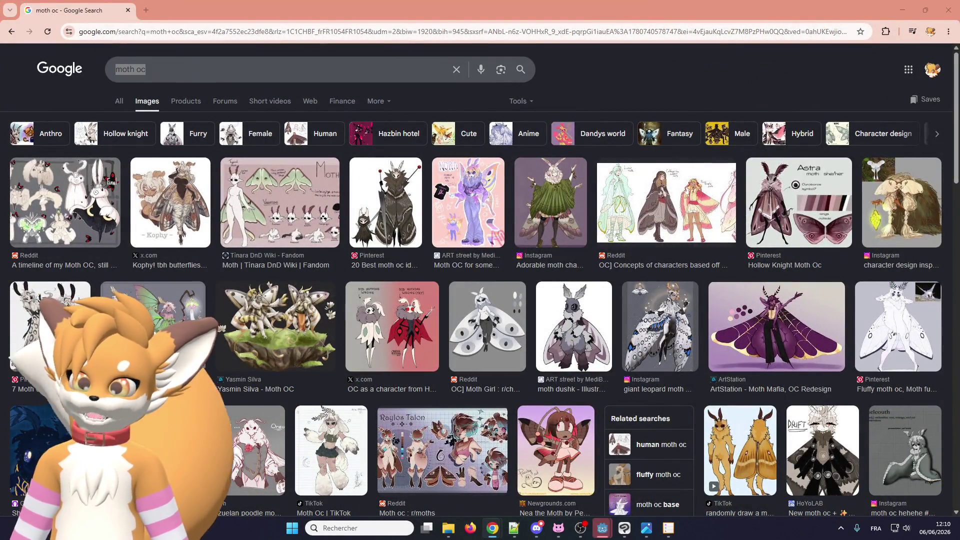
pyautogui.hotkey('alt', 'Tab')
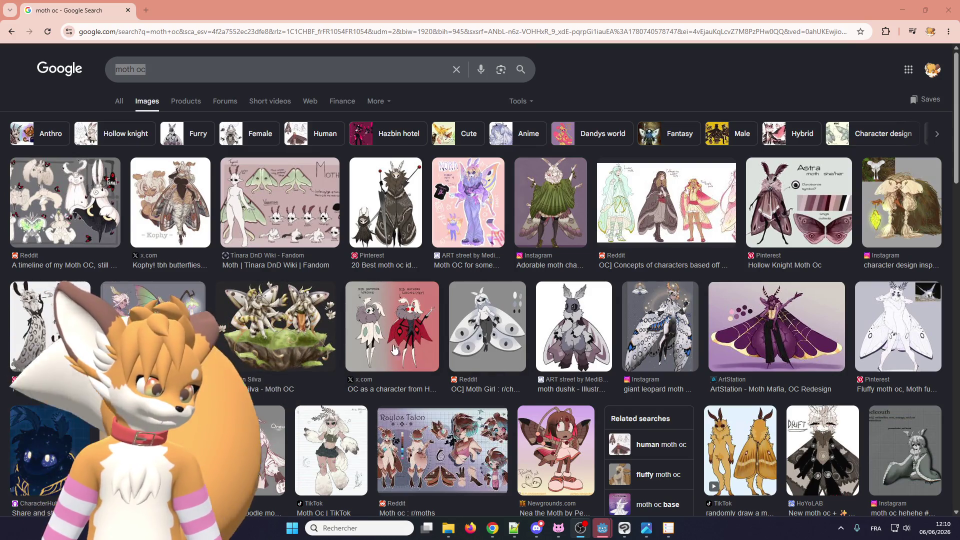
pyautogui.click(574, 320)
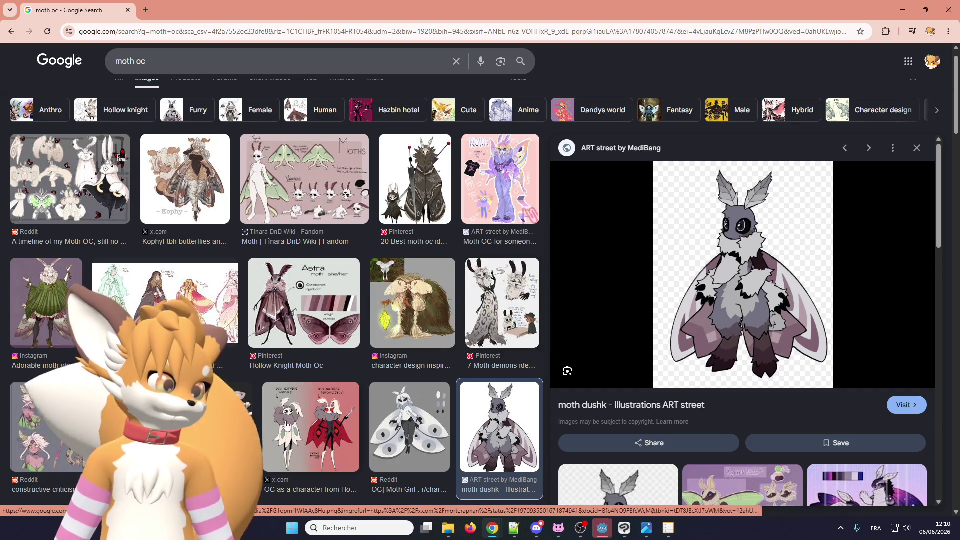
# Step: Preview moth OC results: floating island, Duality of the Moth, Kophy, Reddit timeline, Instagram, Astra
pyautogui.click(230, 426)
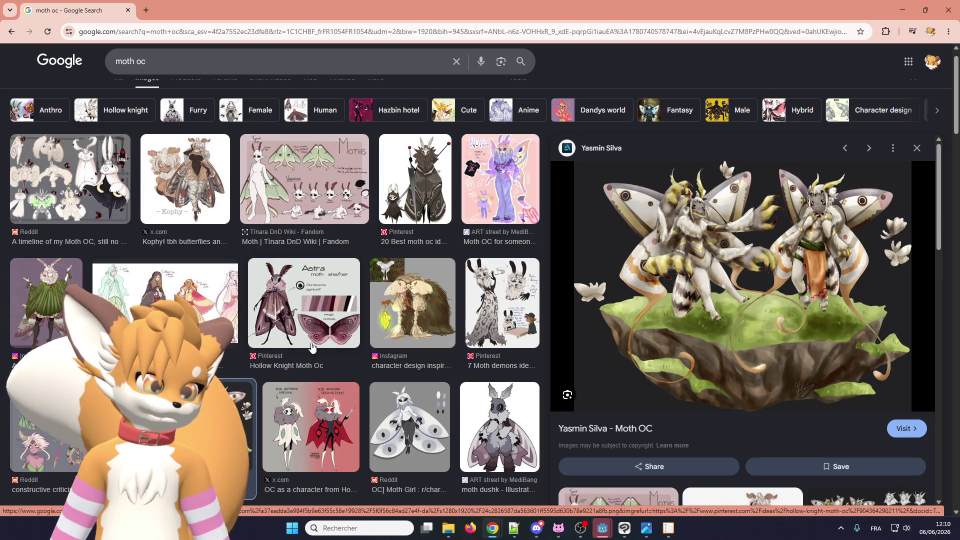
pyautogui.click(334, 411)
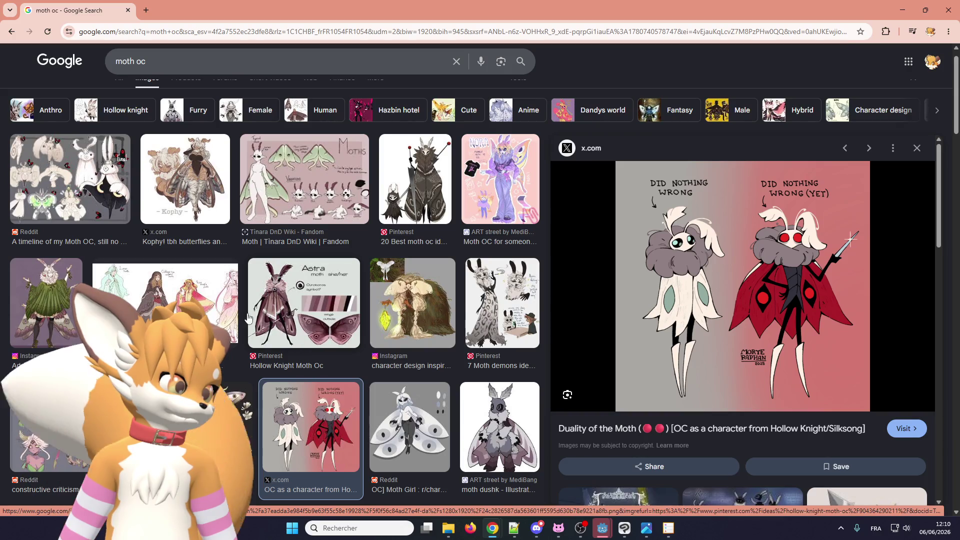
pyautogui.click(152, 166)
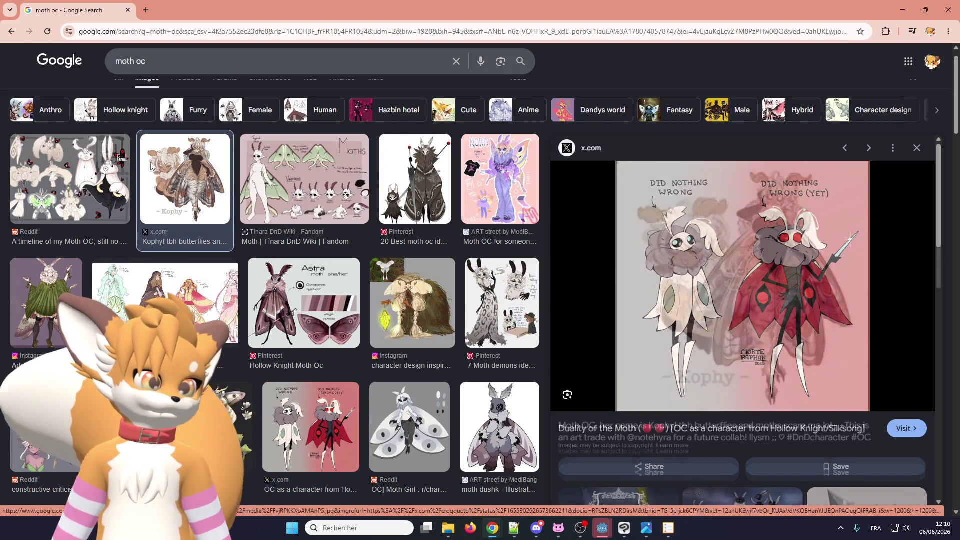
pyautogui.click(85, 179)
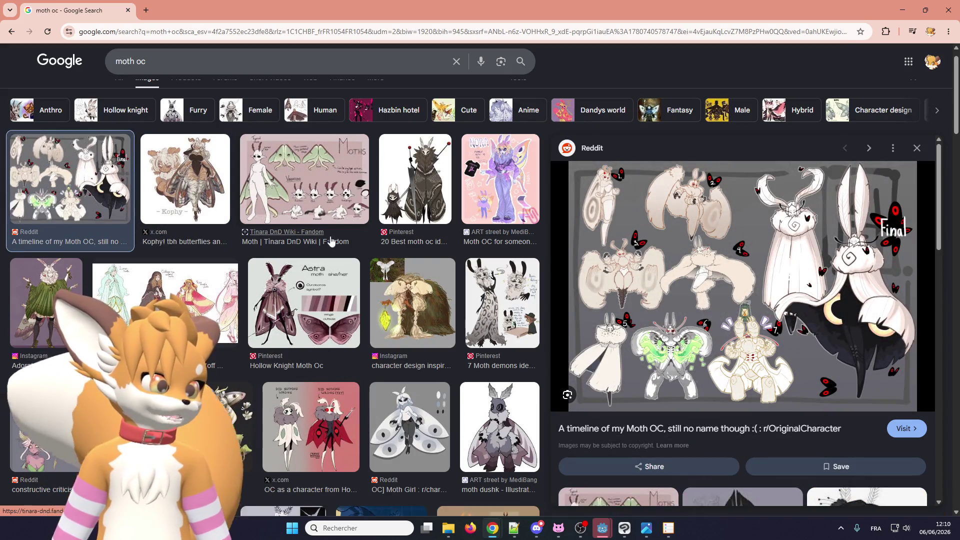
pyautogui.click(392, 289)
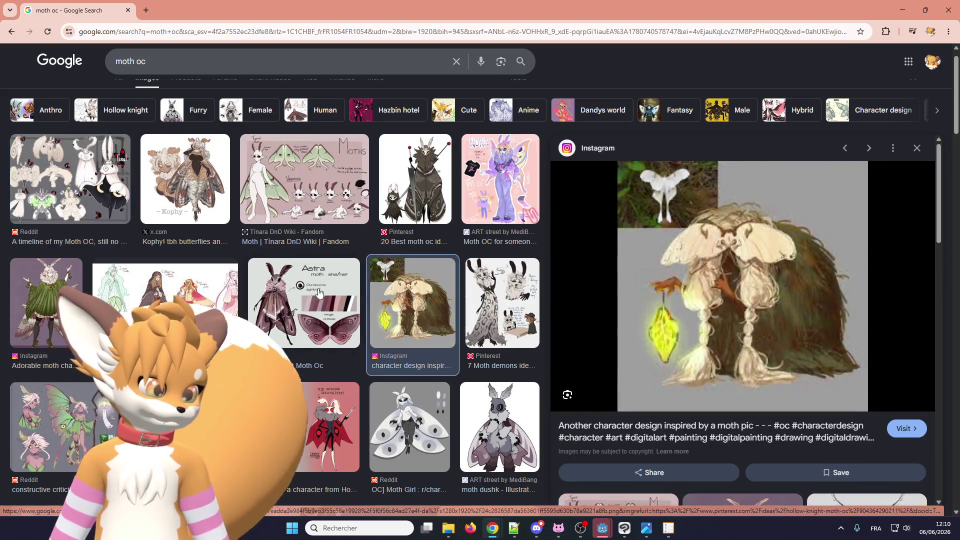
pyautogui.click(273, 289)
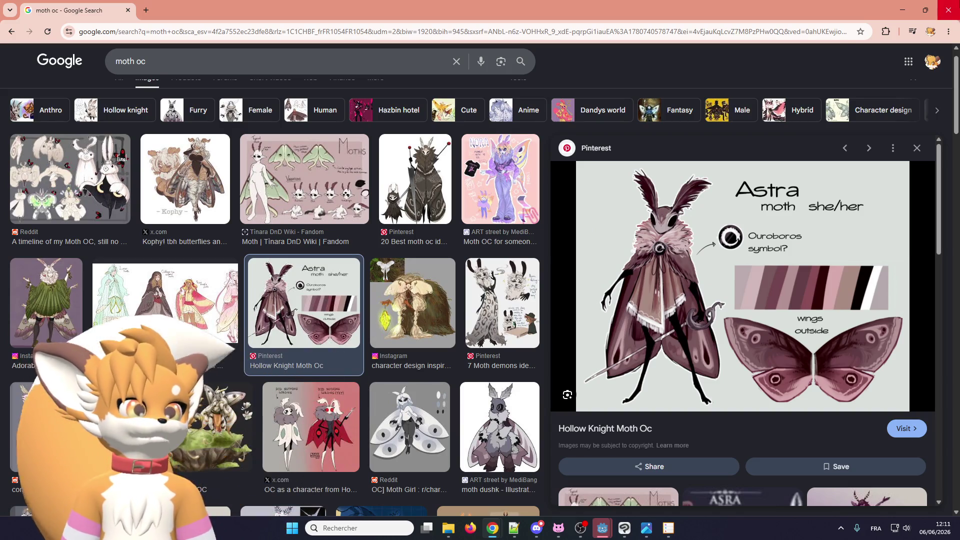
# Step: Close the Chrome window showing the Astra moth image
pyautogui.click(949, 10)
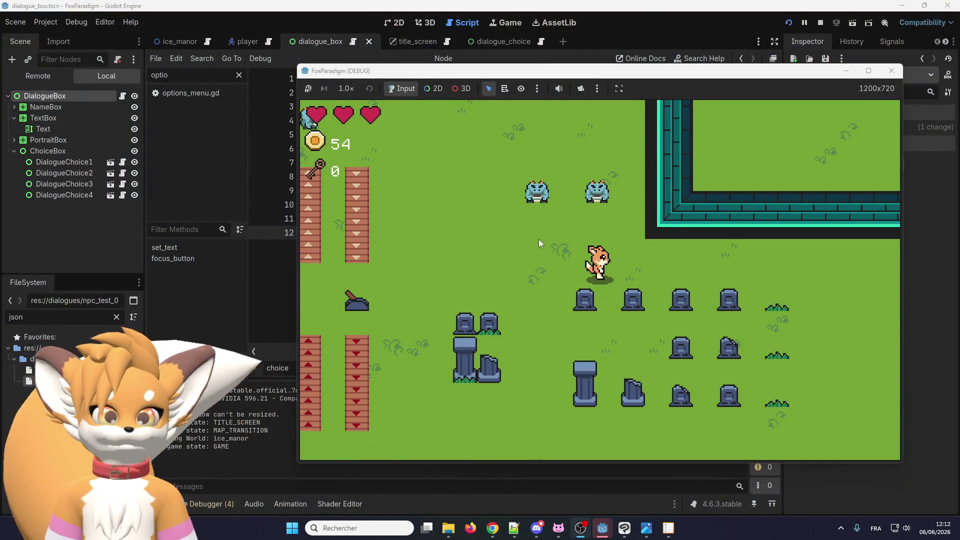
# Step: Walk the fox to Eralo, open and close his 'Comment ça va ?' dialogue, then stop the game
pyautogui.press('Up')
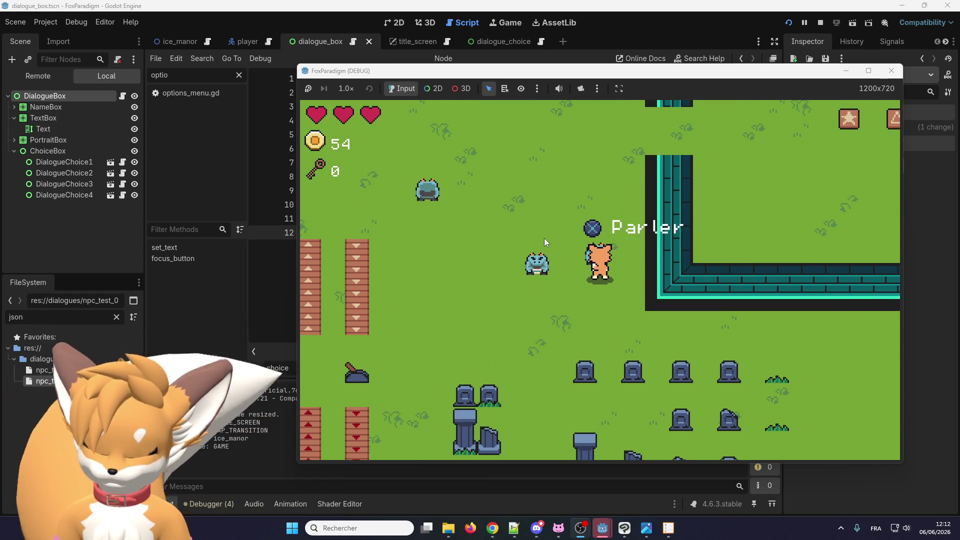
pyautogui.press('space')
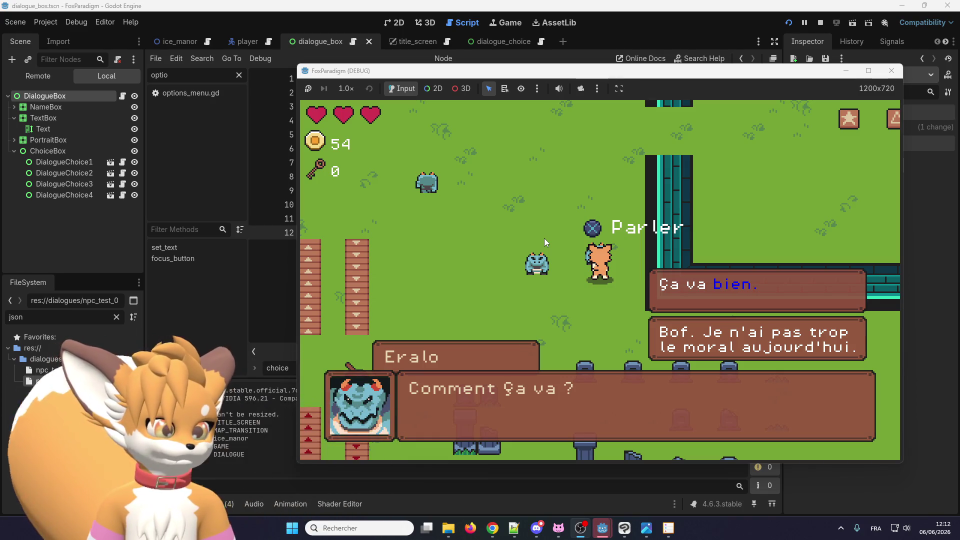
pyautogui.press('space')
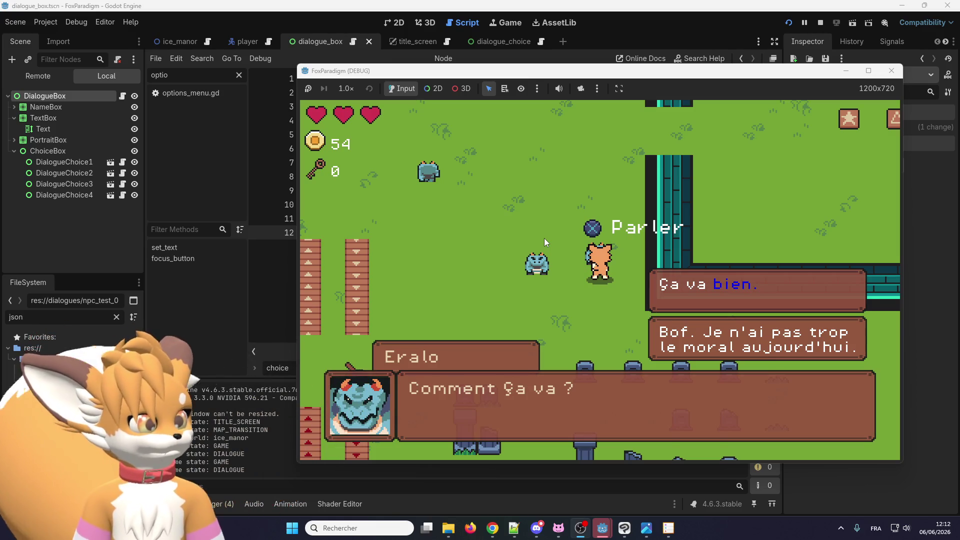
pyautogui.press('space')
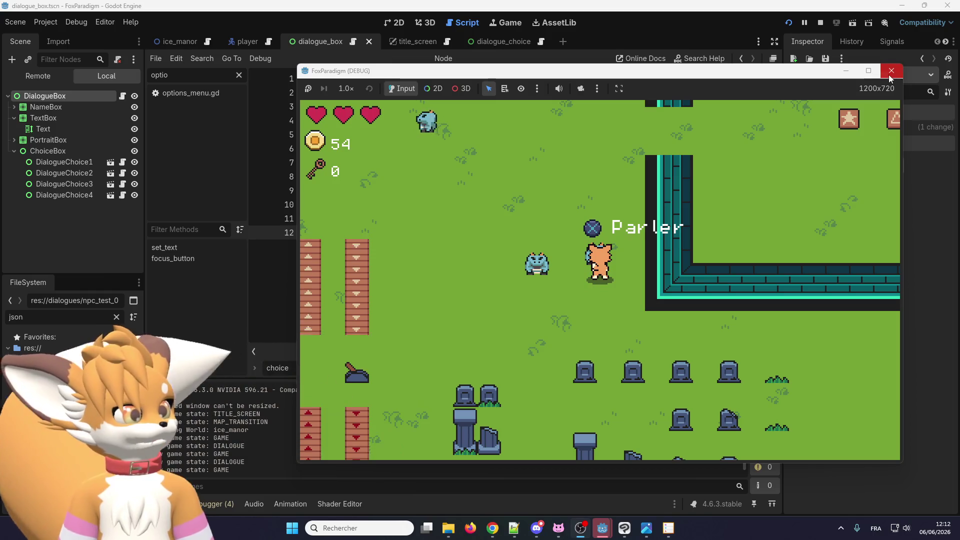
pyautogui.click(891, 70)
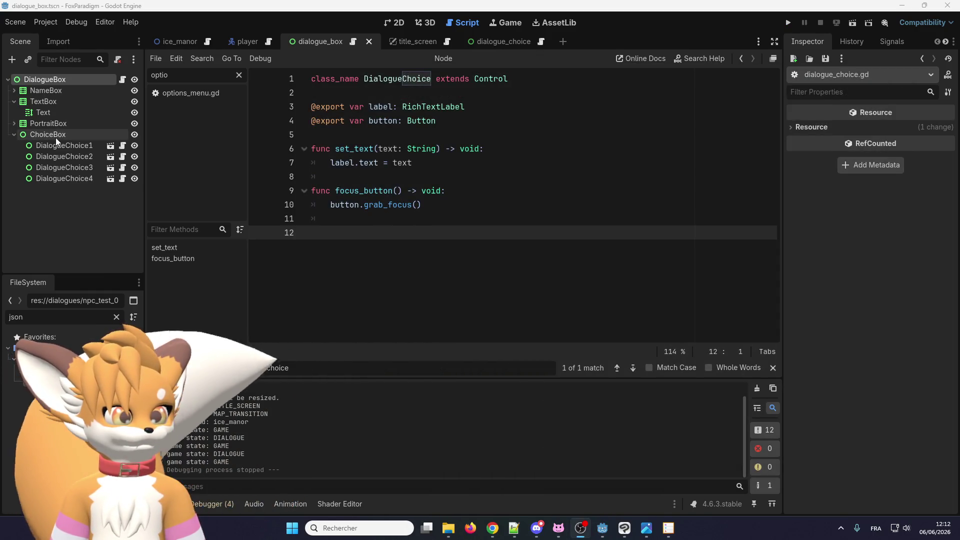
# Step: Reset the dialogue_choice Button's FlatButton type variation to default, save, and relaunch the game
pyautogui.click(64, 104)
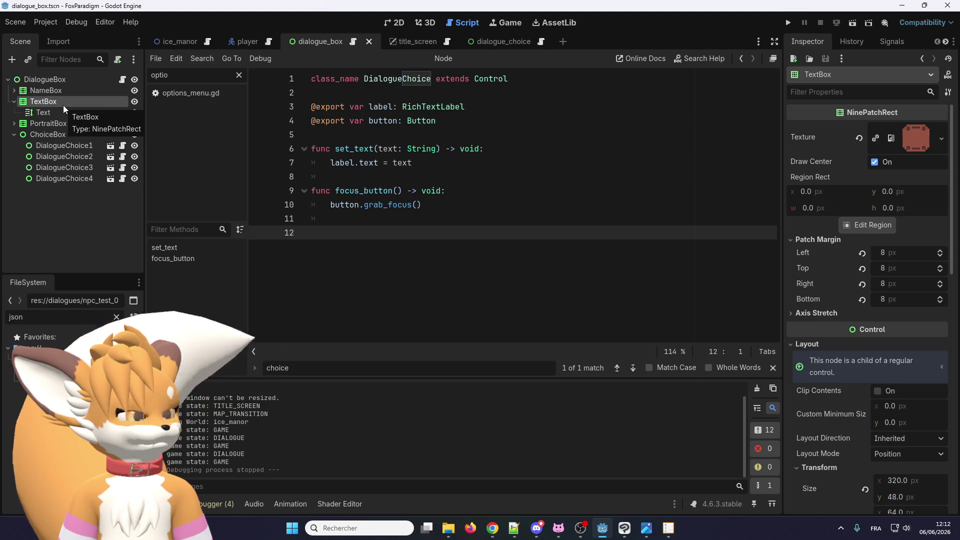
pyautogui.click(59, 139)
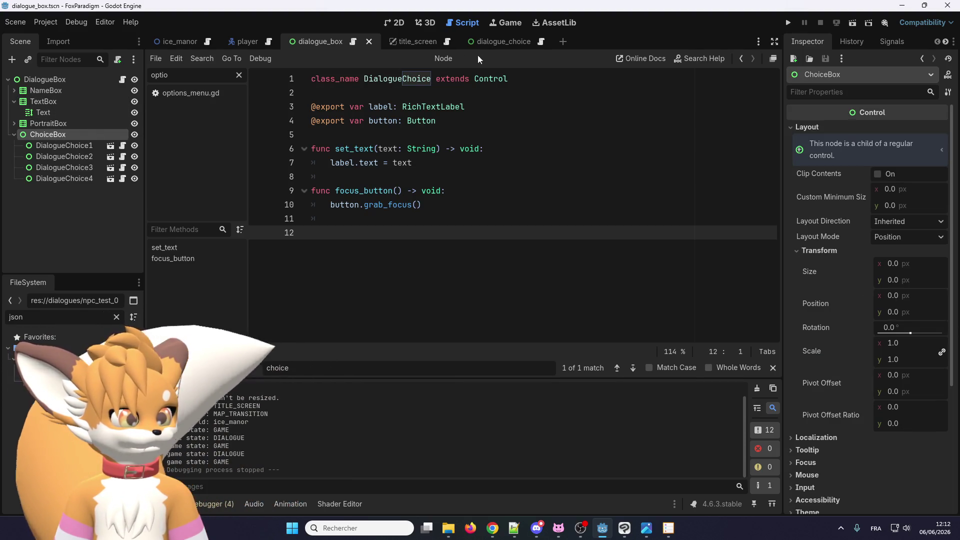
pyautogui.click(492, 42)
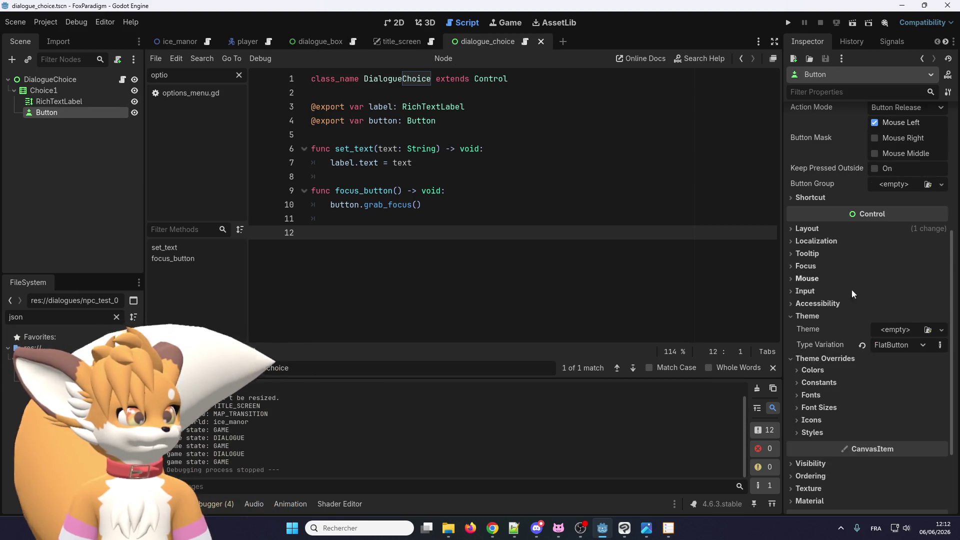
pyautogui.click(863, 345)
pyautogui.click(787, 23)
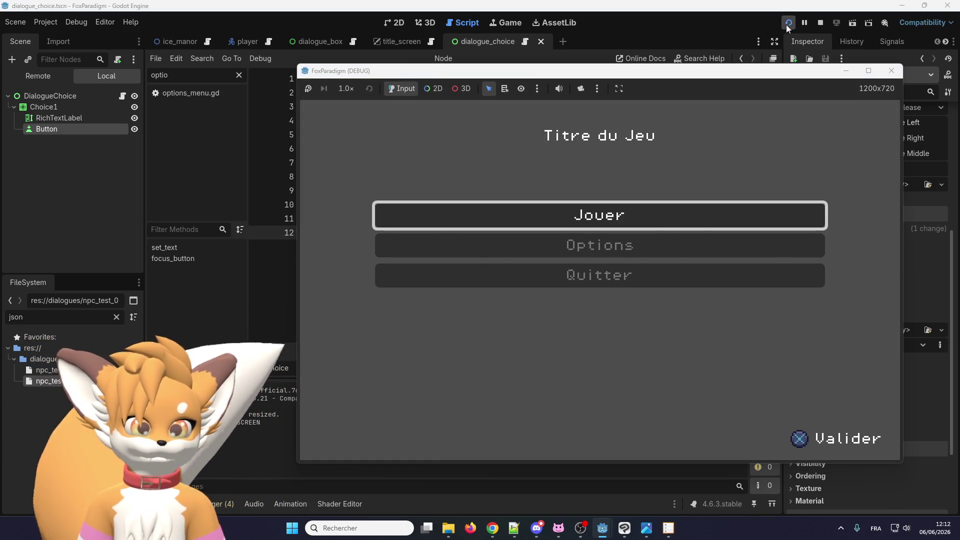
# Step: Play into the graveyard, walk the fox to Eralo, and open then close his two-choice dialogue
pyautogui.press('Return')
pyautogui.press('Return')
pyautogui.press('Up')
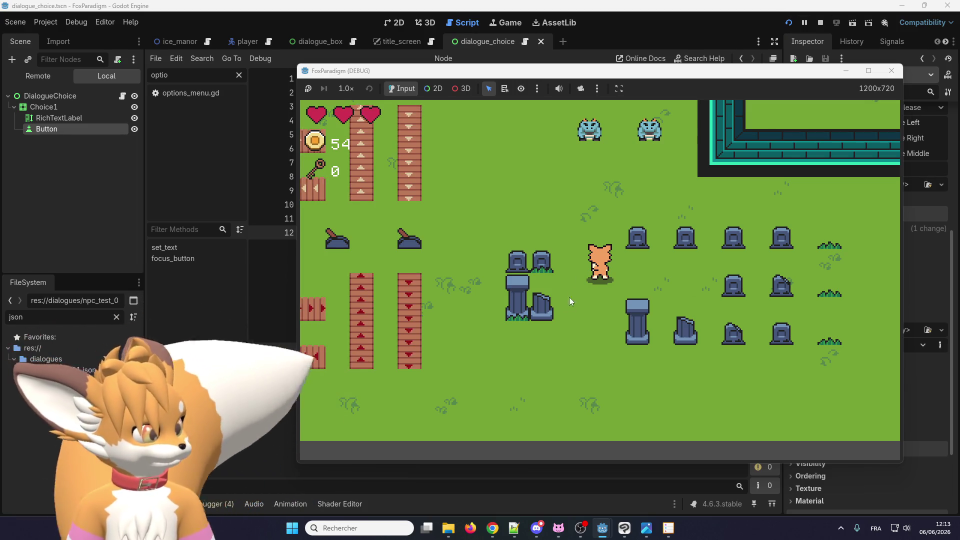
pyautogui.press('Up')
pyautogui.press('Right')
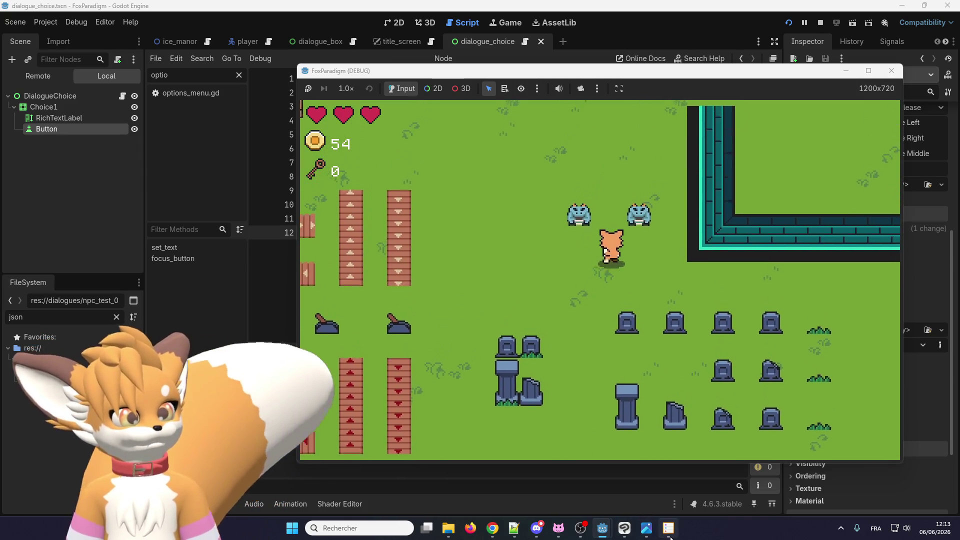
pyautogui.press('e')
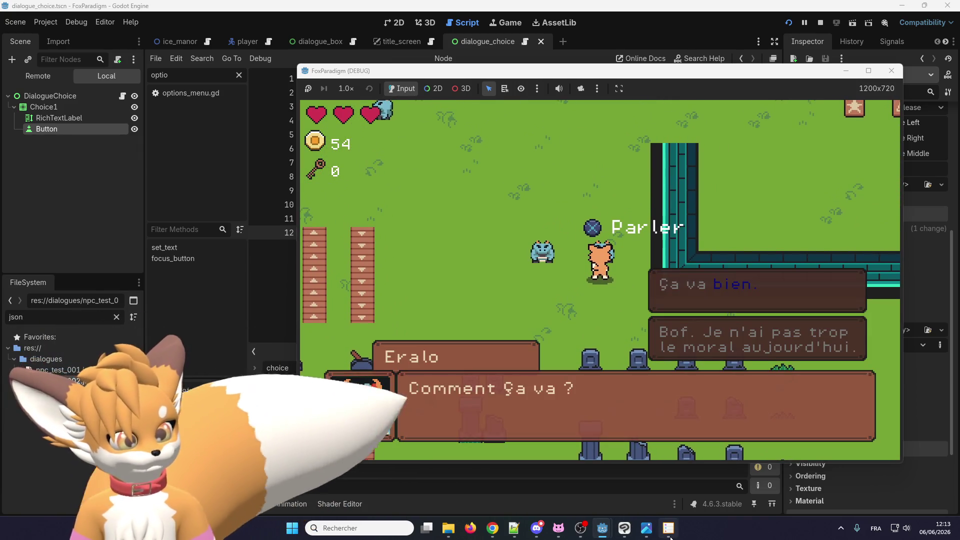
pyautogui.press('Return')
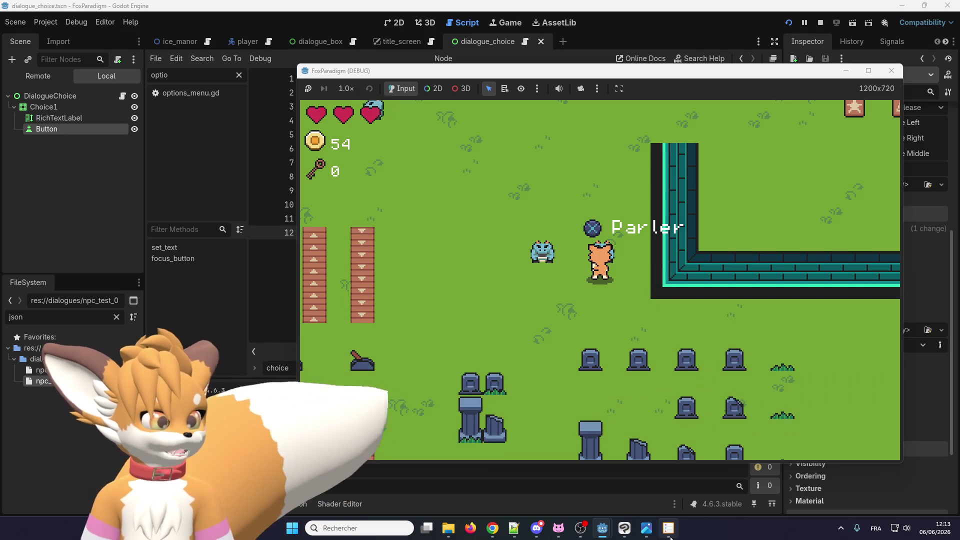
# Step: Stop the game and search the script for where focus_button is used
pyautogui.click(892, 71)
pyautogui.doubleClick(390, 205)
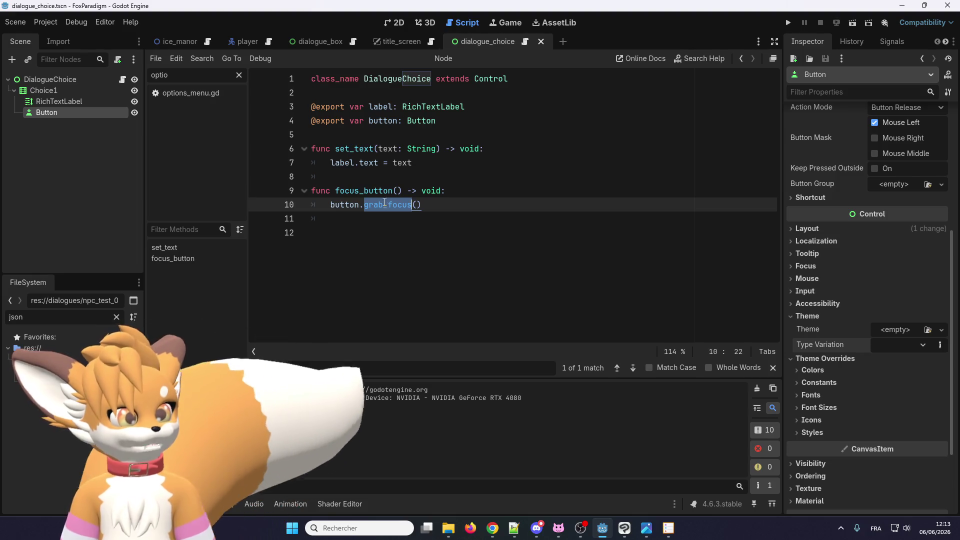
pyautogui.doubleClick(363, 190)
pyautogui.hotkey('ctrl', 'f')
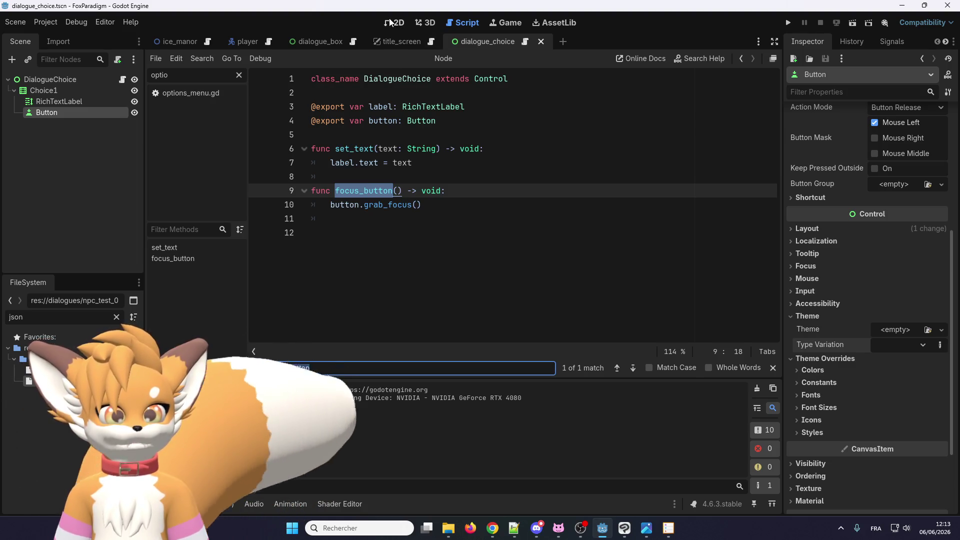
# Step: Change dialogue_box.gd line 209 to 'if i == texts.size() - 1:' and run the project
pyautogui.click(350, 45)
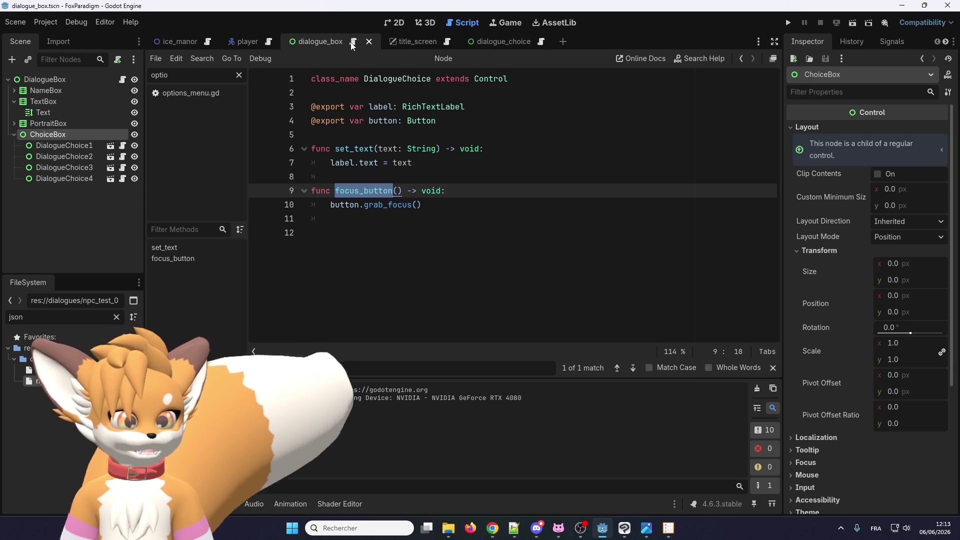
pyautogui.click(410, 277)
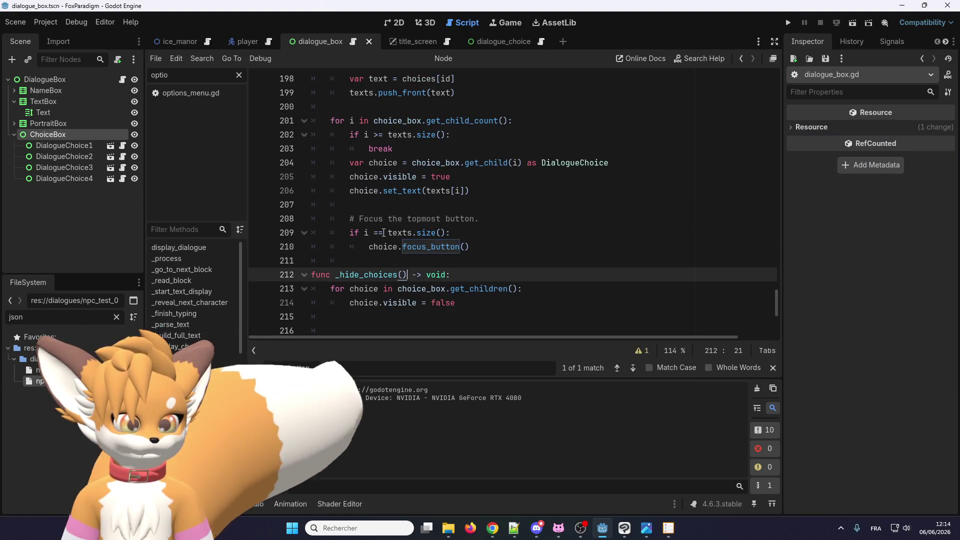
pyautogui.doubleClick(384, 233)
pyautogui.scroll(2, 384, 240)
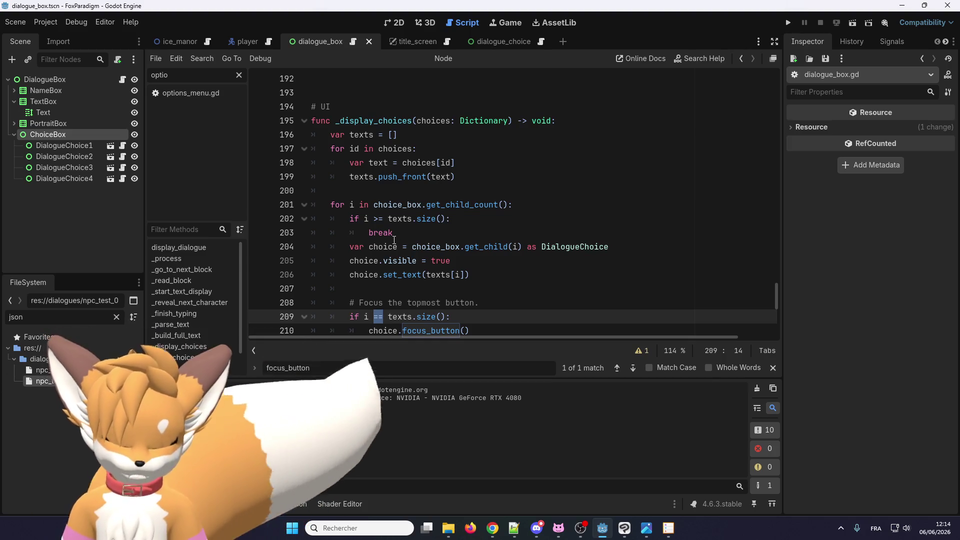
pyautogui.press('Right')
pyautogui.click(445, 317)
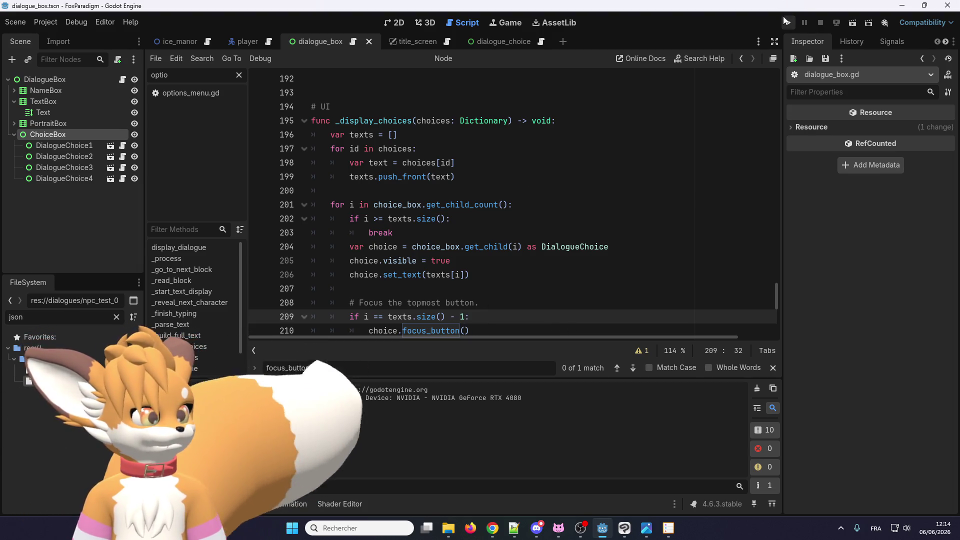
pyautogui.click(784, 17)
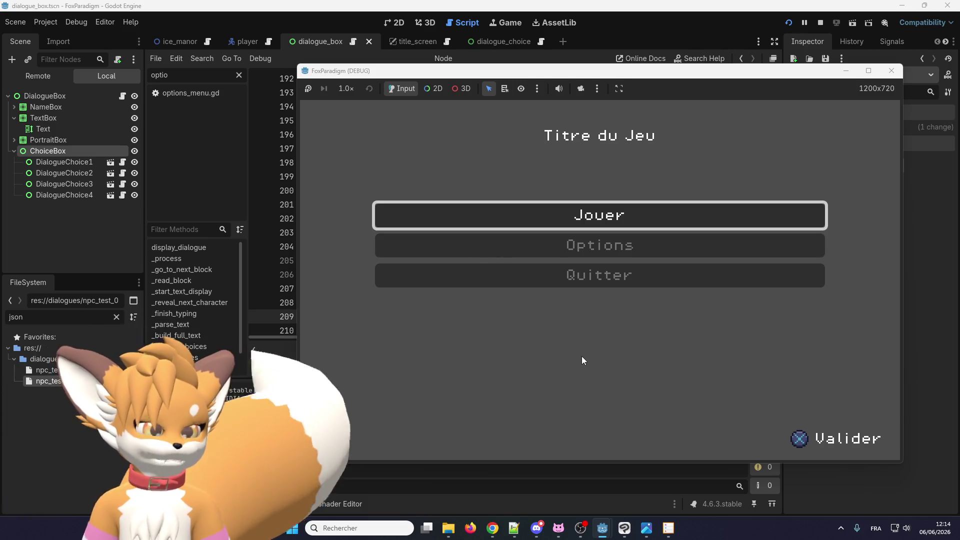
# Step: Load the first save, talk to the NPC, focus 'Ça va bien.', then return to the dialogue_choice scene
pyautogui.press('Return')
pyautogui.press('Return')
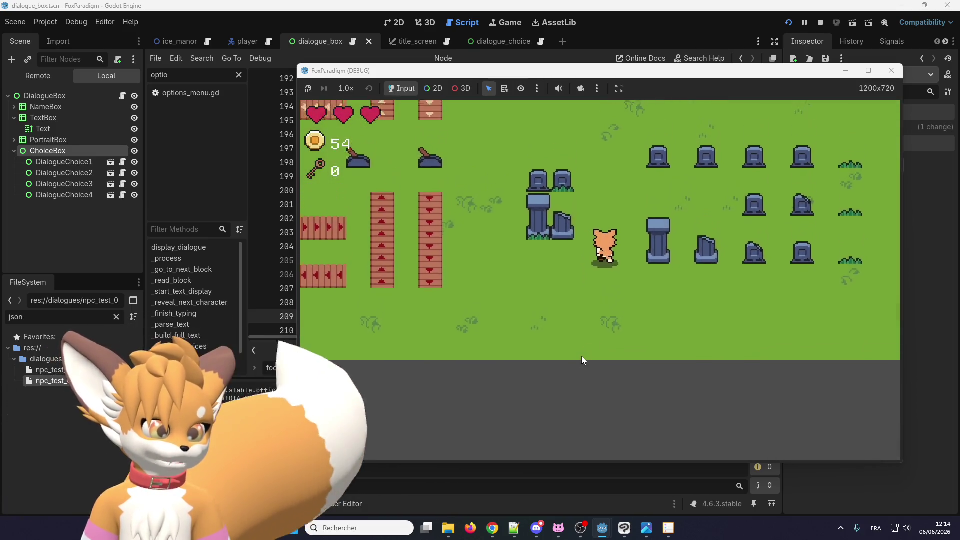
pyautogui.press('Up')
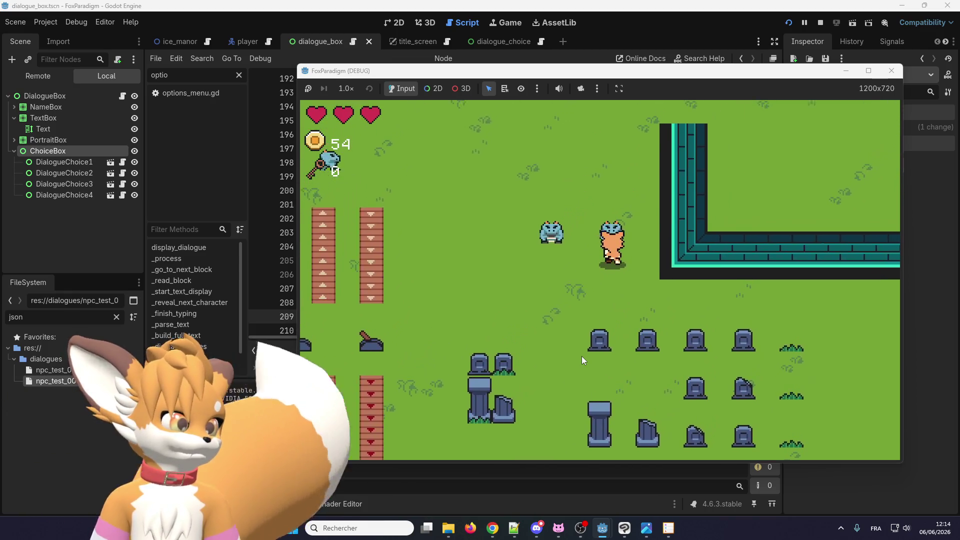
pyautogui.press('Return')
pyautogui.press('Up')
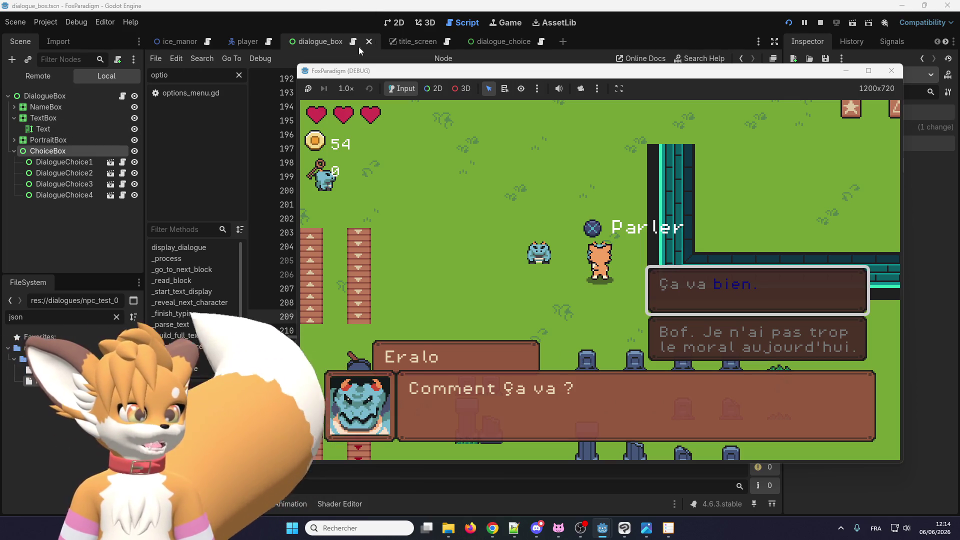
pyautogui.click(507, 44)
pyautogui.moveTo(513, 40); pyautogui.dragTo(315, 48)
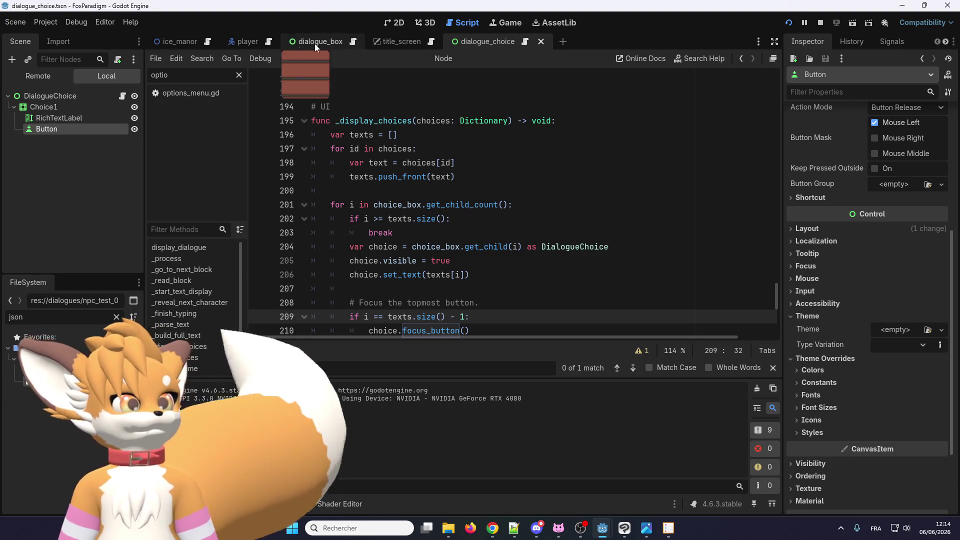
# Step: Set the choice Button's Type Variation to FlatButton and check answer focus moving in the game
pyautogui.click(905, 346)
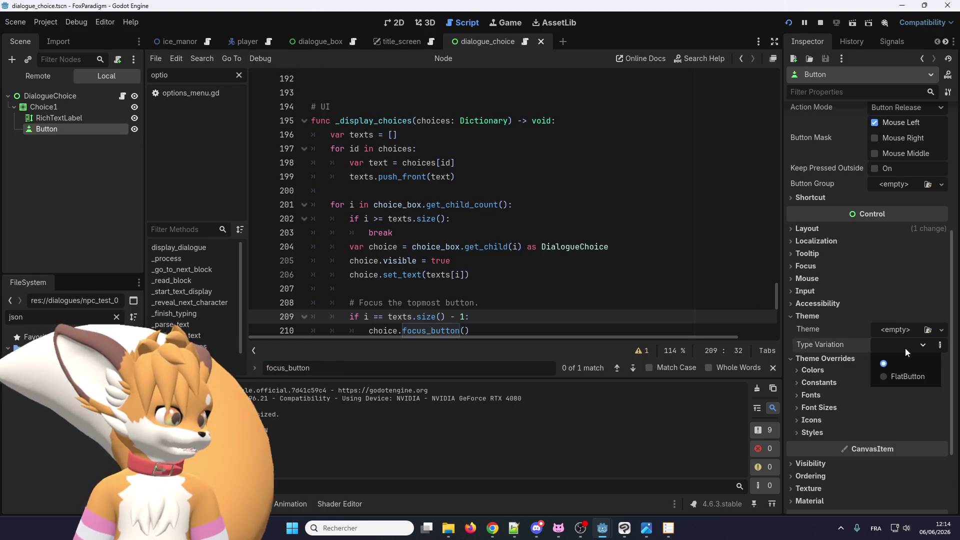
pyautogui.click(894, 378)
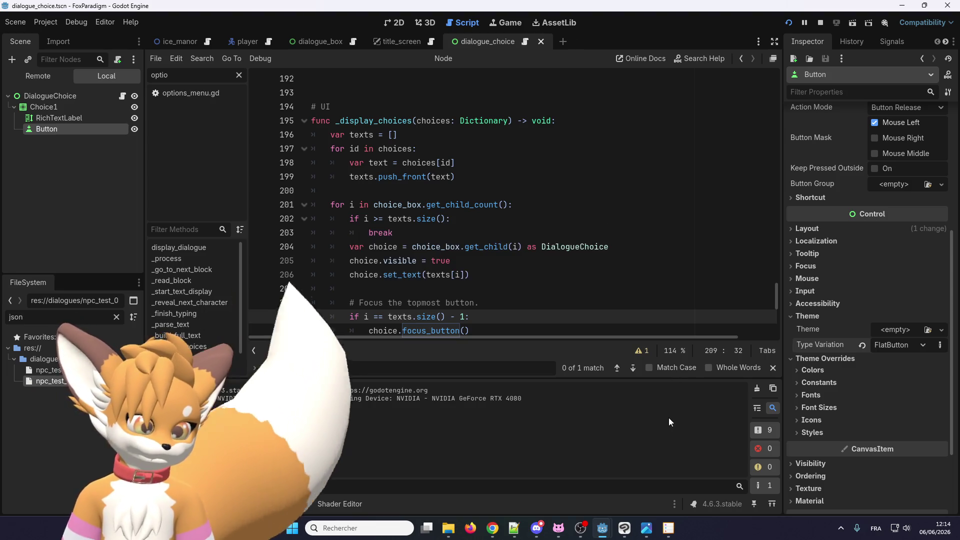
pyautogui.moveTo(602, 528)
pyautogui.click(656, 472)
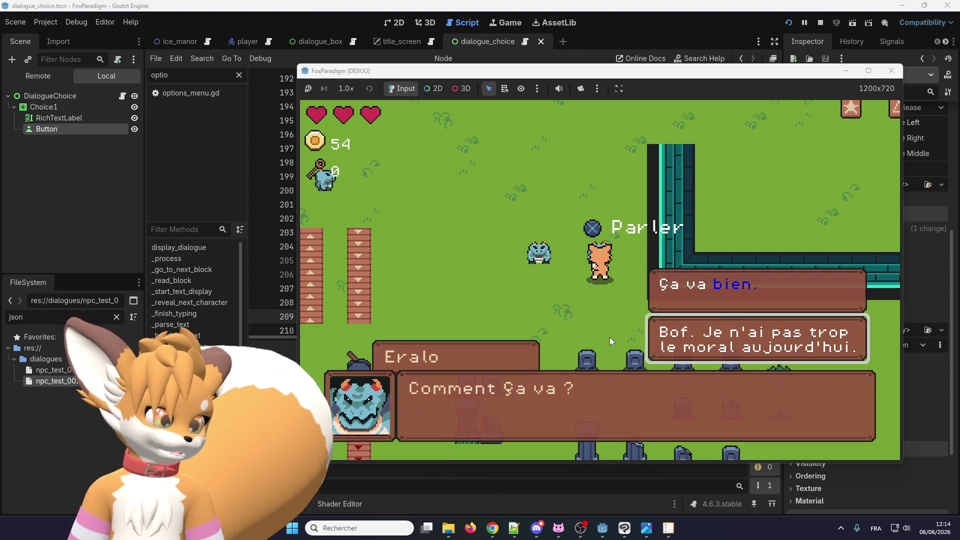
pyautogui.press('Up')
pyautogui.press('Down')
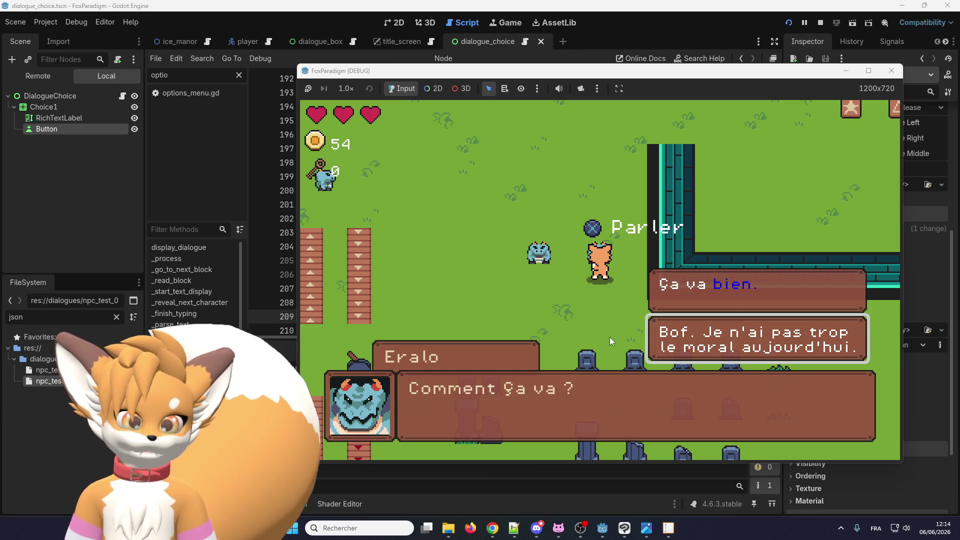
# Step: Confirm the 'Ça va bien.' answer and talk to the NPC again to reopen the choices
pyautogui.press('Up')
pyautogui.press('Down')
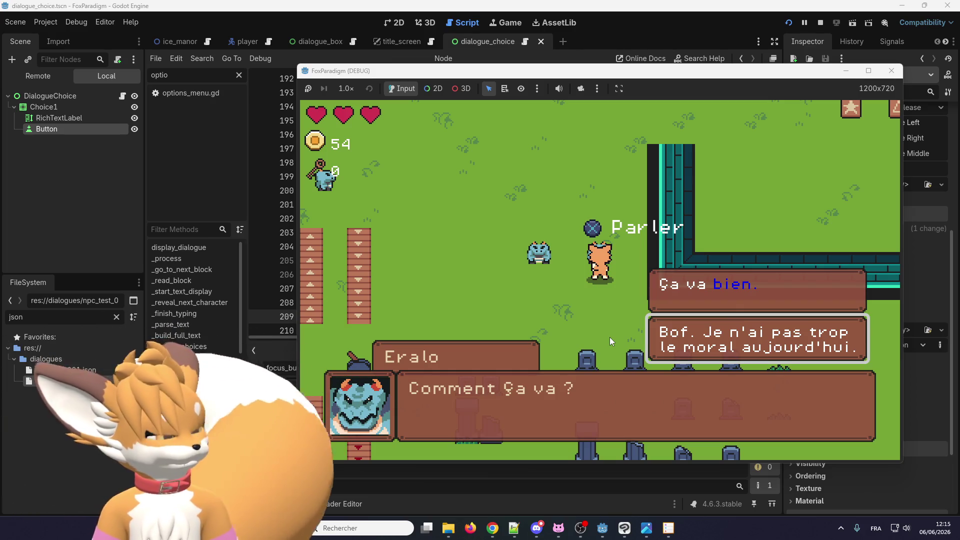
pyautogui.press('Up')
pyautogui.press('Return')
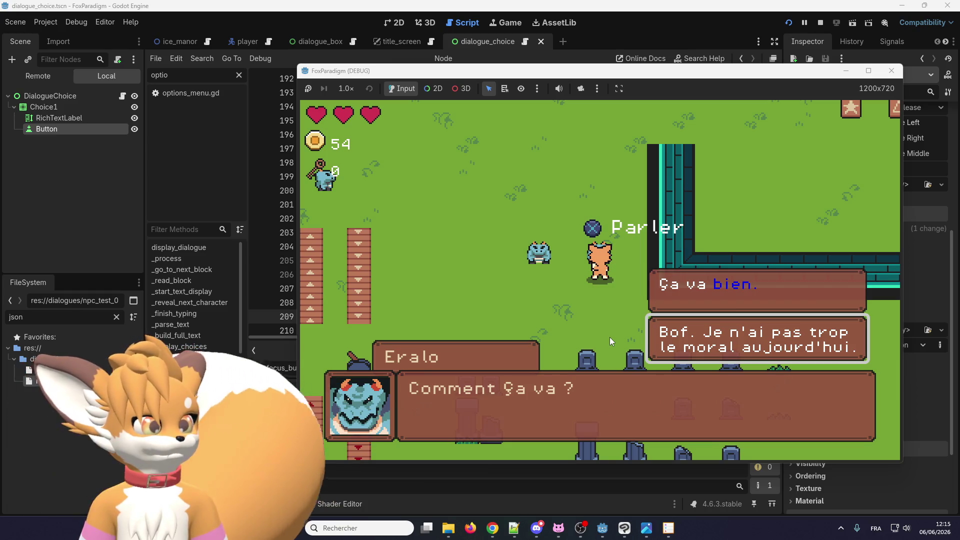
pyautogui.press('Return')
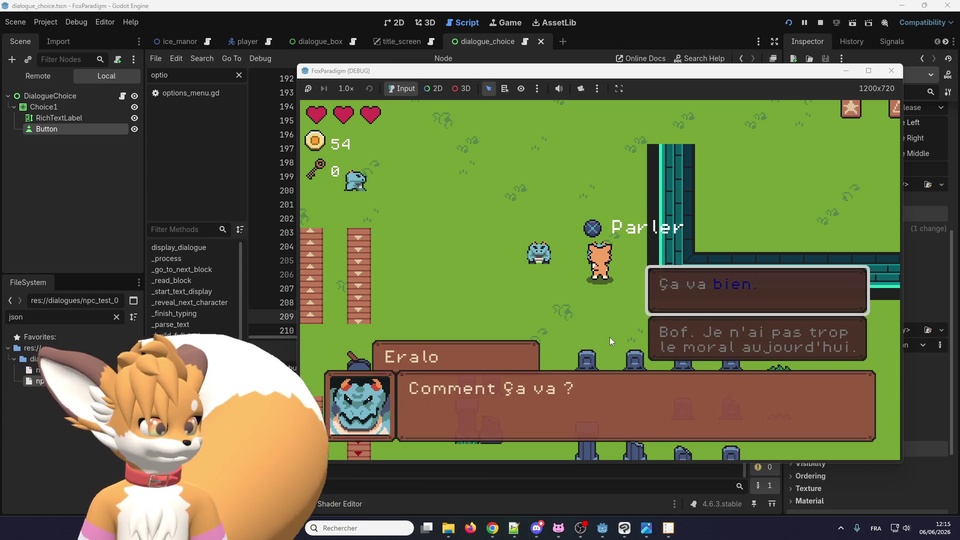
pyautogui.press('Return')
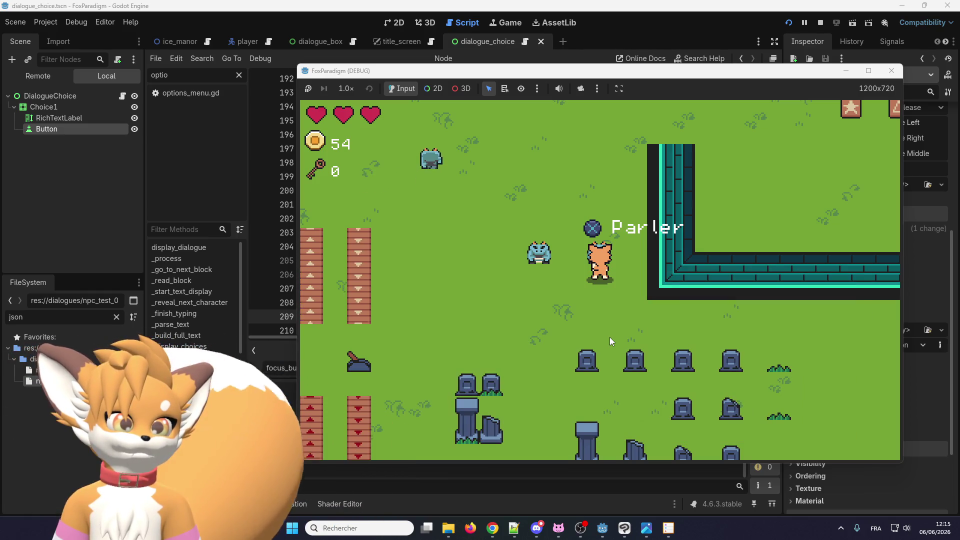
pyautogui.press('Return')
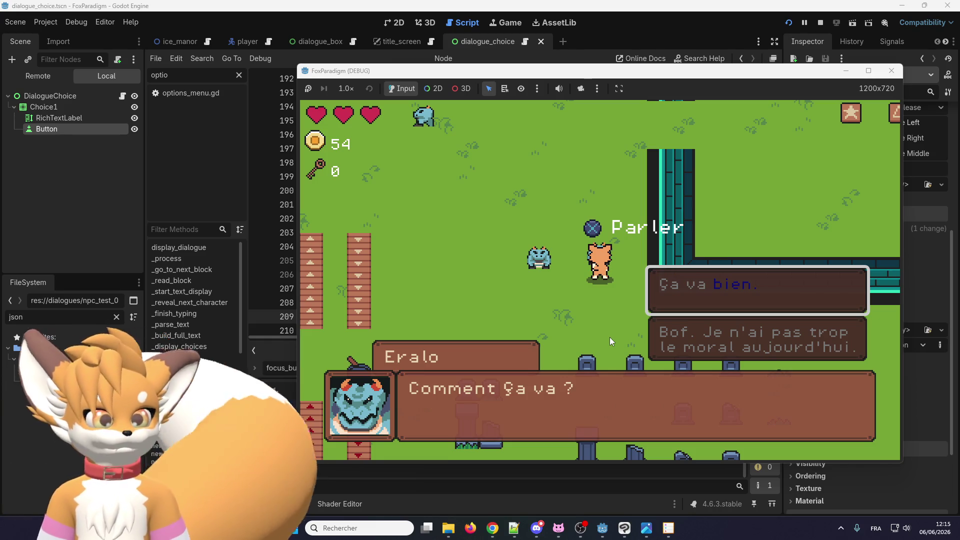
# Step: Click the second answer, reopen the dialogue, focus the second answer, and close the game
pyautogui.click(696, 337)
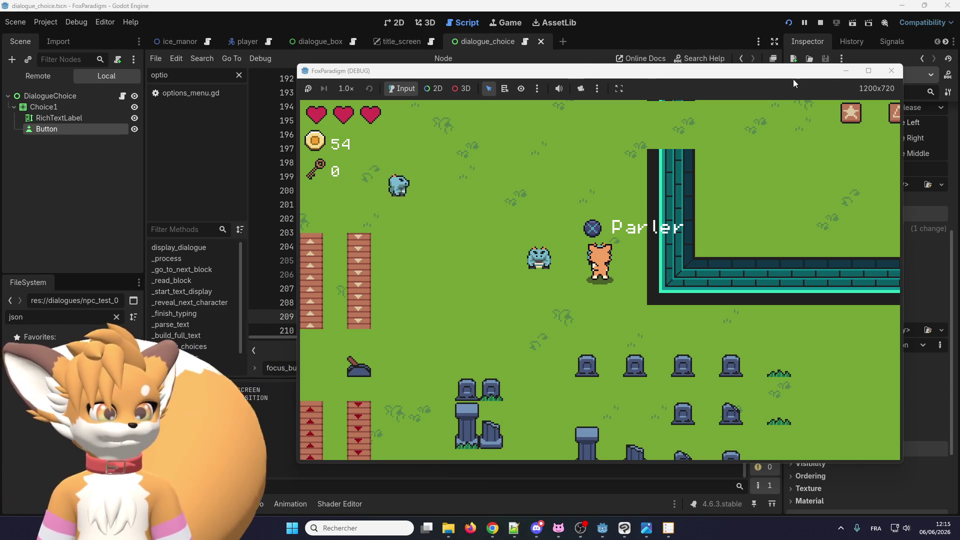
pyautogui.press('e')
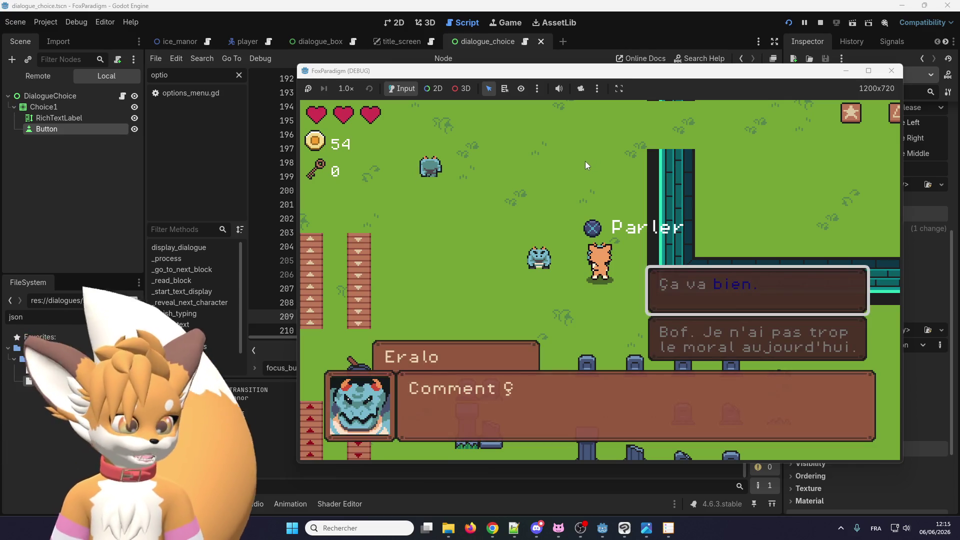
pyautogui.press('Down')
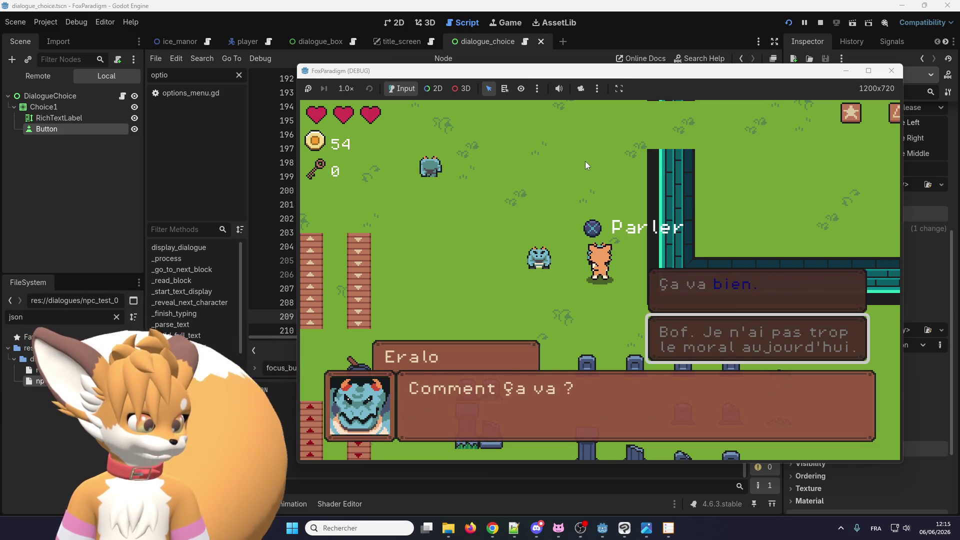
pyautogui.click(892, 71)
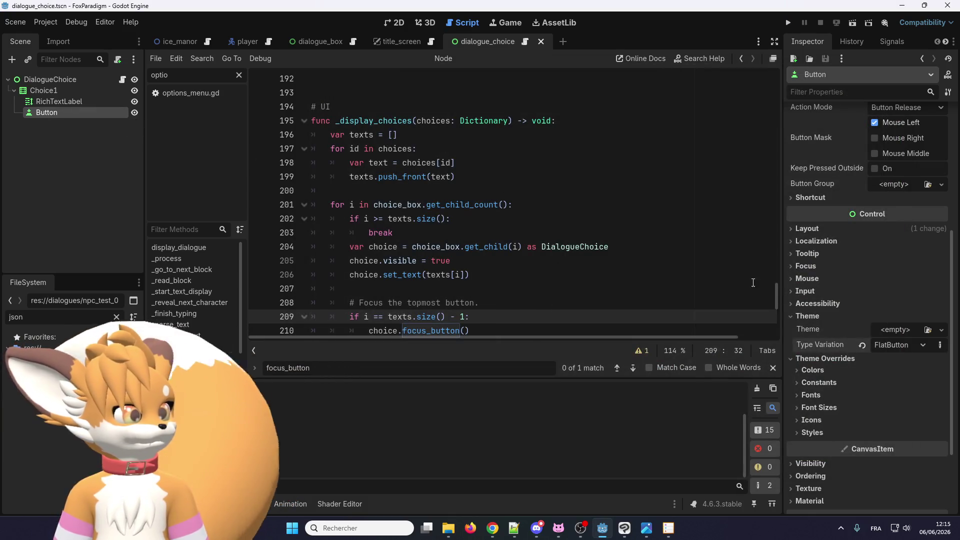
# Step: Relaunch the game, load the first save slot, and answer the NPC's dialogue
pyautogui.click(789, 22)
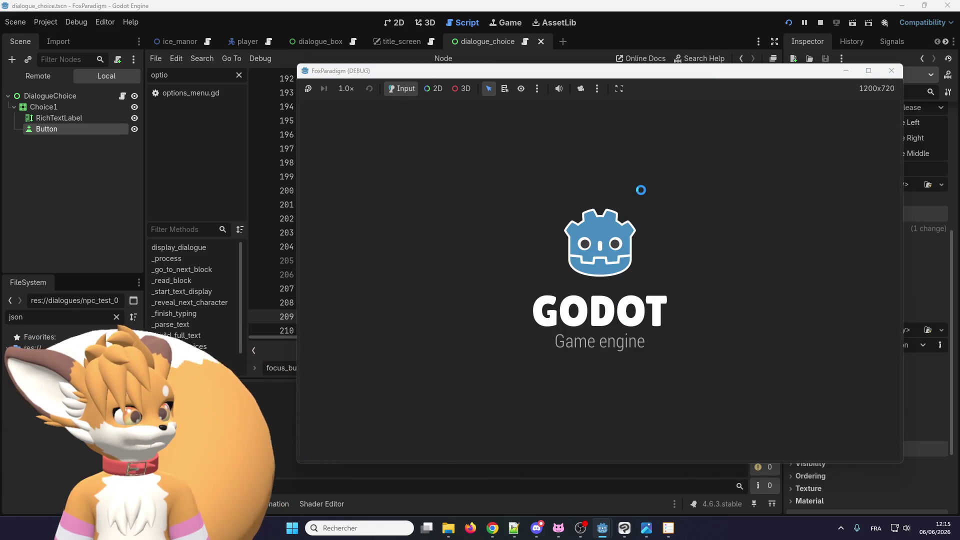
pyautogui.press('Return')
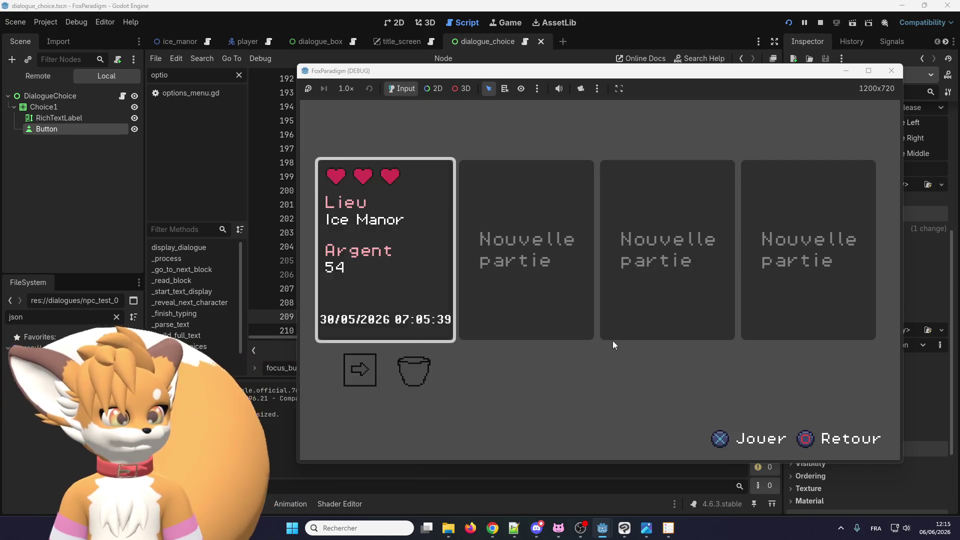
pyautogui.press('Return')
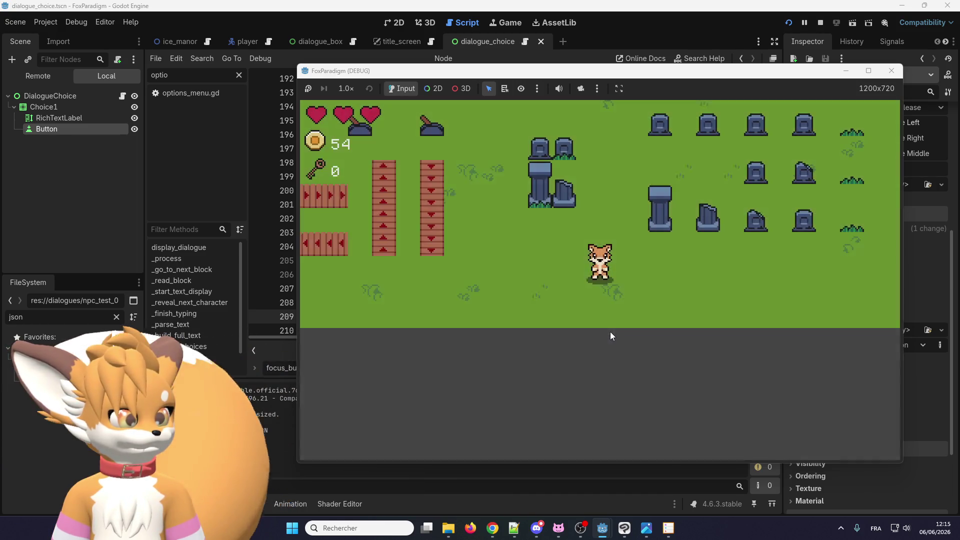
pyautogui.press('Up')
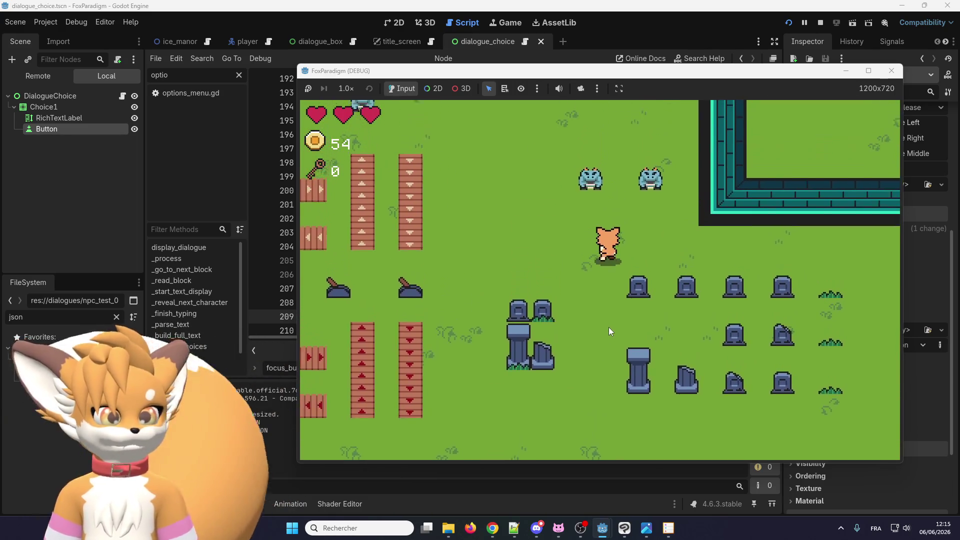
pyautogui.press('e')
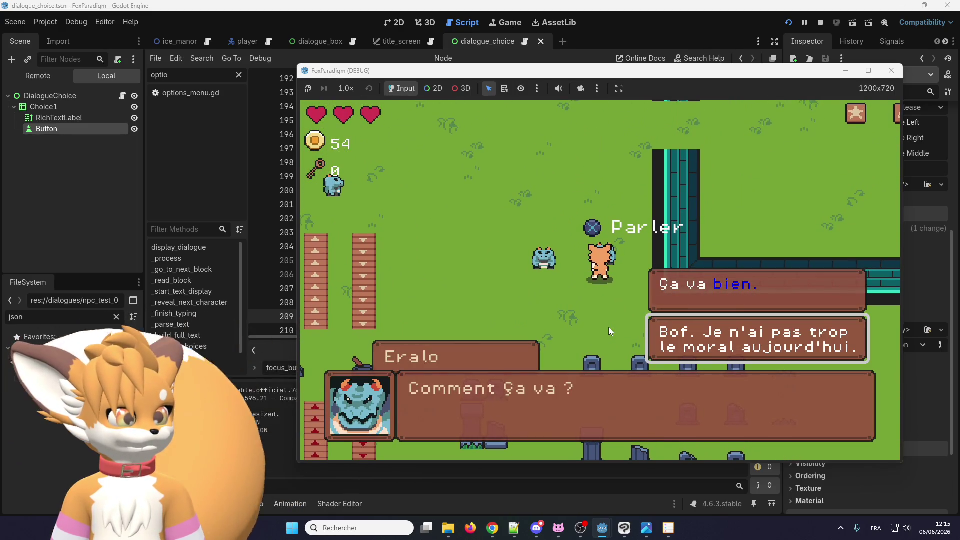
pyautogui.press('Return')
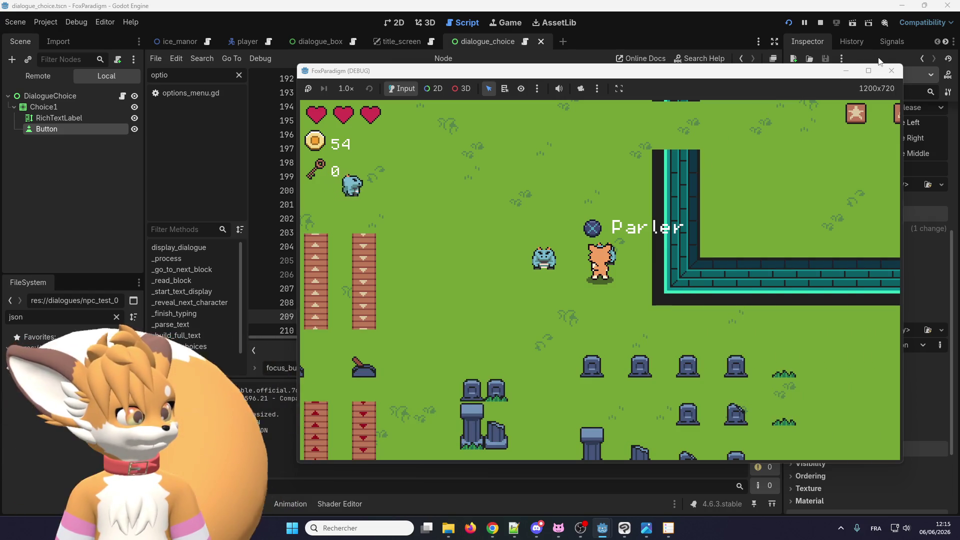
# Step: Close the game and the reference screenshot, placing the caret on empty line 207
pyautogui.click(891, 71)
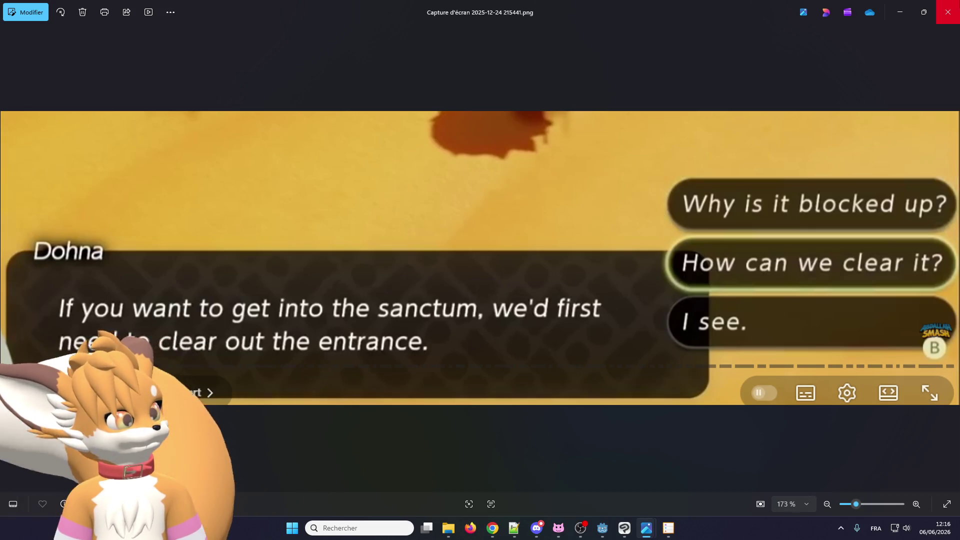
pyautogui.click(948, 12)
pyautogui.click(432, 294)
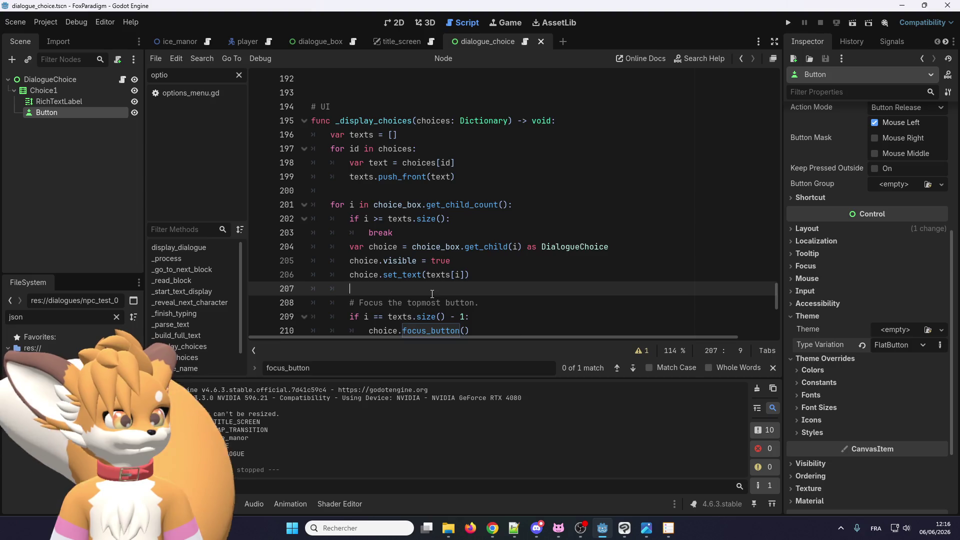
# Step: Review the focus_button call on line 210 and the parsing code above, then open title_screen
pyautogui.scroll(-1, 432, 294)
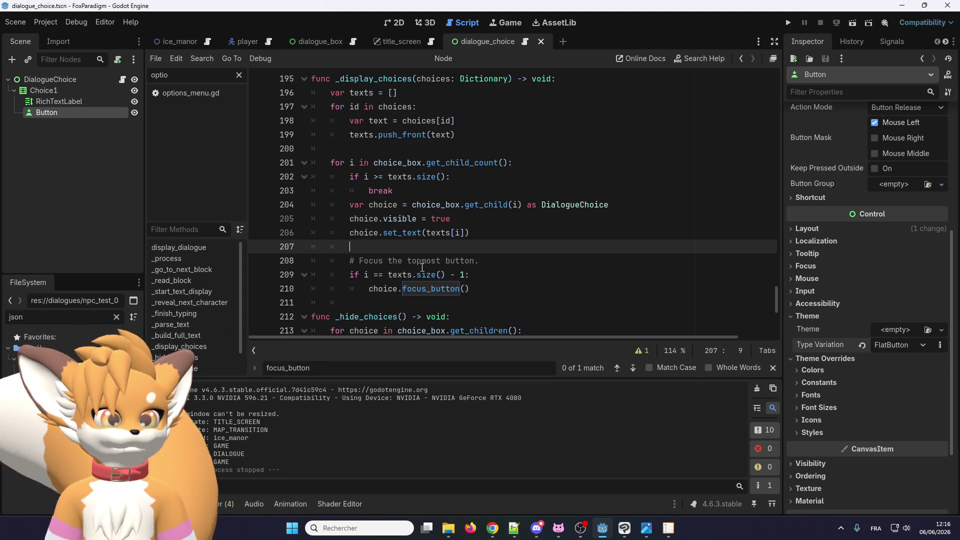
pyautogui.doubleClick(431, 288)
pyautogui.scroll(2, 414, 215)
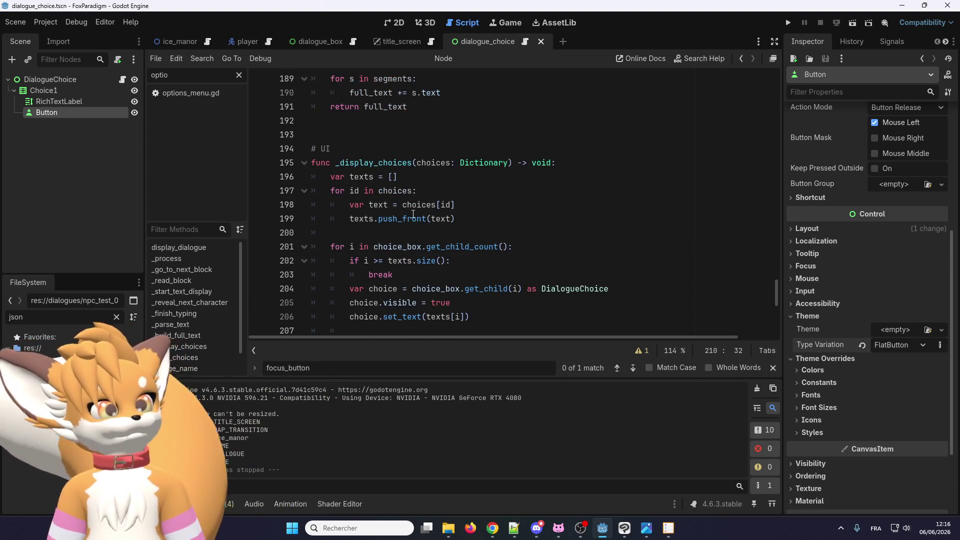
pyautogui.scroll(11, 374, 134)
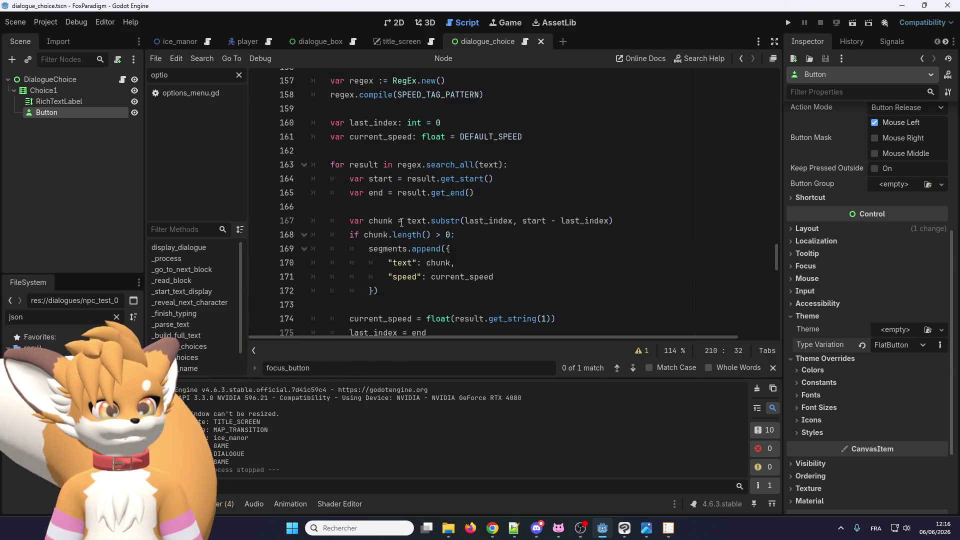
pyautogui.scroll(2, 390, 95)
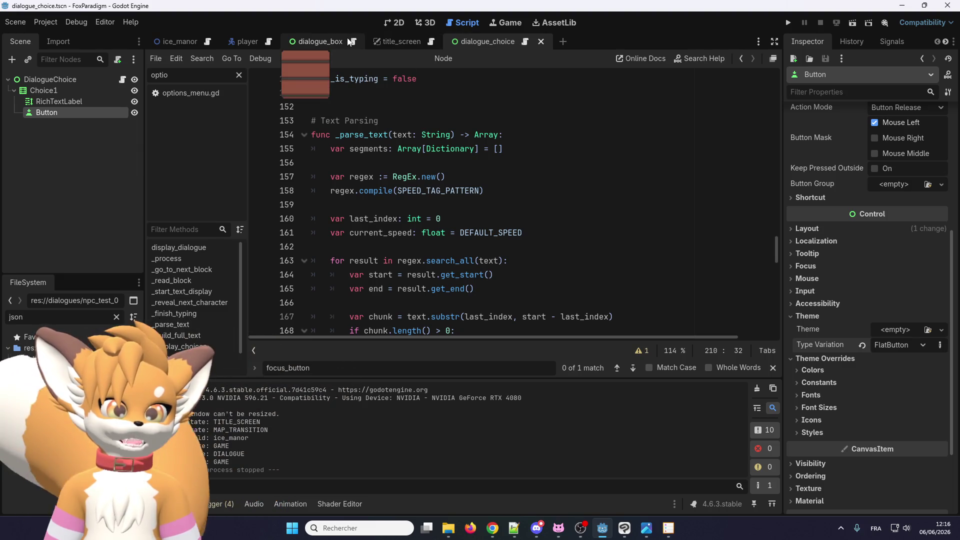
pyautogui.click(382, 41)
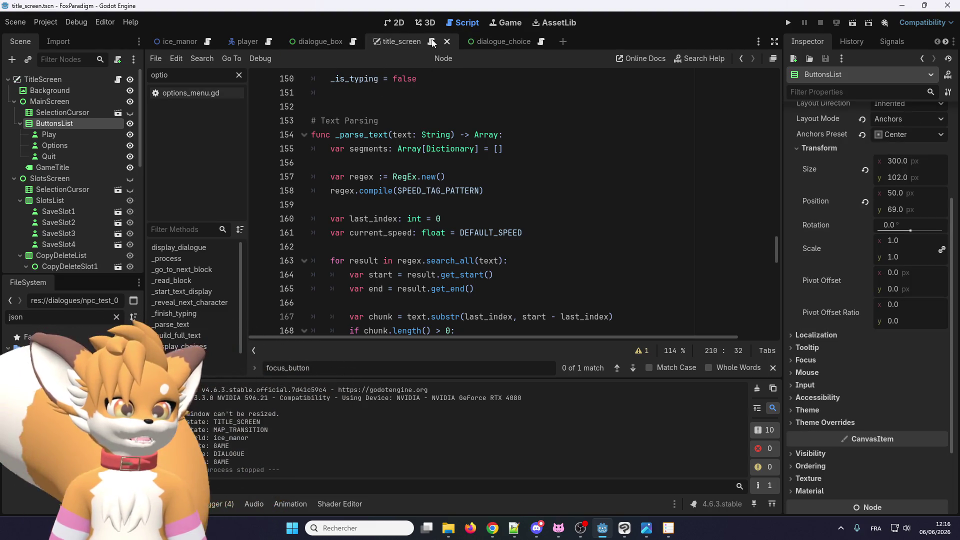
# Step: Open title_screen.gd and scroll through it to find load_all_metadata
pyautogui.click(433, 43)
pyautogui.scroll(4, 412, 187)
pyautogui.scroll(-3, 412, 188)
pyautogui.scroll(1, 412, 188)
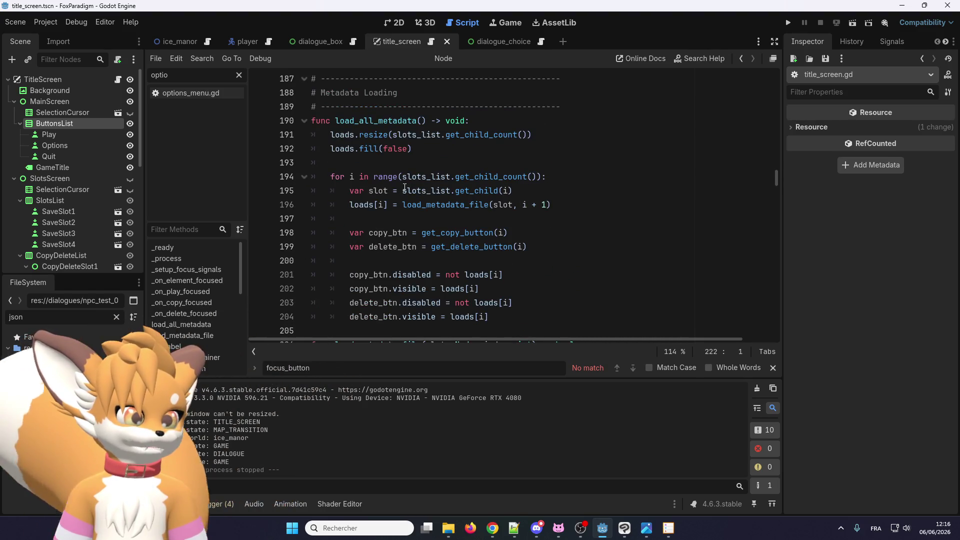
pyautogui.scroll(-1, 404, 187)
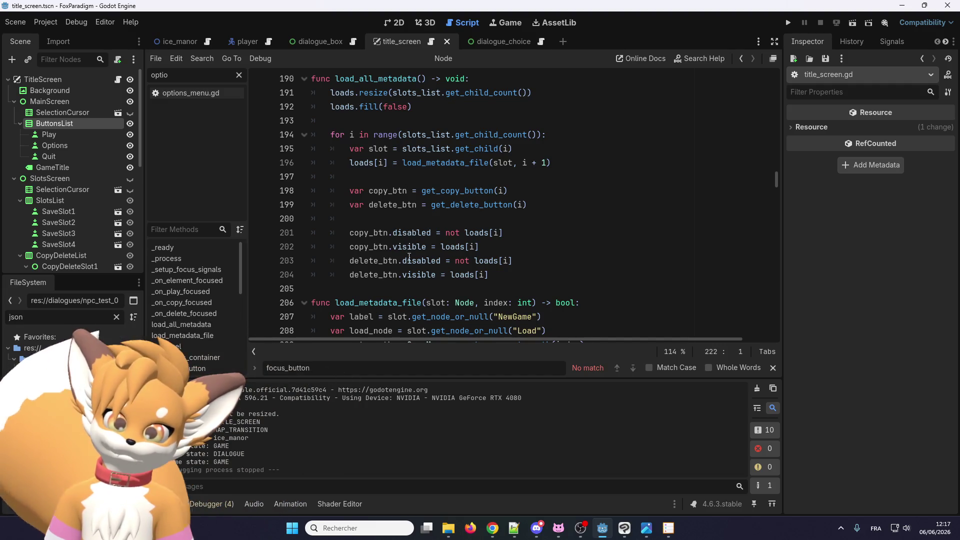
pyautogui.scroll(-5, 380, 265)
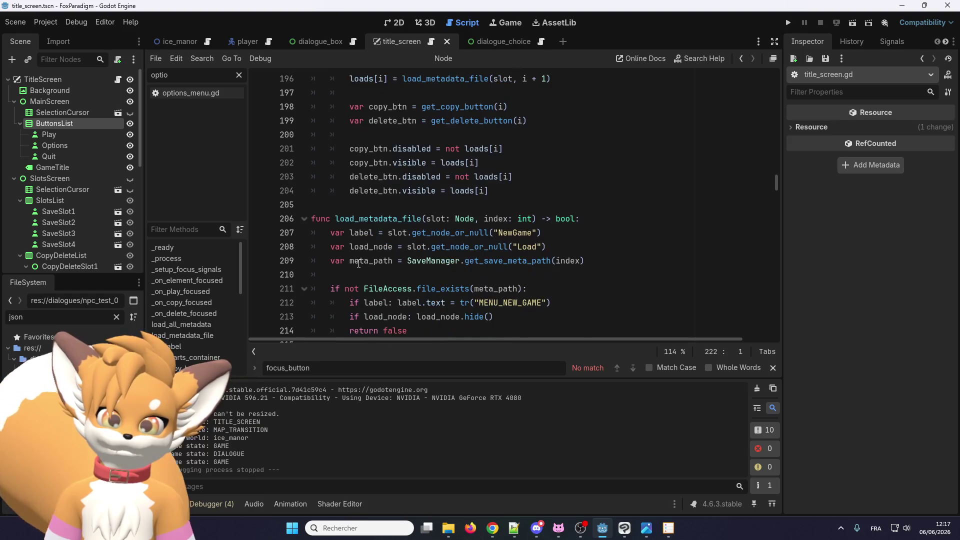
pyautogui.scroll(3, 400, 253)
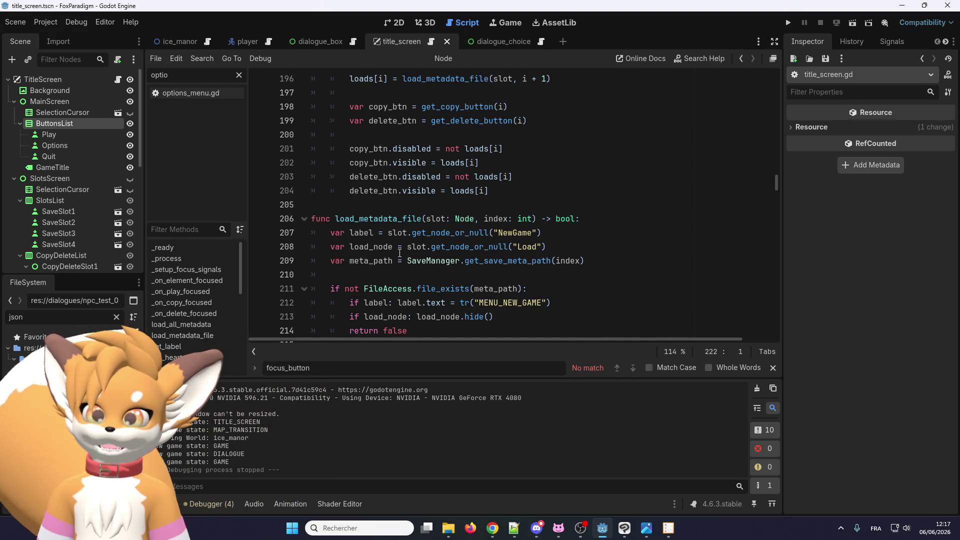
pyautogui.scroll(6, 400, 252)
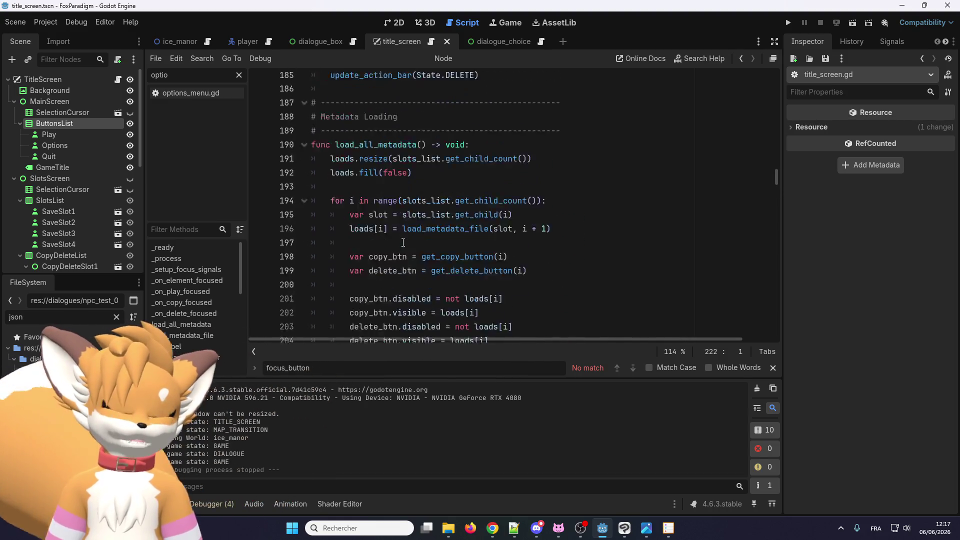
# Step: Inspect load_all_metadata from line 191, selecting copy_btn on line 198
pyautogui.click(404, 261)
pyautogui.scroll(-4, 405, 257)
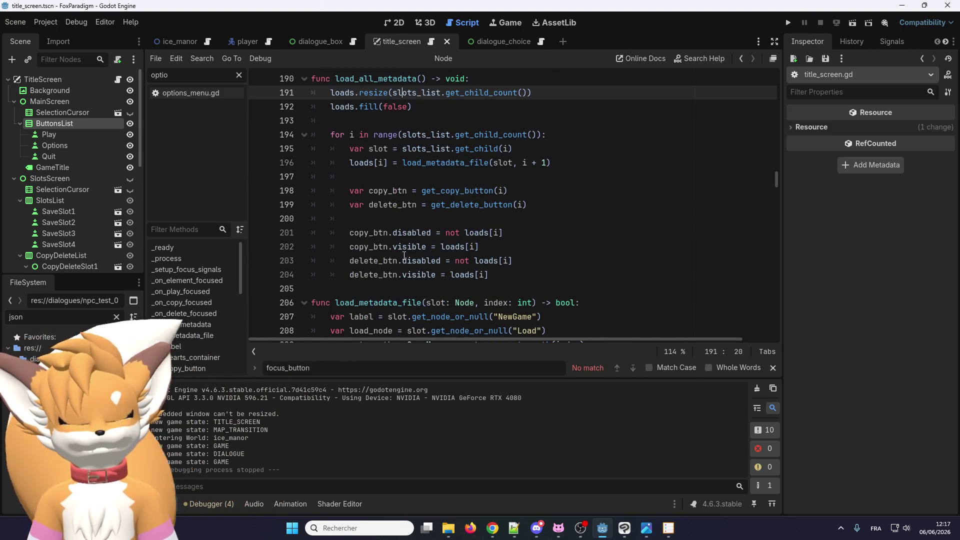
pyautogui.click(393, 248)
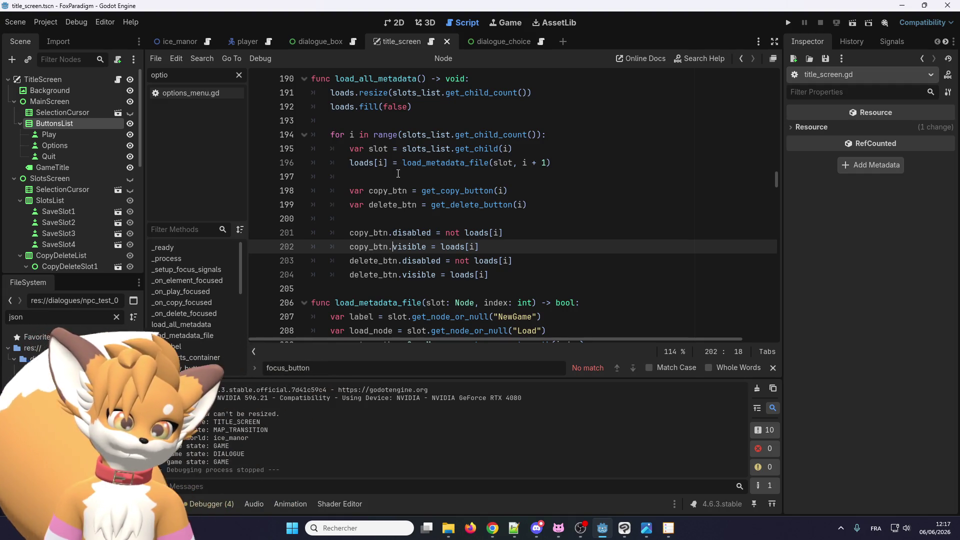
pyautogui.scroll(-1, 403, 195)
pyautogui.scroll(1, 403, 195)
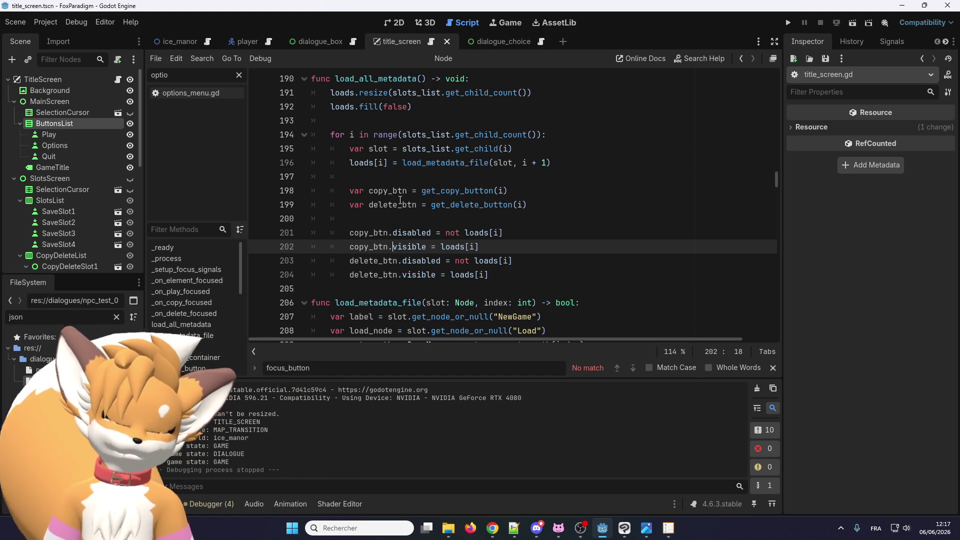
pyautogui.scroll(-1, 404, 205)
pyautogui.scroll(3, 405, 206)
pyautogui.doubleClick(388, 275)
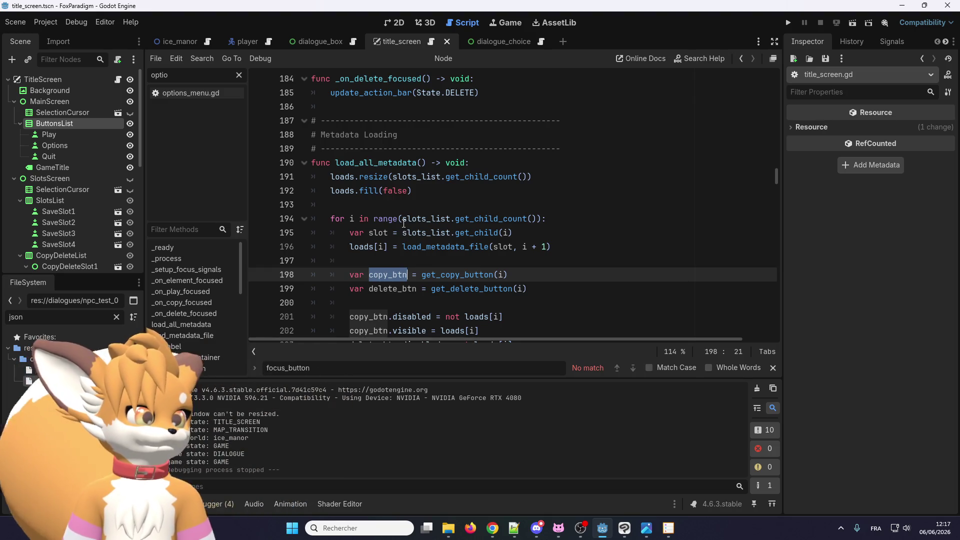
# Step: Scroll up to the button connections and select the delete_ok_button connection on line 114
pyautogui.scroll(19, 404, 223)
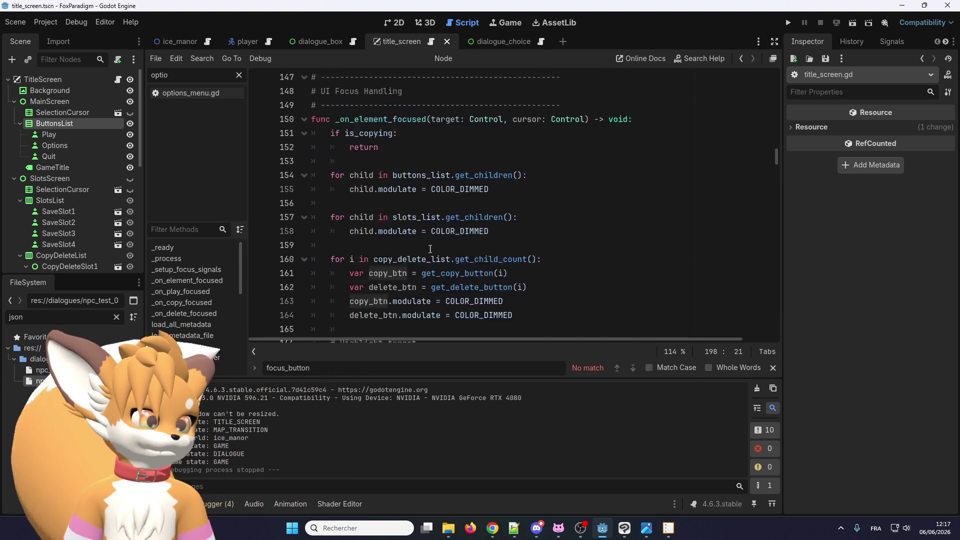
pyautogui.scroll(3, 431, 247)
pyautogui.scroll(3, 411, 223)
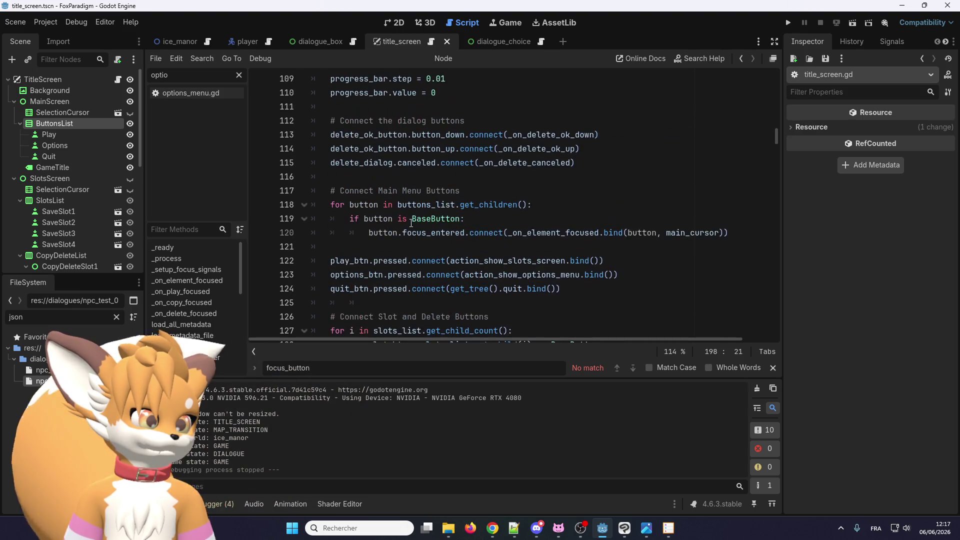
pyautogui.scroll(2, 411, 223)
pyautogui.scroll(-2, 545, 247)
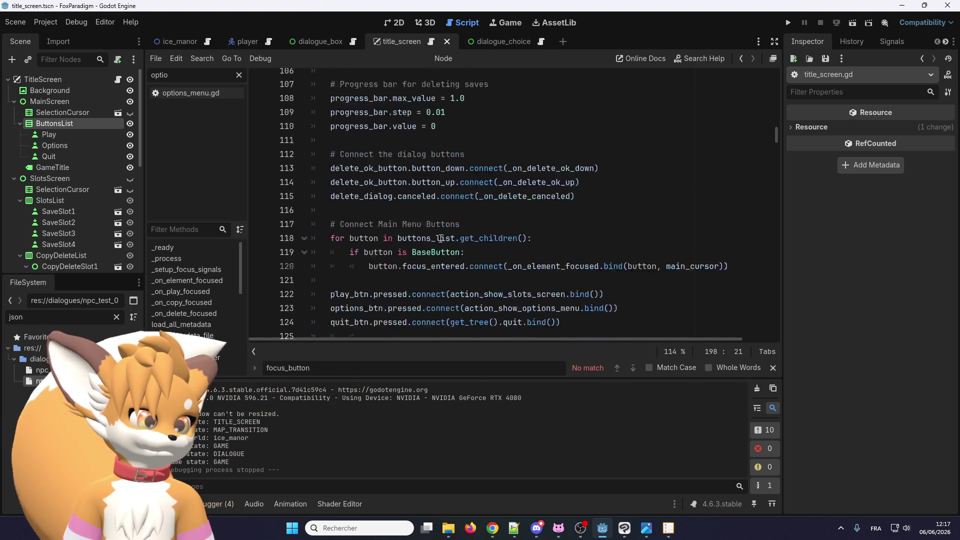
pyautogui.scroll(2, 545, 247)
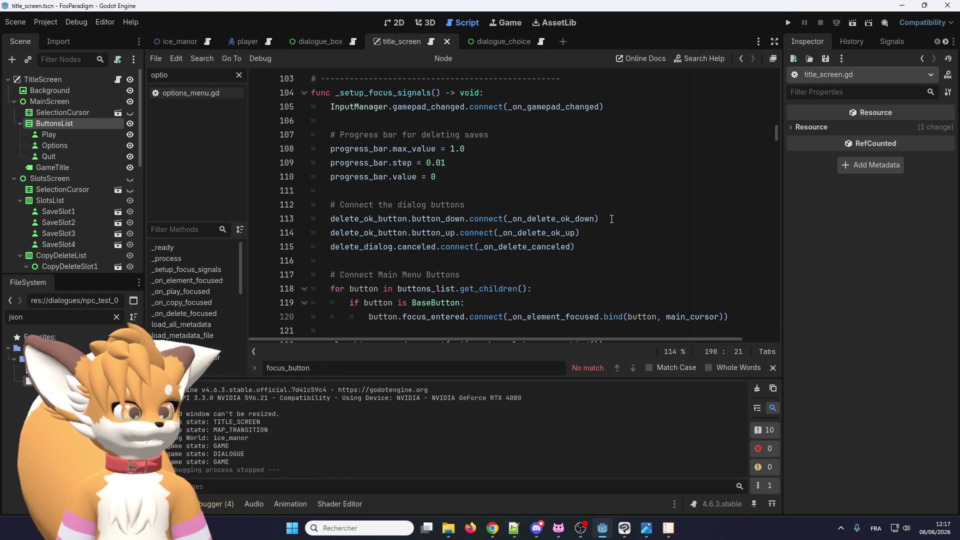
pyautogui.moveTo(615, 217); pyautogui.dragTo(329, 219)
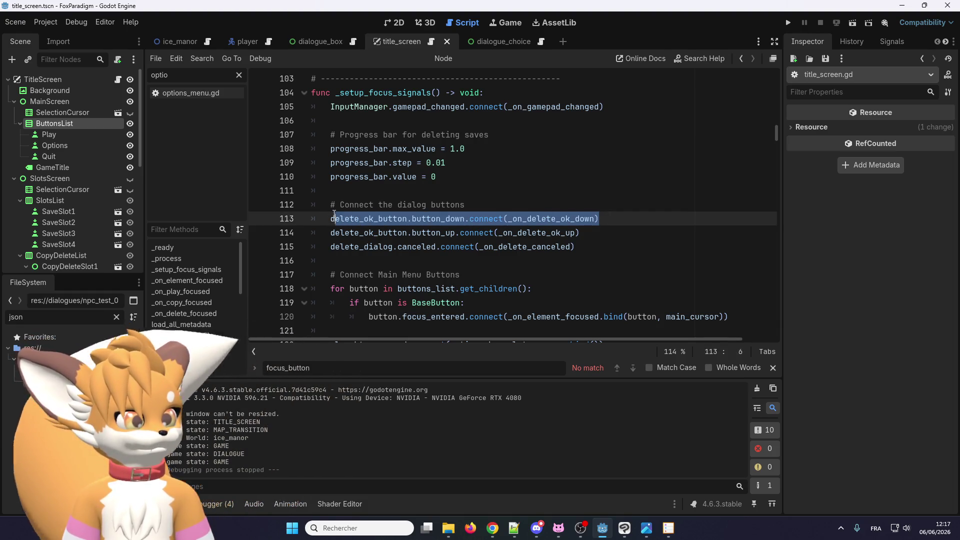
pyautogui.click(399, 233)
pyautogui.scroll(-3, 388, 236)
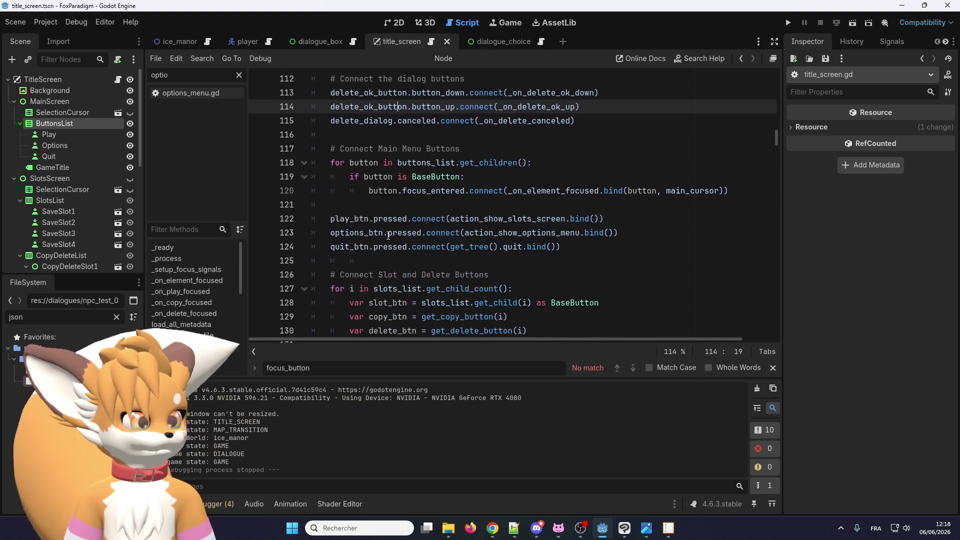
pyautogui.scroll(-2, 388, 236)
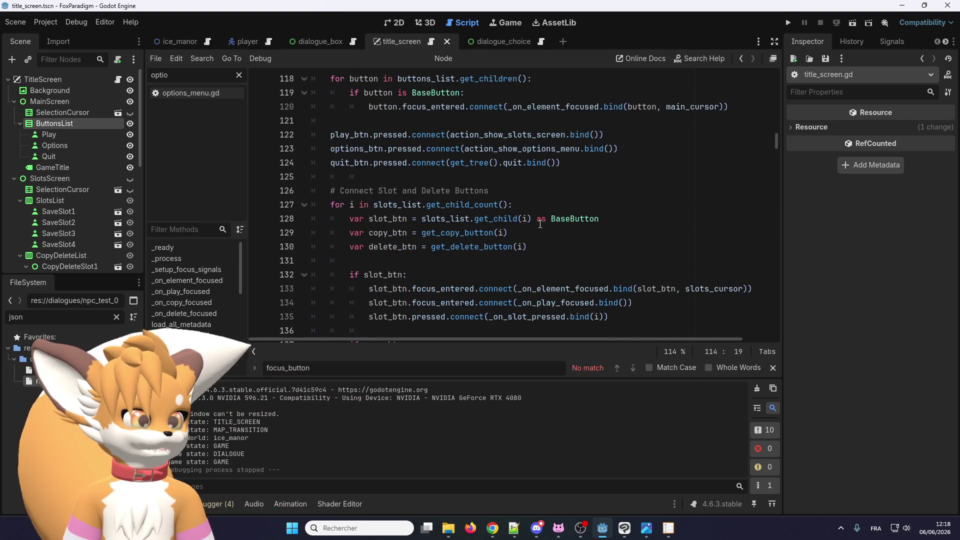
# Step: Select the start of the slot-button loop and scroll around the surrounding code
pyautogui.moveTo(322, 210); pyautogui.dragTo(369, 215)
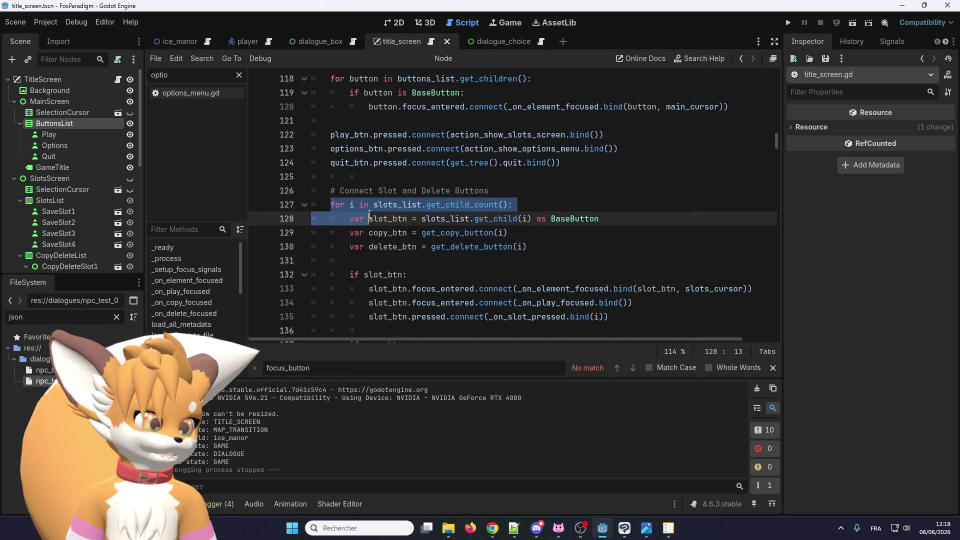
pyautogui.scroll(-3, 370, 215)
pyautogui.scroll(-2, 431, 196)
pyautogui.scroll(7, 433, 225)
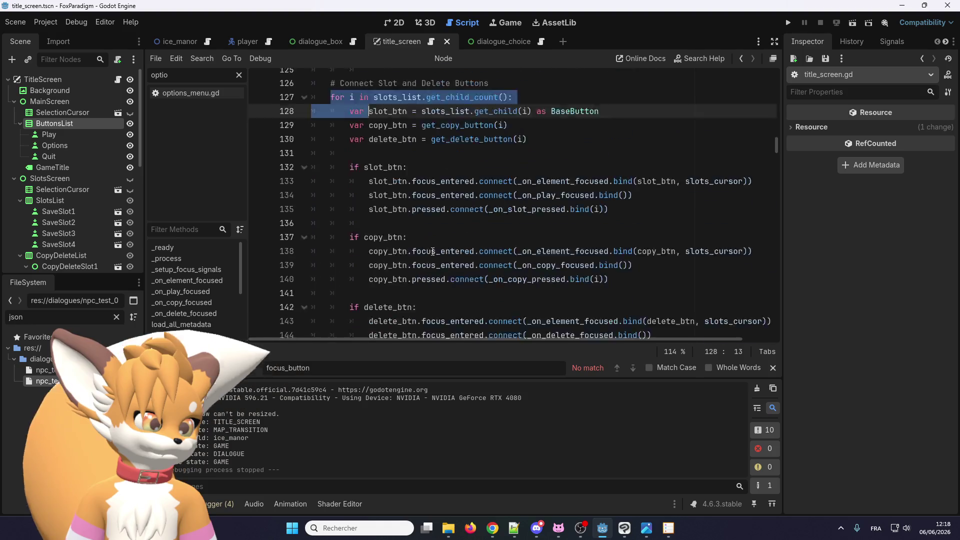
pyautogui.scroll(2, 437, 256)
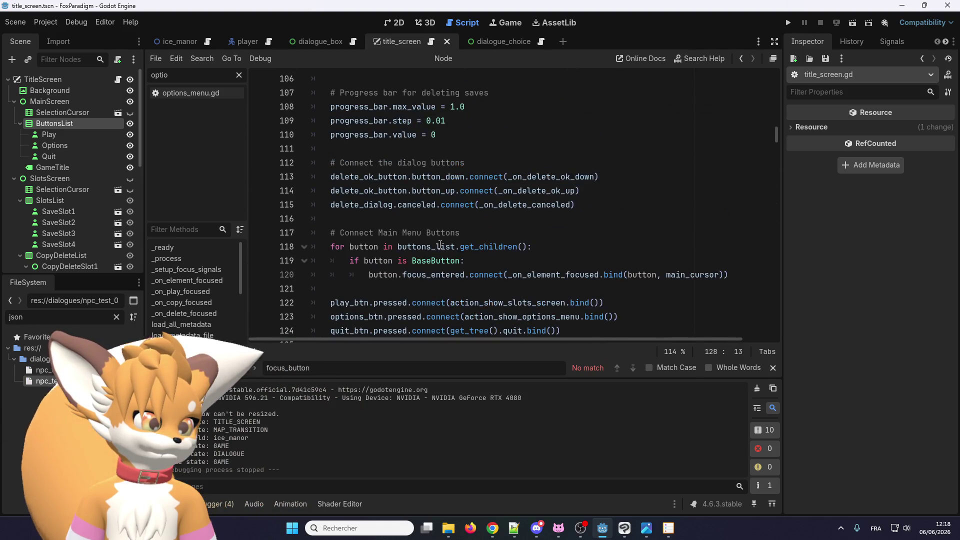
pyautogui.scroll(2, 440, 243)
pyautogui.scroll(1, 440, 244)
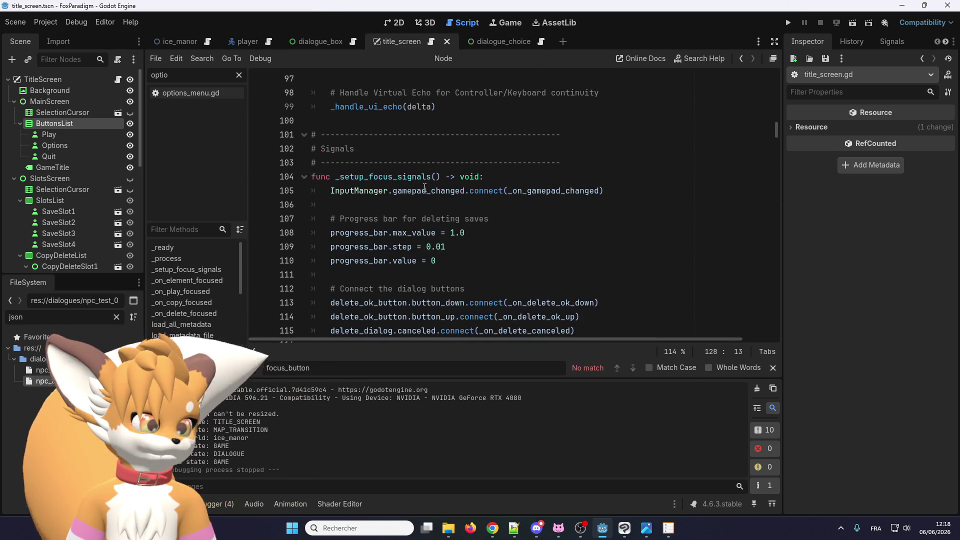
pyautogui.scroll(-5, 539, 200)
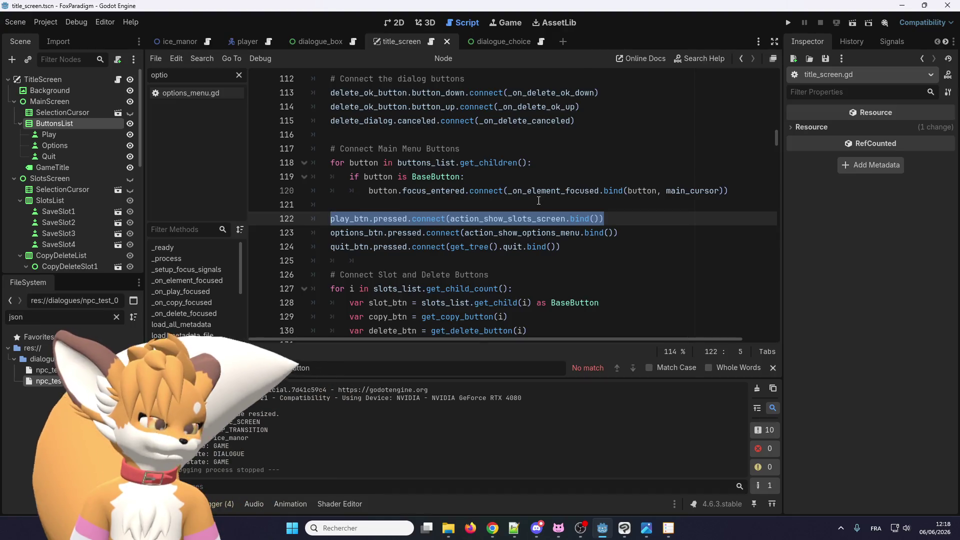
# Step: Select the main-menu button-connection code on lines 118–122, then go to the dialogue_box scene
pyautogui.click(627, 228)
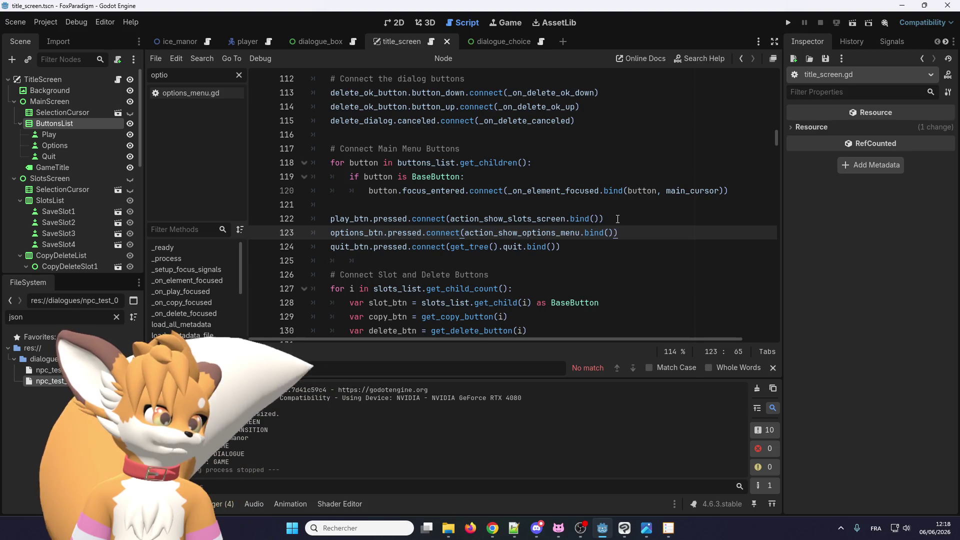
pyautogui.moveTo(620, 219)
pyautogui.mouseDown()
pyautogui.moveTo(360, 178)
pyautogui.moveTo(336, 165)
pyautogui.mouseUp()
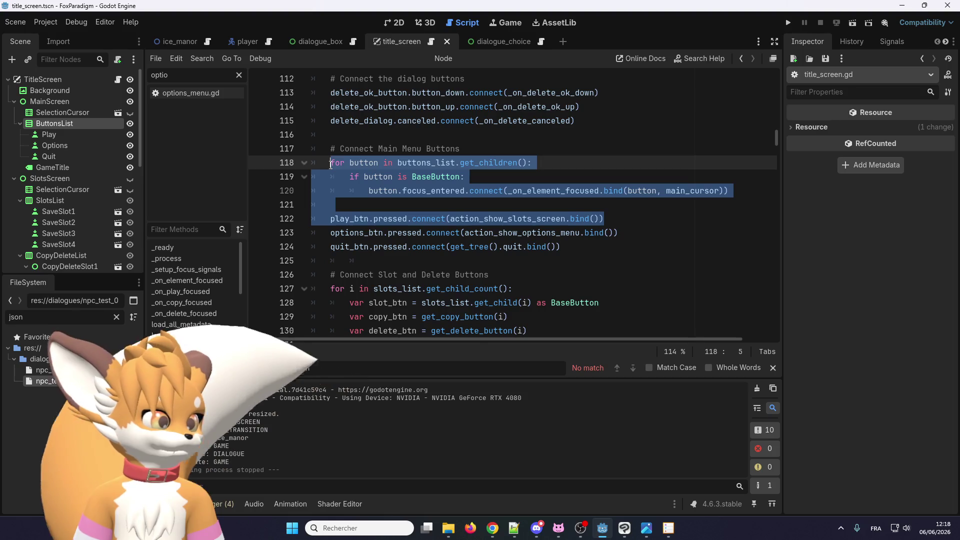
pyautogui.click(414, 210)
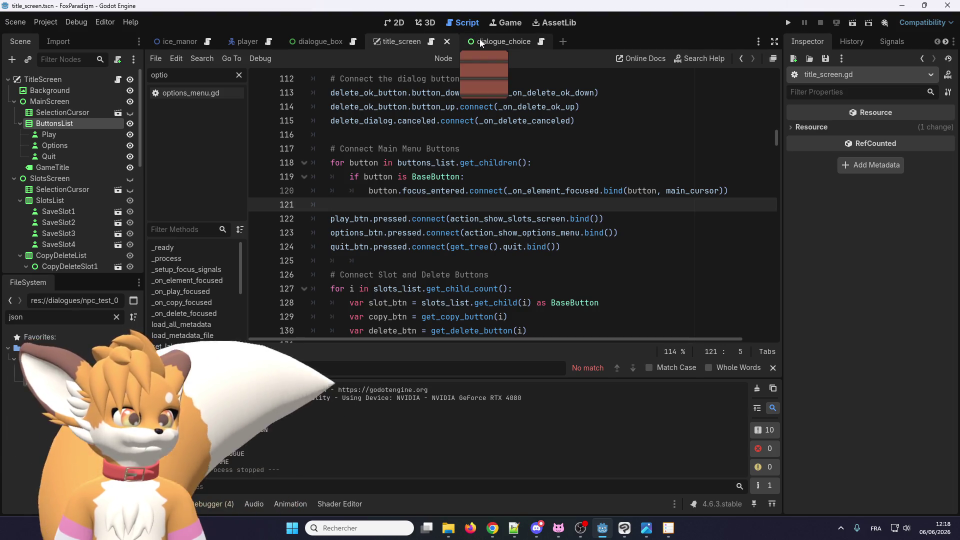
pyautogui.click(317, 44)
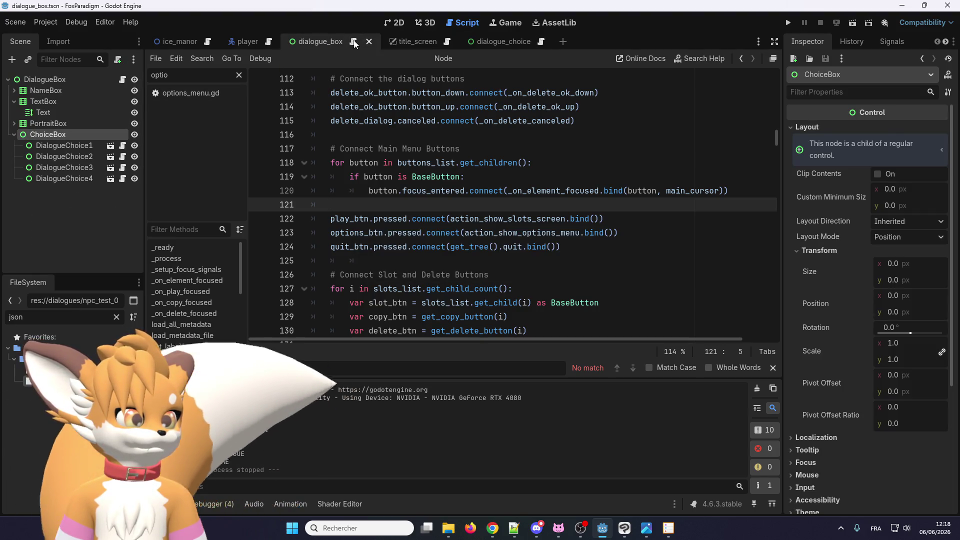
# Step: Duplicate the _process function block in dialogue_box.gd and separate the copy with blank lines
pyautogui.scroll(9, 385, 200)
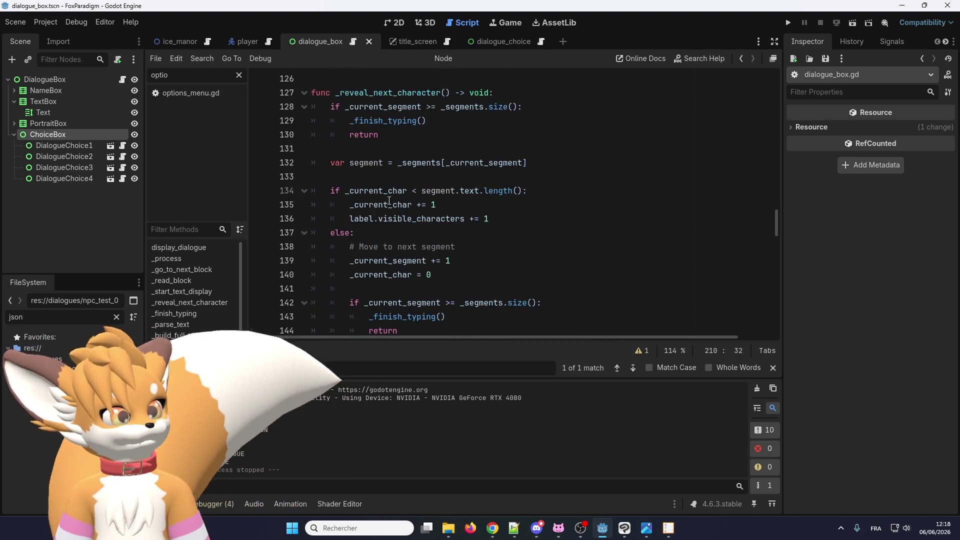
pyautogui.scroll(12, 389, 200)
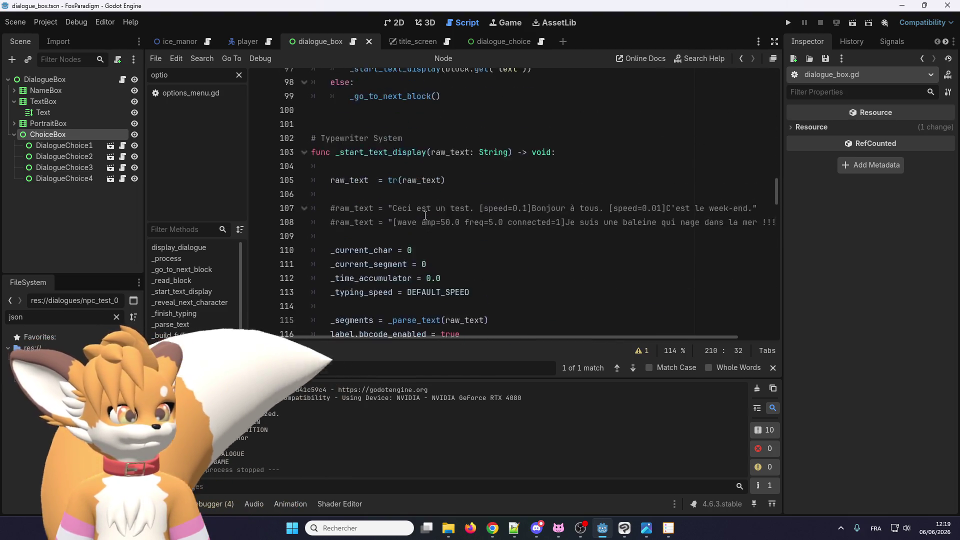
pyautogui.scroll(11, 415, 205)
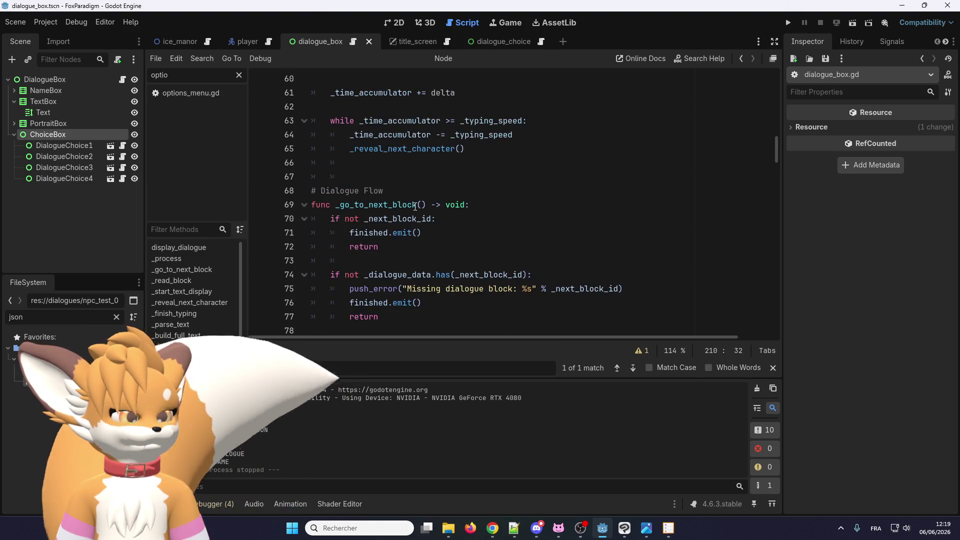
pyautogui.scroll(7, 415, 205)
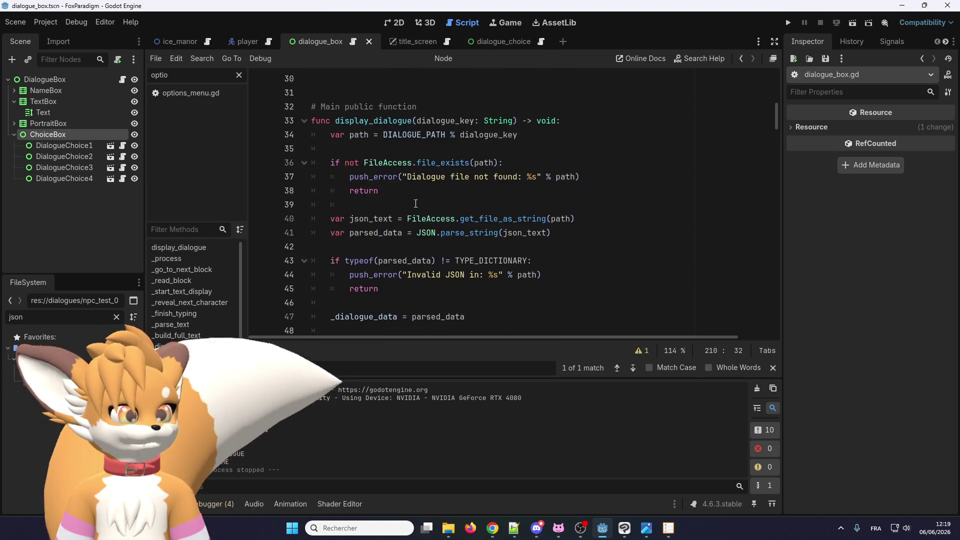
pyautogui.scroll(-5, 413, 202)
pyautogui.scroll(-6, 413, 201)
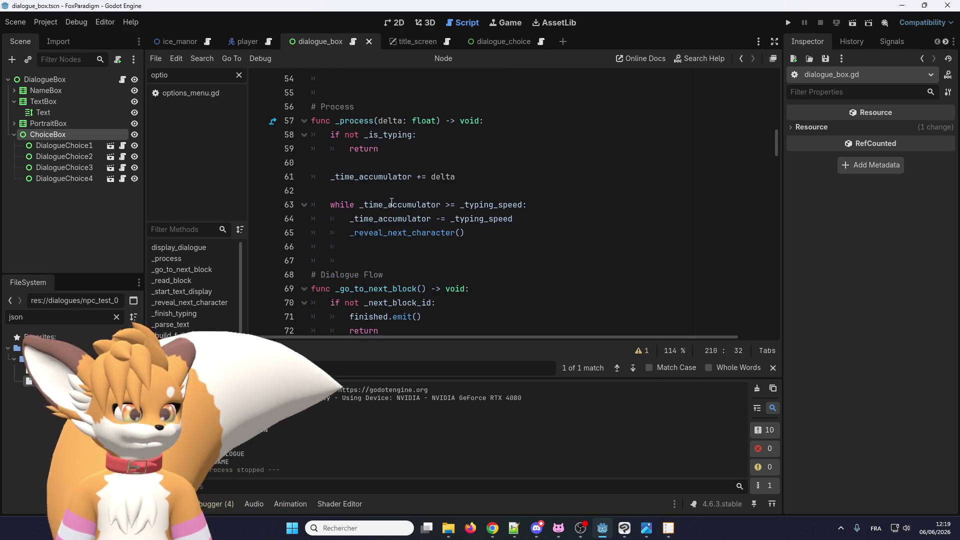
pyautogui.moveTo(431, 250)
pyautogui.mouseDown()
pyautogui.moveTo(313, 92)
pyautogui.moveTo(310, 106)
pyautogui.mouseUp()
pyautogui.scroll(3, 380, 150)
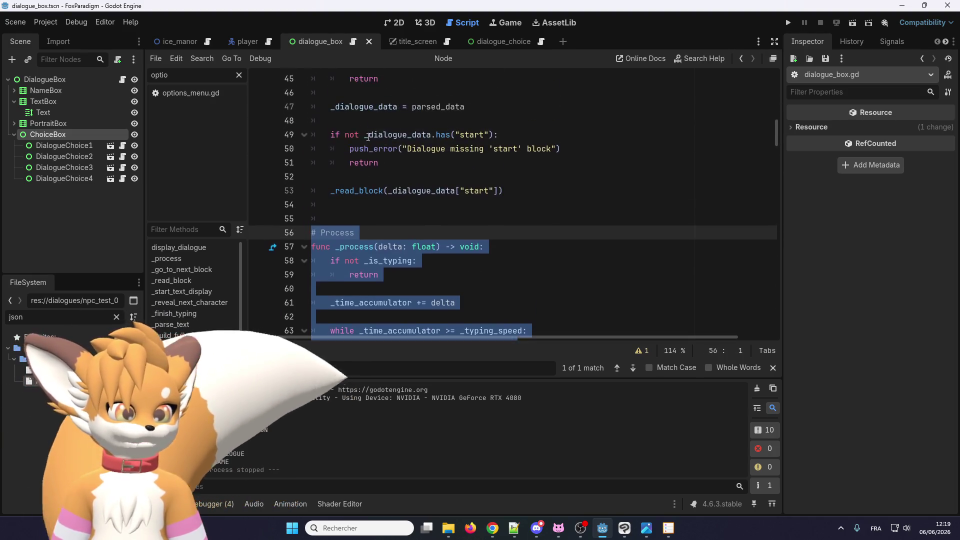
pyautogui.hotkey('ctrl', 'shift', 'd')
pyautogui.click(425, 206)
pyautogui.press('Left')
pyautogui.press('Left')
pyautogui.press('Left')
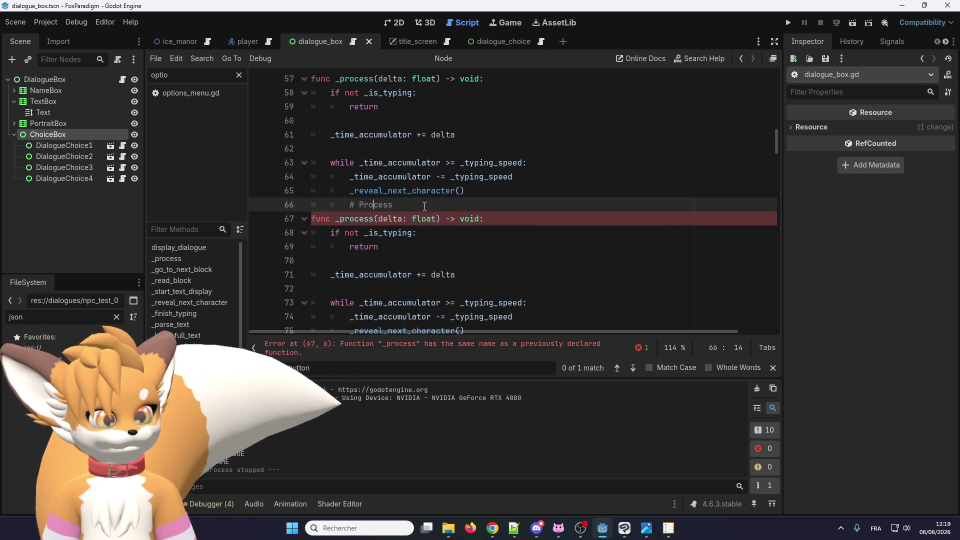
pyautogui.press('Return')
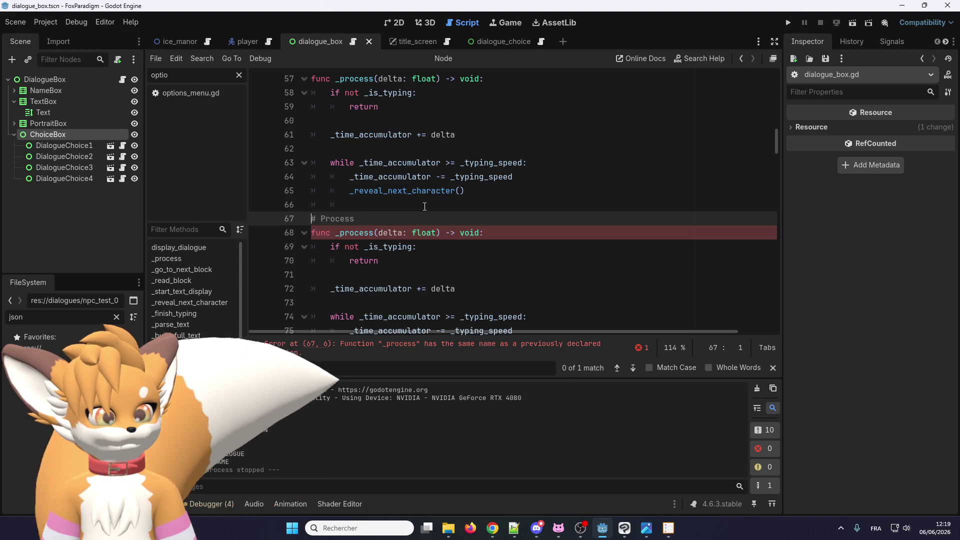
pyautogui.press('Return')
# Step: Rename the first block to _ready with a 'Ready' comment and remove its delta parameter
pyautogui.scroll(4, 431, 207)
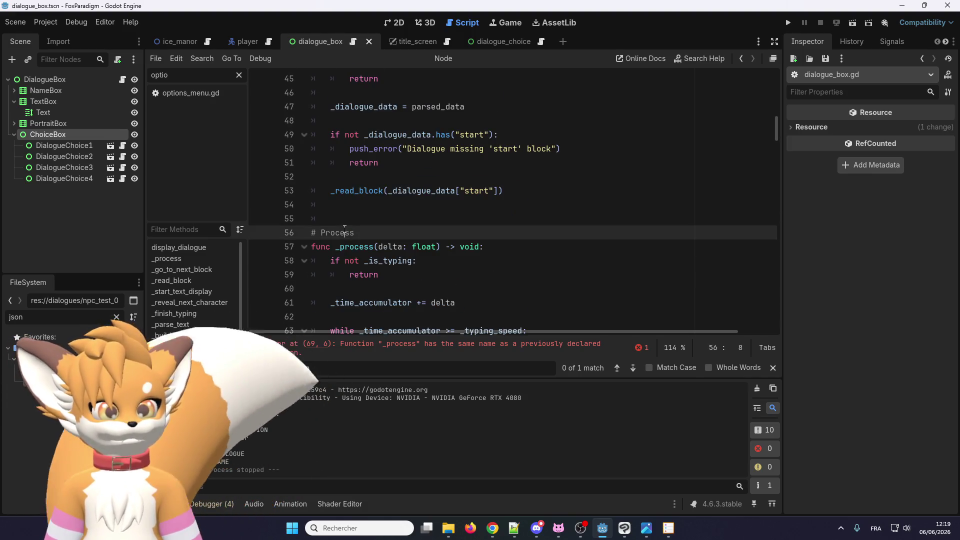
pyautogui.doubleClick(345, 233)
pyautogui.write('Ready')
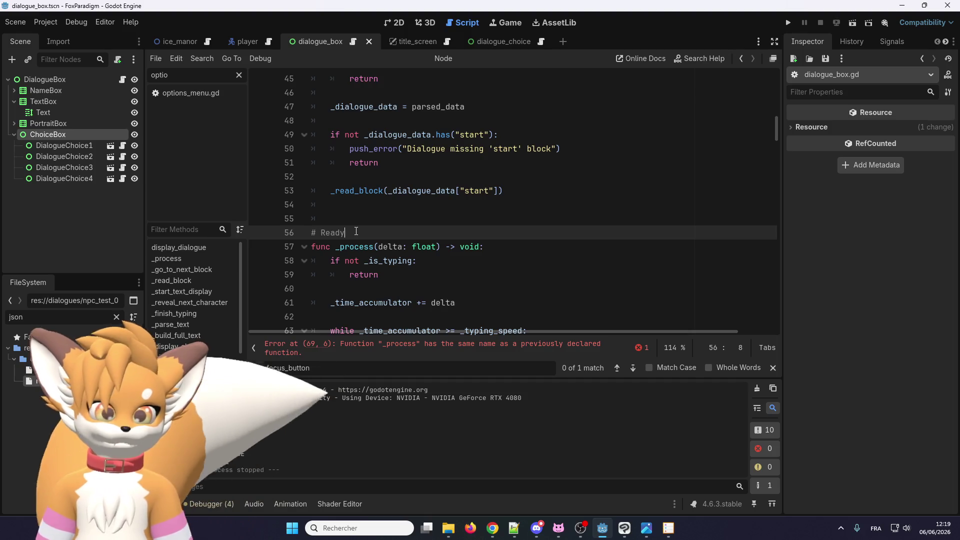
pyautogui.doubleClick(347, 246)
pyautogui.write('_rea')
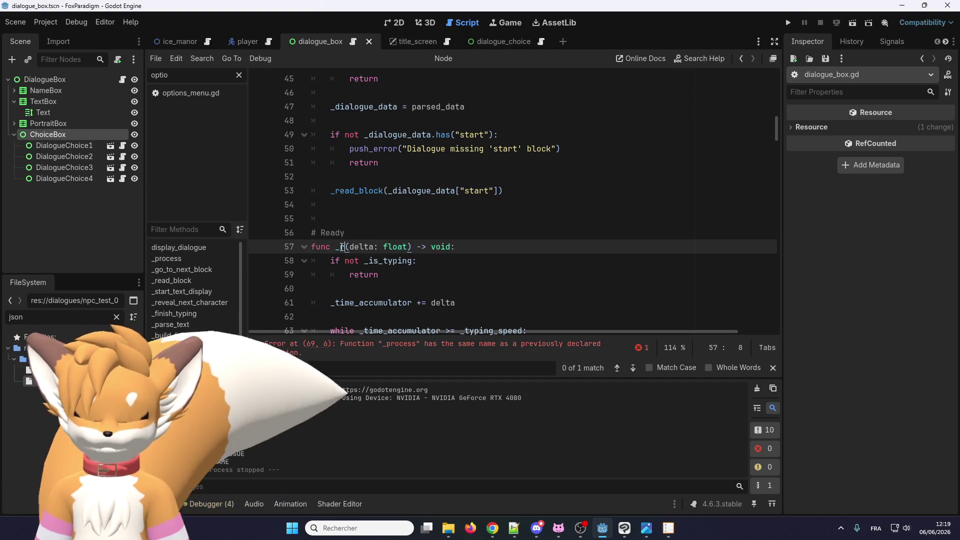
pyautogui.write('dy')
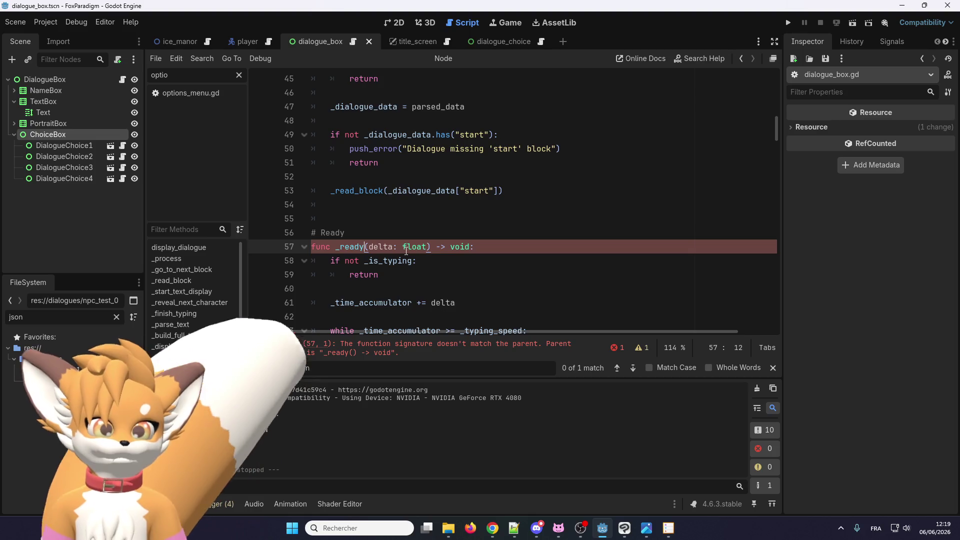
pyautogui.scroll(-1, 372, 207)
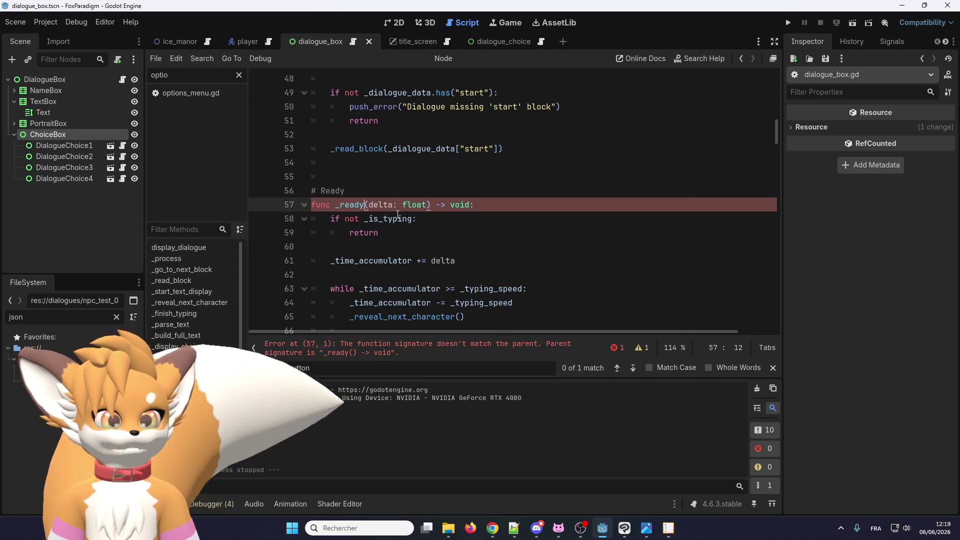
pyautogui.click(473, 204)
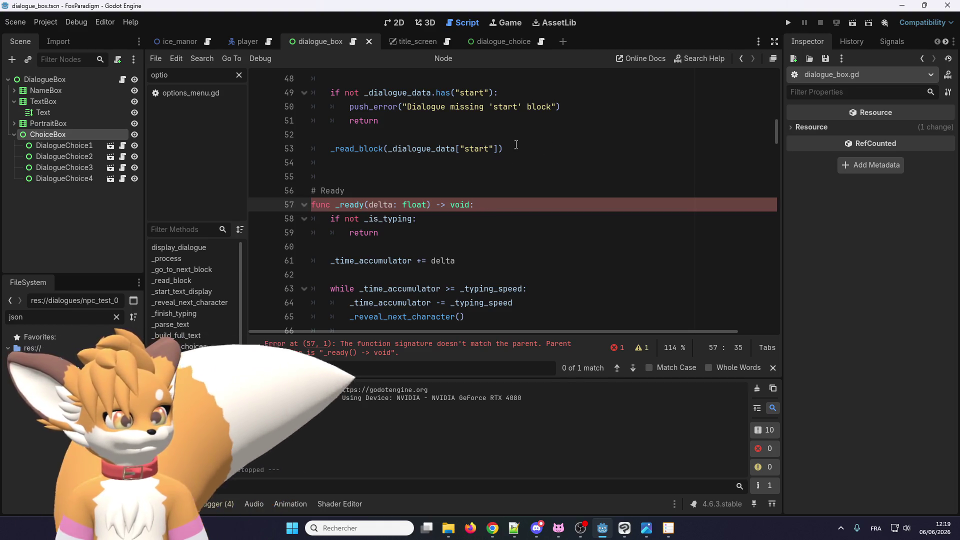
pyautogui.moveTo(428, 204); pyautogui.dragTo(377, 204)
pyautogui.press('BackSpace')
pyautogui.press('BackSpace')
pyautogui.press('BackSpace')
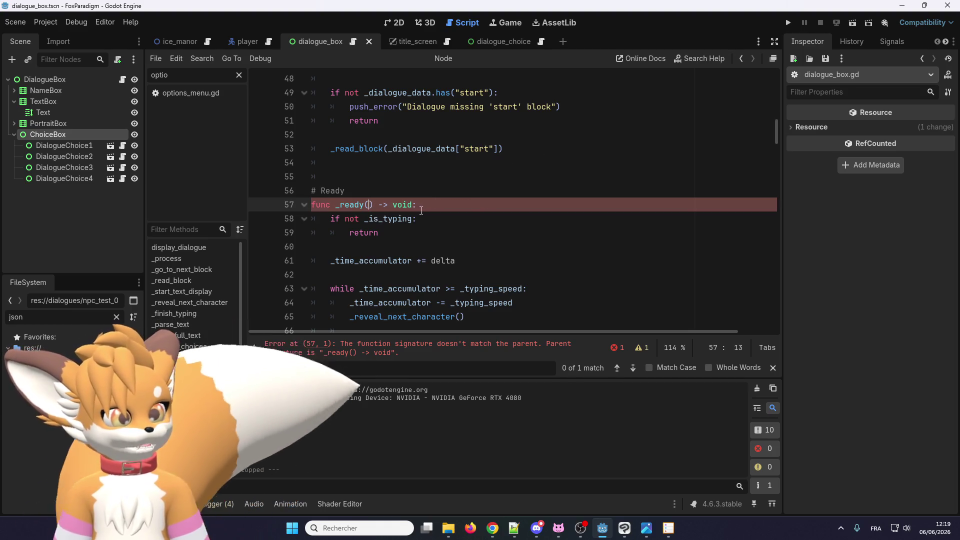
# Step: Replace the _ready body with the pasted button-connection loop
pyautogui.scroll(-2, 490, 245)
pyautogui.moveTo(491, 245); pyautogui.dragTo(320, 134)
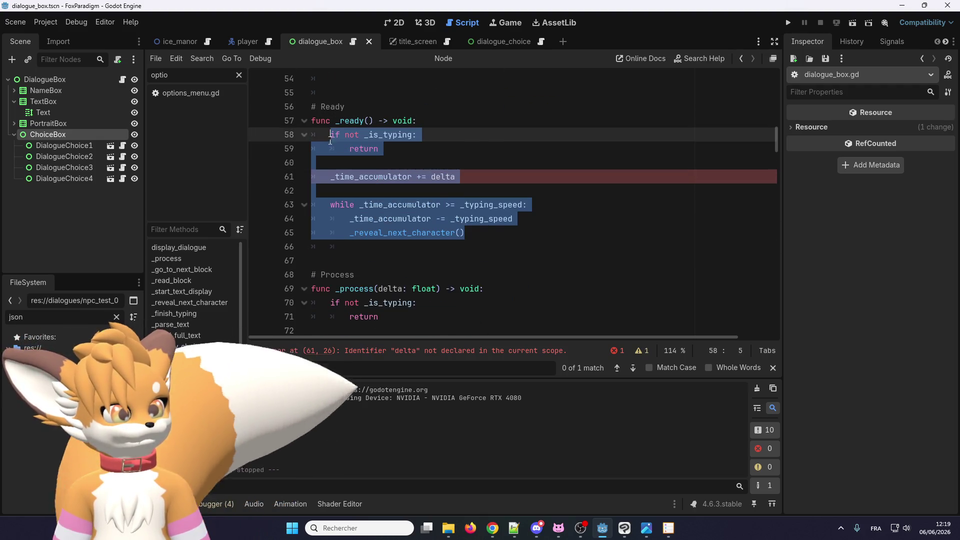
pyautogui.write('for button in buttons_list.get_children(): \t\tif button is BaseButton: \t\t\tbutton.focus_entered.connect(_on_element_focused.bind(button, main_cursor)) \t \tplay_btn.pressed.connect(action_show_slots_screen.bind())')
pyautogui.scroll(1, 391, 166)
pyautogui.click(434, 162)
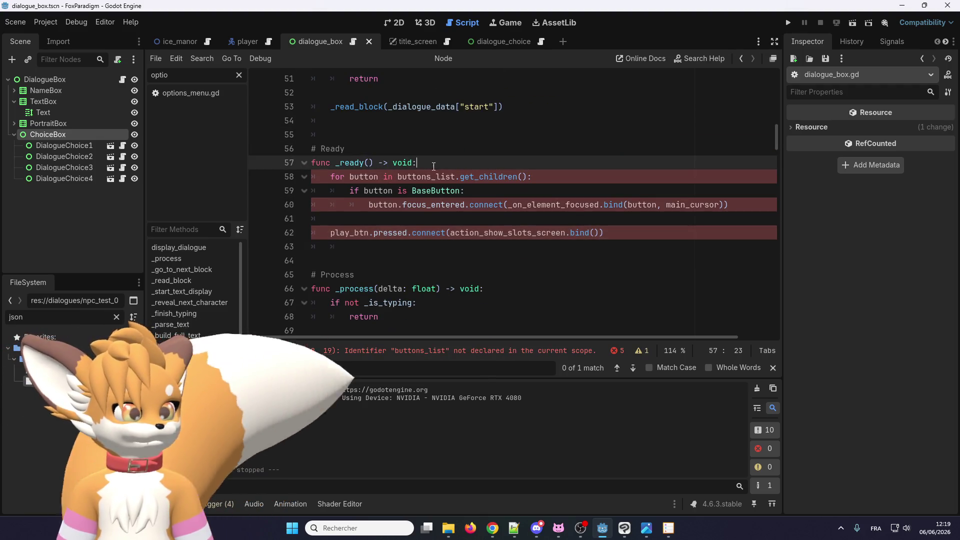
pyautogui.scroll(1, 437, 168)
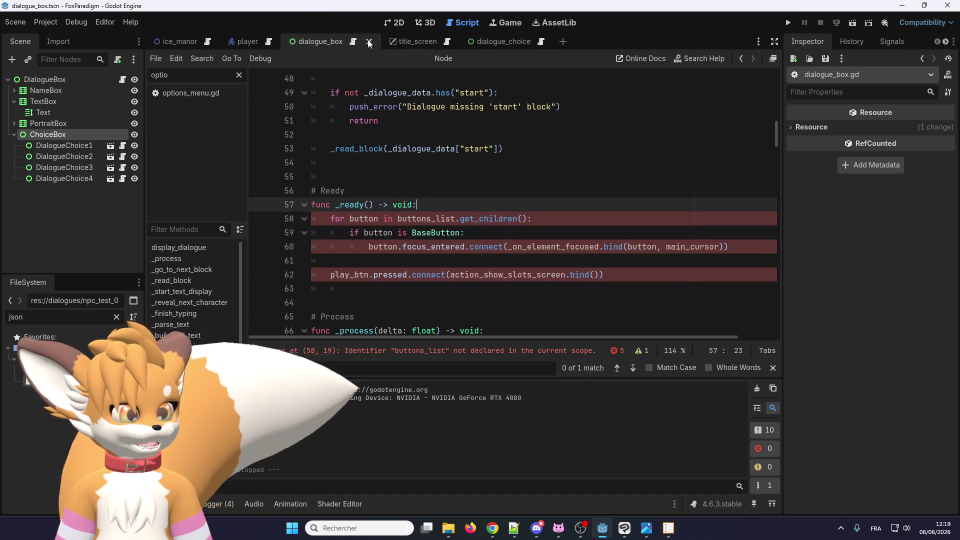
# Step: Open title_screen.gd and select the _setup_focus_signals function declaration
pyautogui.click(425, 43)
pyautogui.click(434, 41)
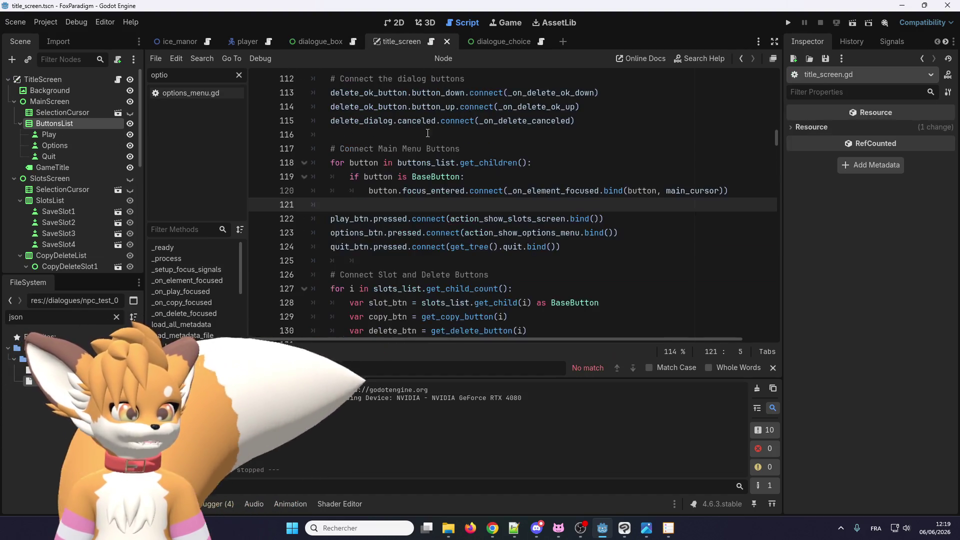
pyautogui.scroll(4, 361, 237)
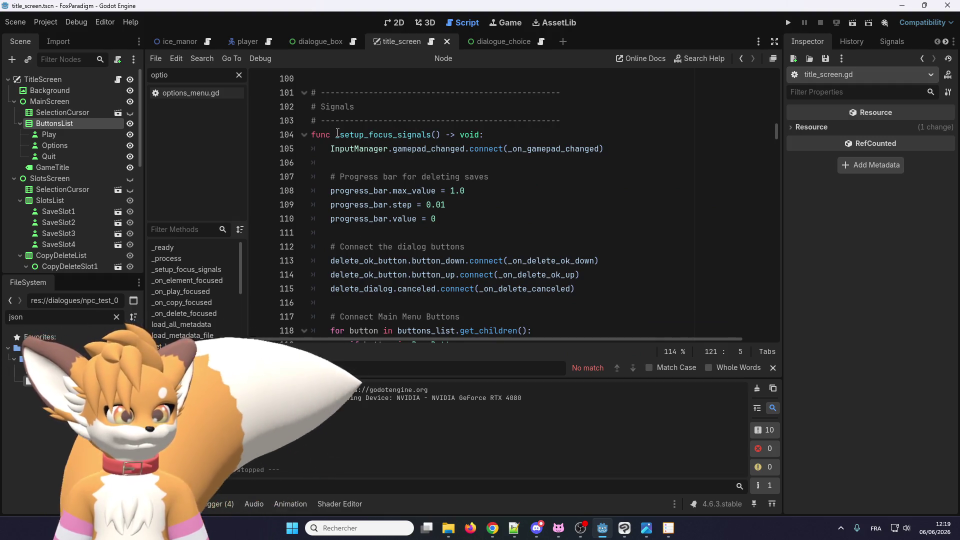
pyautogui.scroll(1, 395, 149)
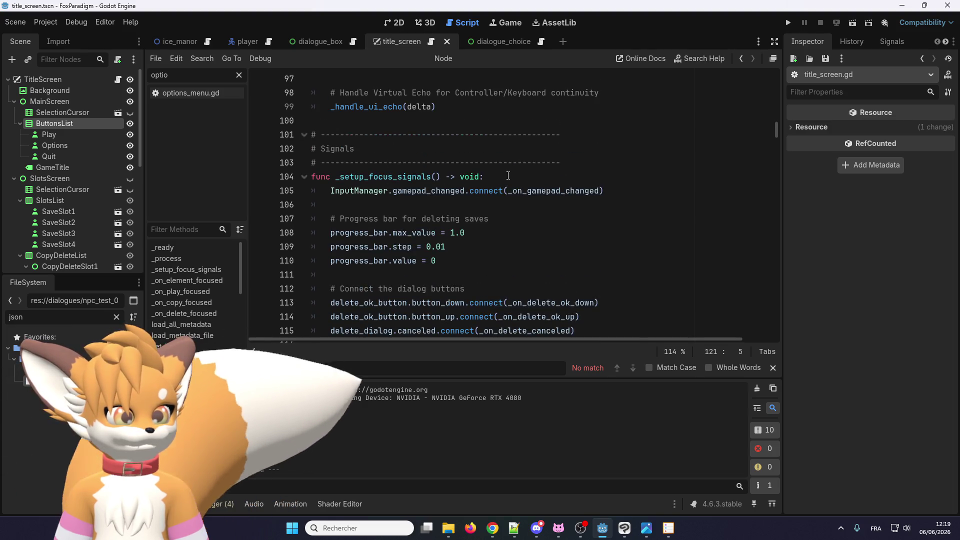
pyautogui.moveTo(484, 176); pyautogui.dragTo(300, 170)
pyautogui.hotkey('ctrl', 'c')
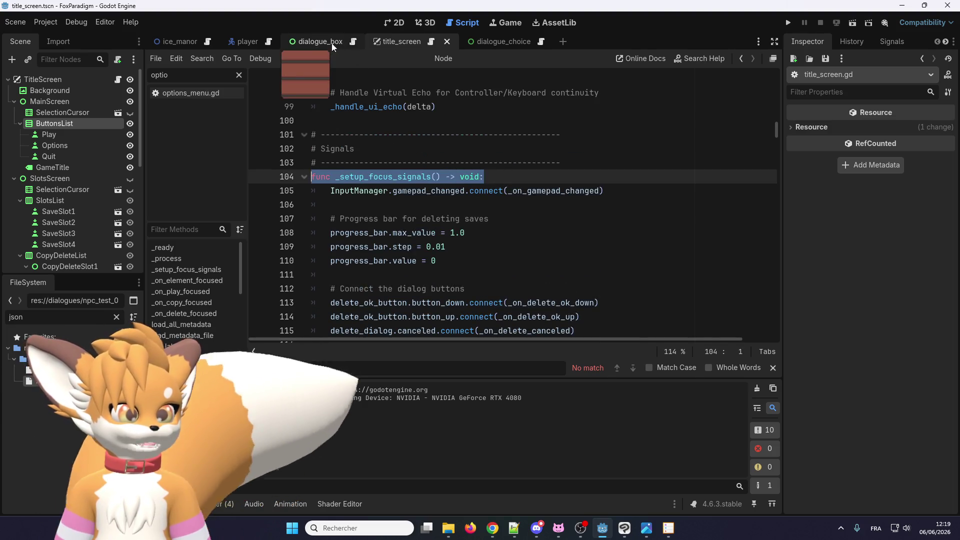
# Step: Create a _connect_signals function from the pasted setup_focus declaration and call it from _ready
pyautogui.click(353, 43)
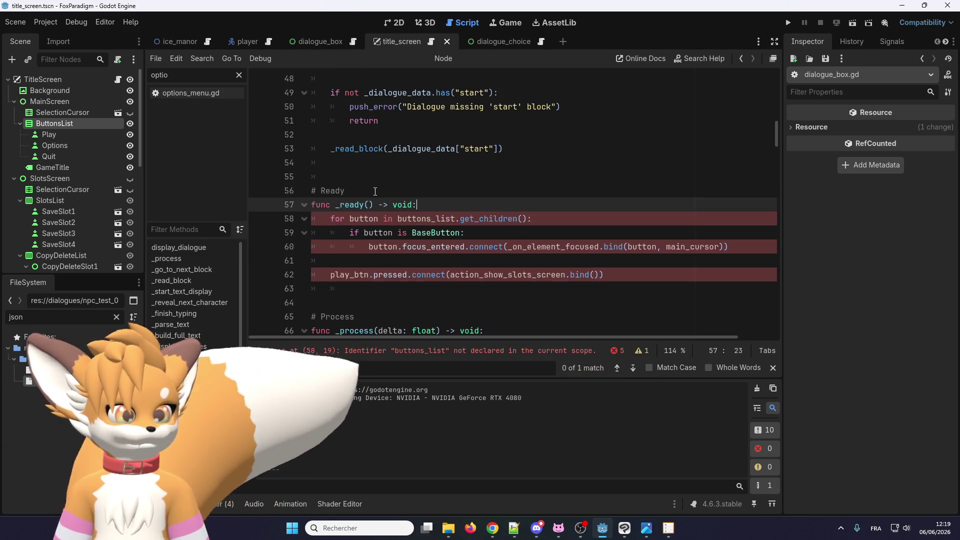
pyautogui.click(365, 303)
pyautogui.hotkey('ctrl', 'v')
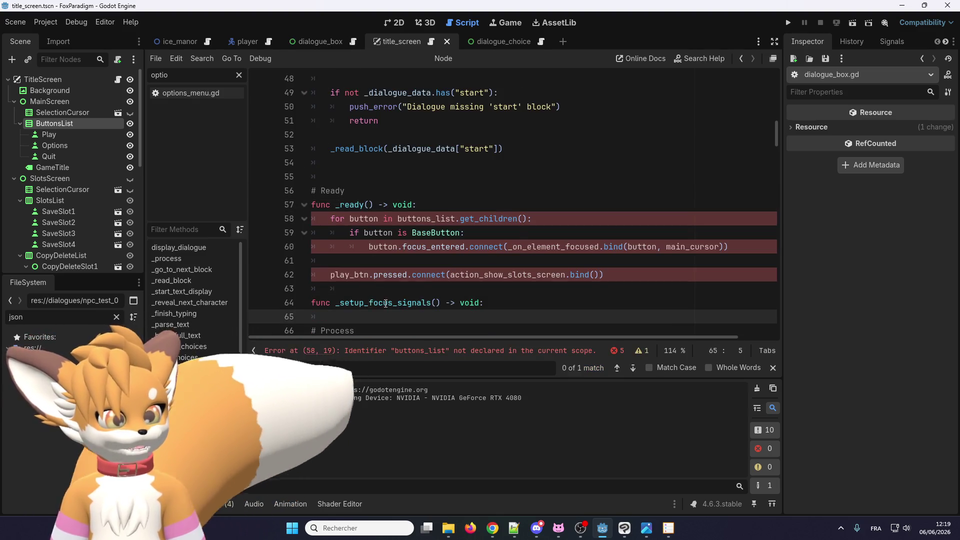
pyautogui.moveTo(393, 303); pyautogui.dragTo(341, 304)
pyautogui.write('connect')
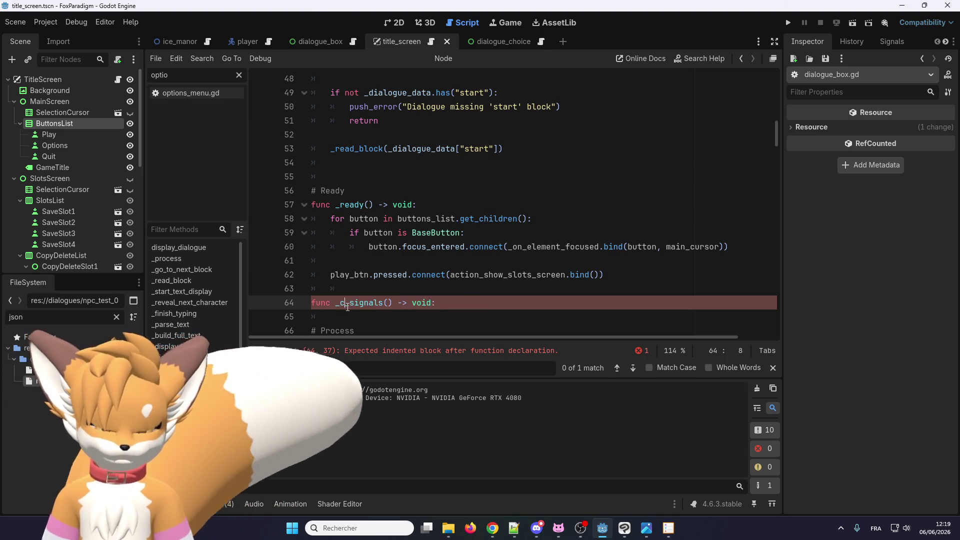
pyautogui.doubleClick(393, 302)
pyautogui.hotkey('ctrl', 'c')
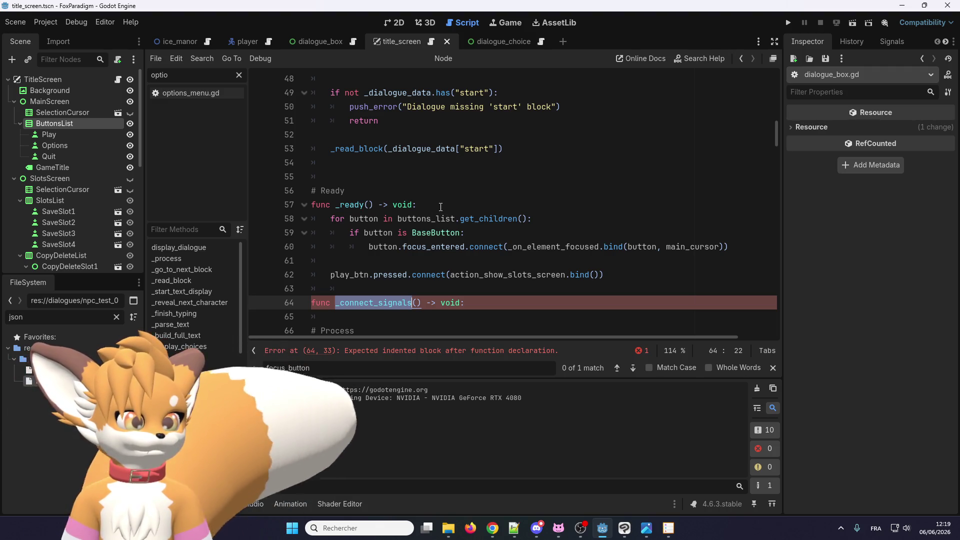
pyautogui.click(434, 205)
pyautogui.press('Return')
pyautogui.hotkey('ctrl', 'v')
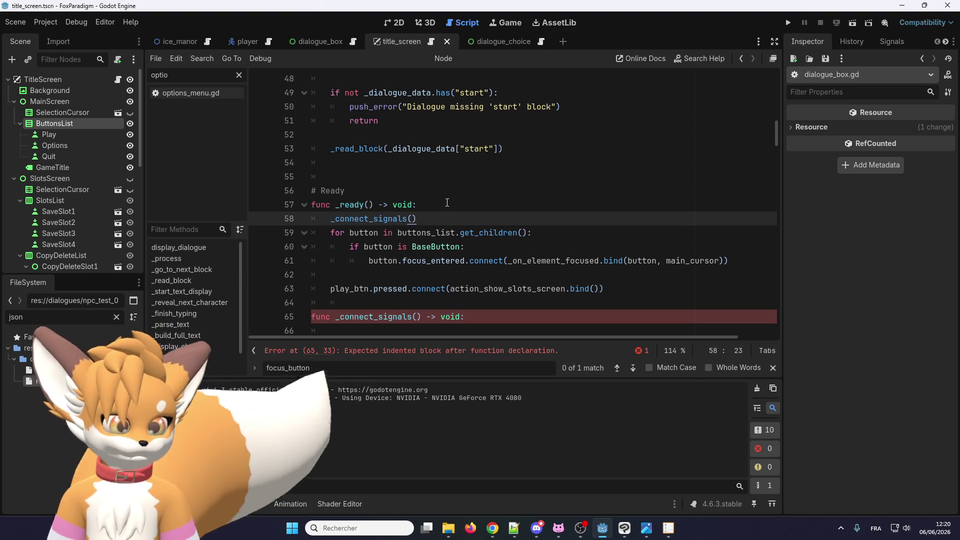
# Step: Move the button connection lines from _ready into _connect_signals, placed after _process
pyautogui.moveTo(611, 289)
pyautogui.mouseDown()
pyautogui.moveTo(320, 227)
pyautogui.moveTo(315, 235)
pyautogui.moveTo(331, 233)
pyautogui.mouseUp()
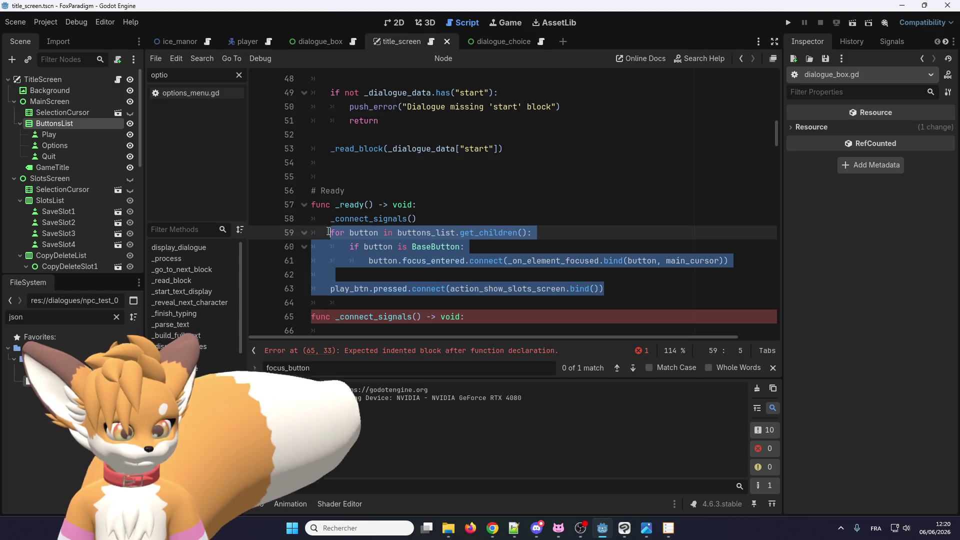
pyautogui.hotkey('ctrl', 'x')
pyautogui.scroll(-1, 392, 240)
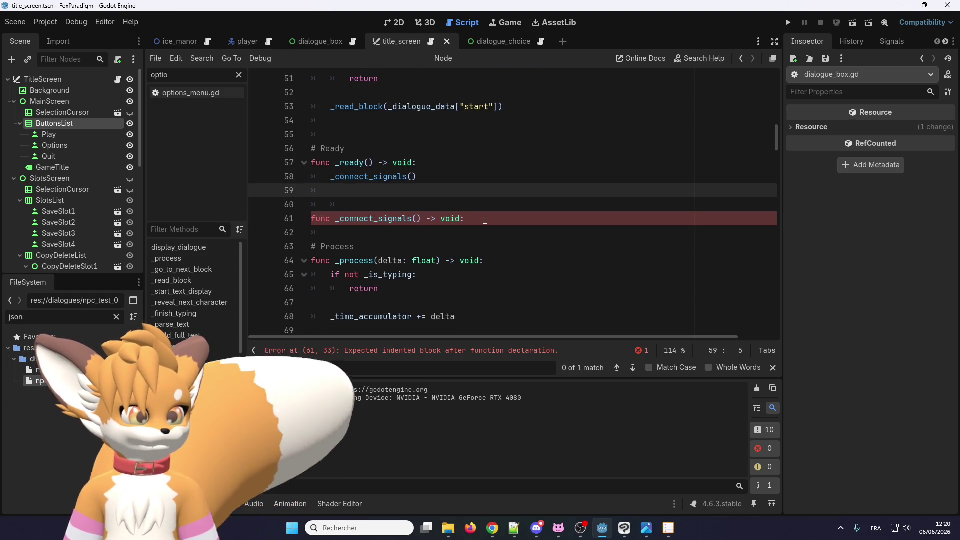
pyautogui.click(484, 220)
pyautogui.press('Return')
pyautogui.hotkey('shift', 'Up')
pyautogui.hotkey('shift', 'Up')
pyautogui.hotkey('shift', 'Up')
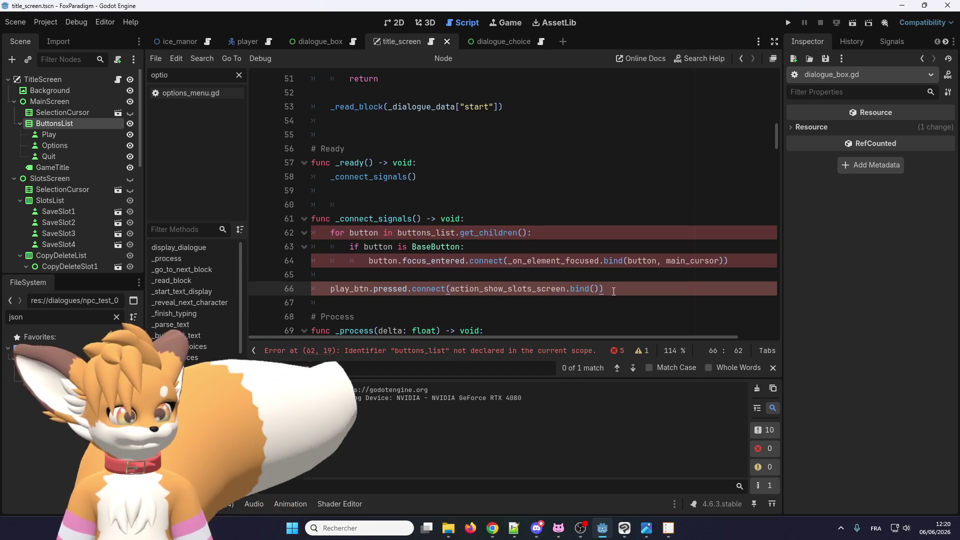
pyautogui.press('BackSpace')
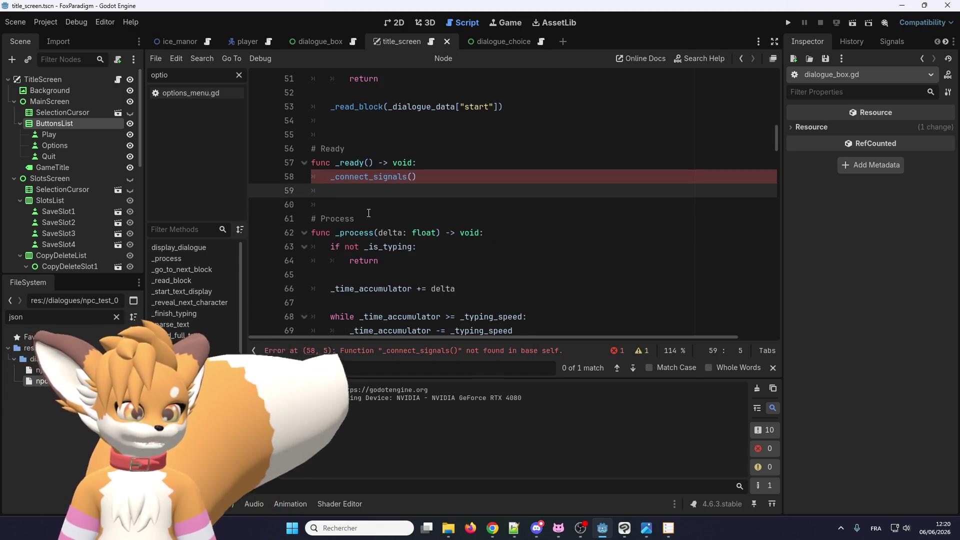
pyautogui.scroll(-5, 356, 217)
pyautogui.click(360, 162)
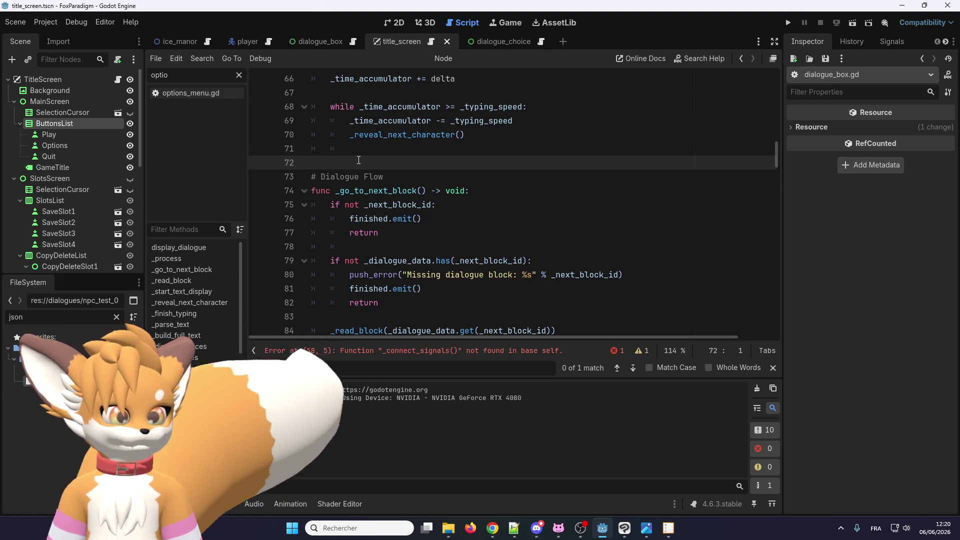
pyautogui.hotkey('ctrl', 'v')
pyautogui.press('Return')
pyautogui.press('Return')
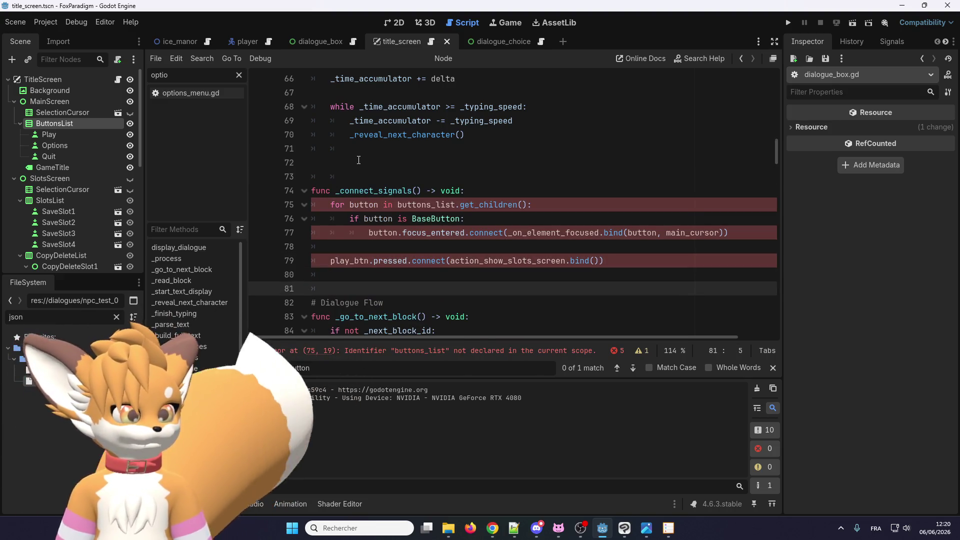
# Step: Add an unindented '# Connect signals' comment above _connect_signals, adapted from the # Process comment
pyautogui.scroll(2, 359, 199)
pyautogui.click(345, 259)
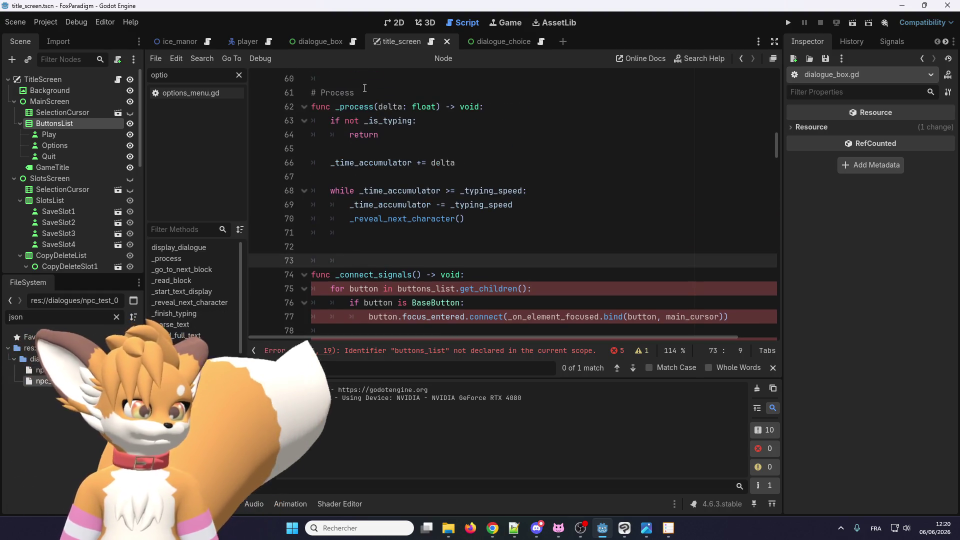
pyautogui.moveTo(354, 92); pyautogui.dragTo(309, 92)
pyautogui.click(329, 258)
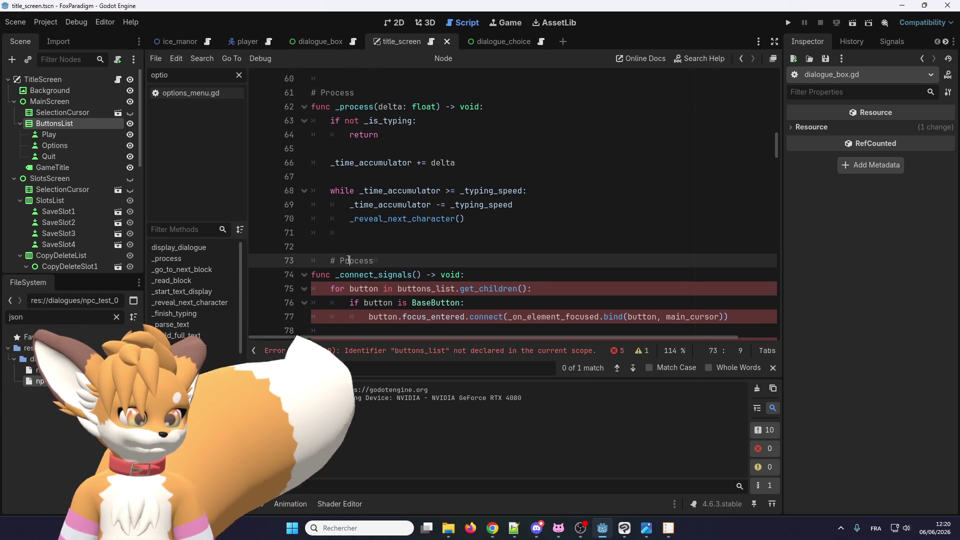
pyautogui.hotkey('ctrl', 'v')
pyautogui.doubleClick(349, 261)
pyautogui.write('Co')
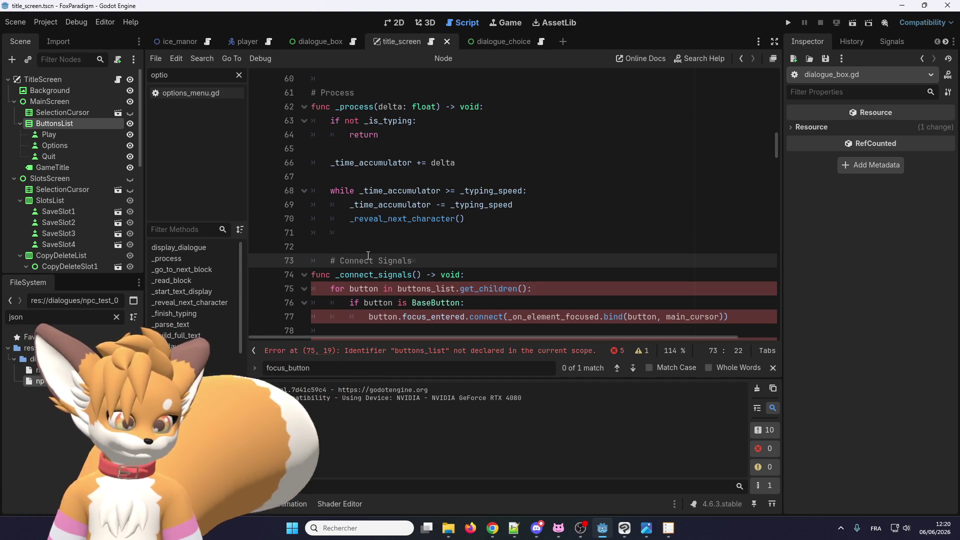
pyautogui.click(334, 263)
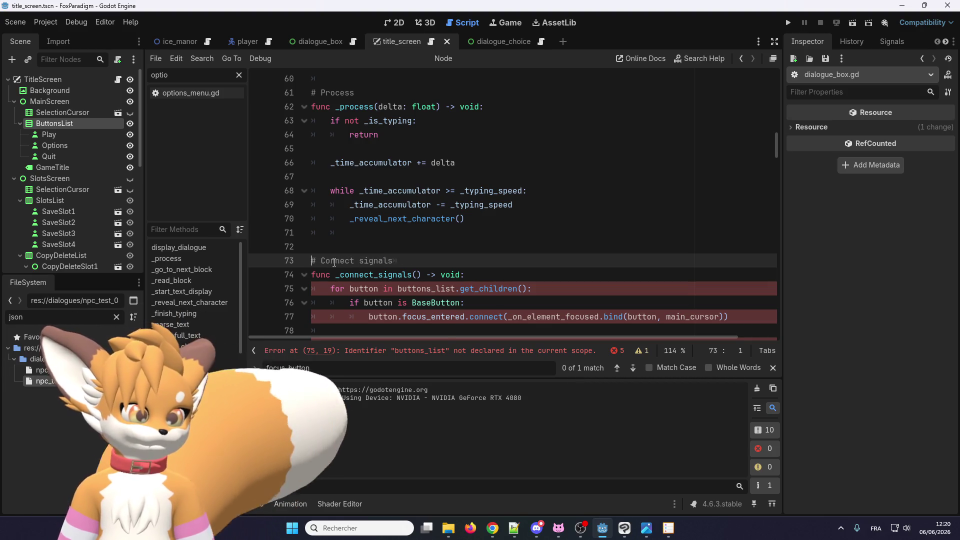
pyautogui.press('BackSpace')
pyautogui.press('BackSpace')
pyautogui.press('Return')
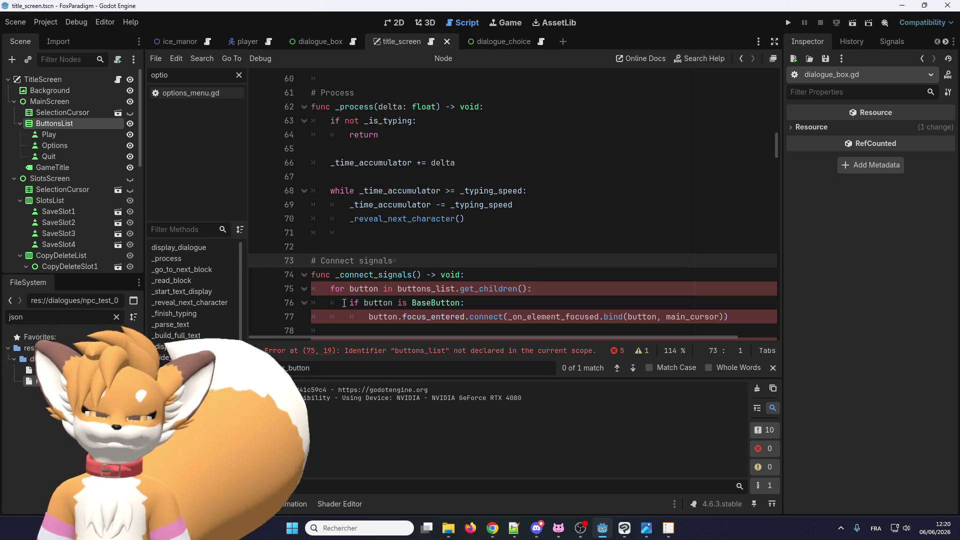
pyautogui.click(355, 261)
pyautogui.scroll(-2, 367, 231)
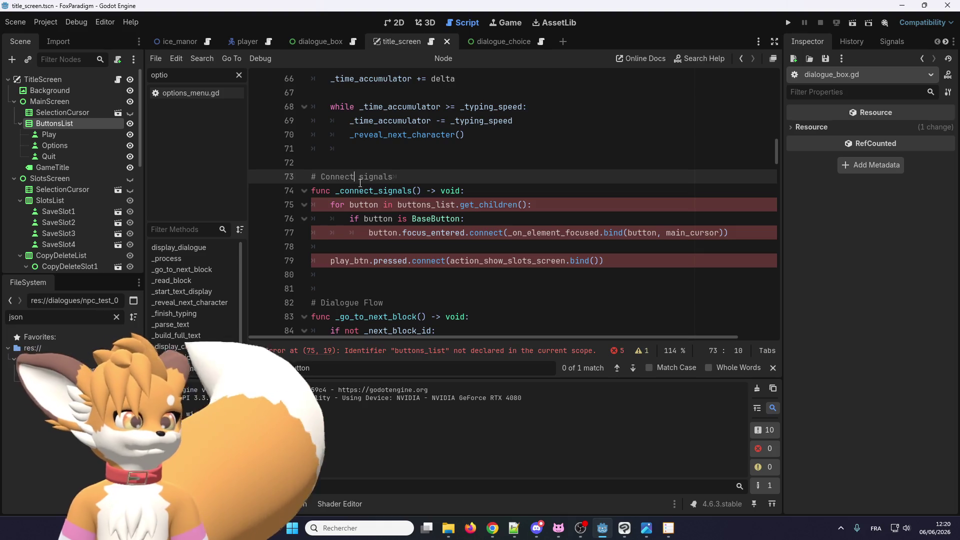
pyautogui.click(473, 195)
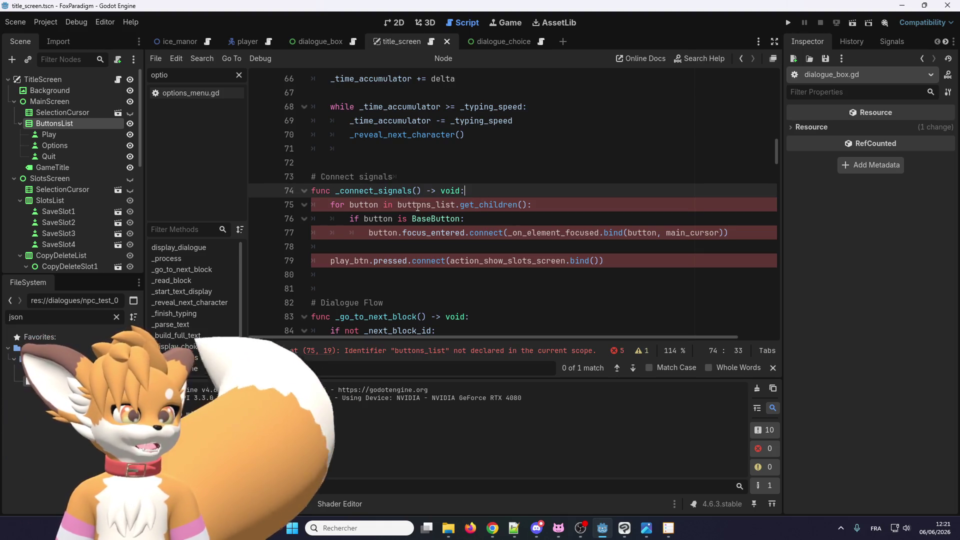
pyautogui.scroll(-5, 55, 187)
pyautogui.scroll(-3, 60, 185)
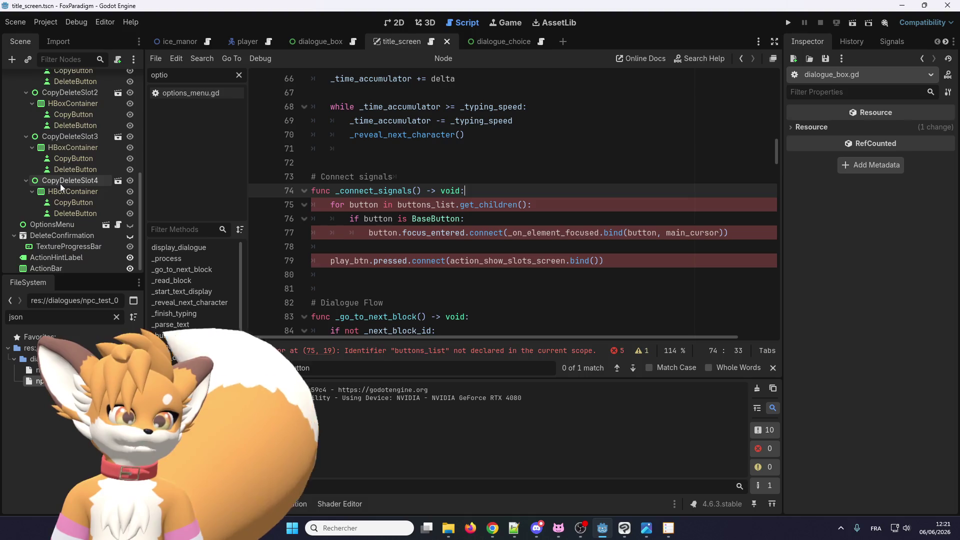
pyautogui.scroll(8, 73, 189)
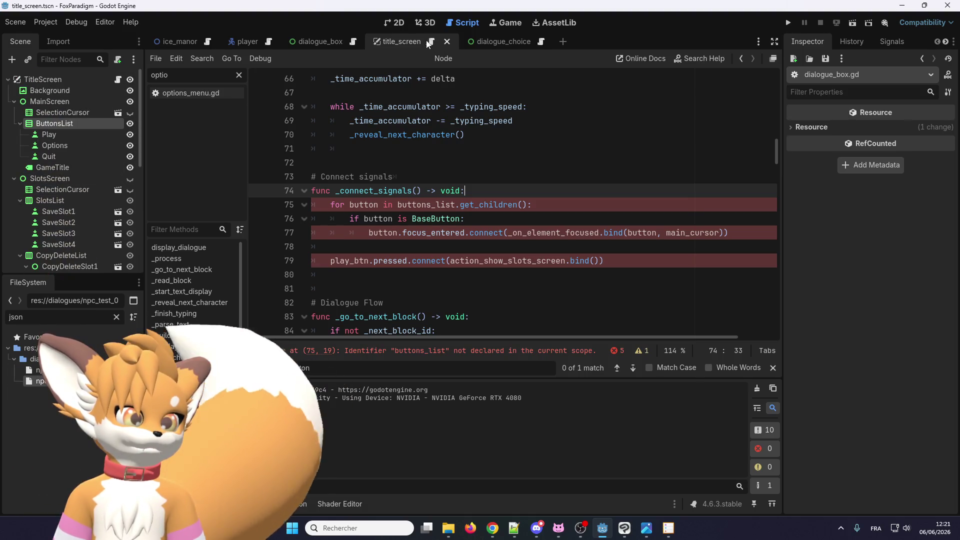
# Step: In dialogue_box.gd line 75, rename the loop variable to choice and buttons_list to choices
pyautogui.click(325, 40)
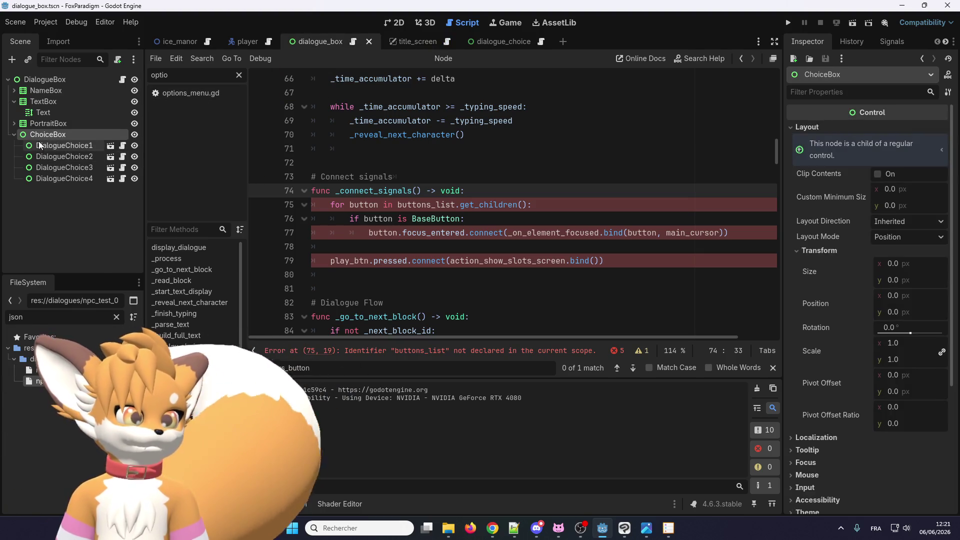
pyautogui.doubleClick(368, 205)
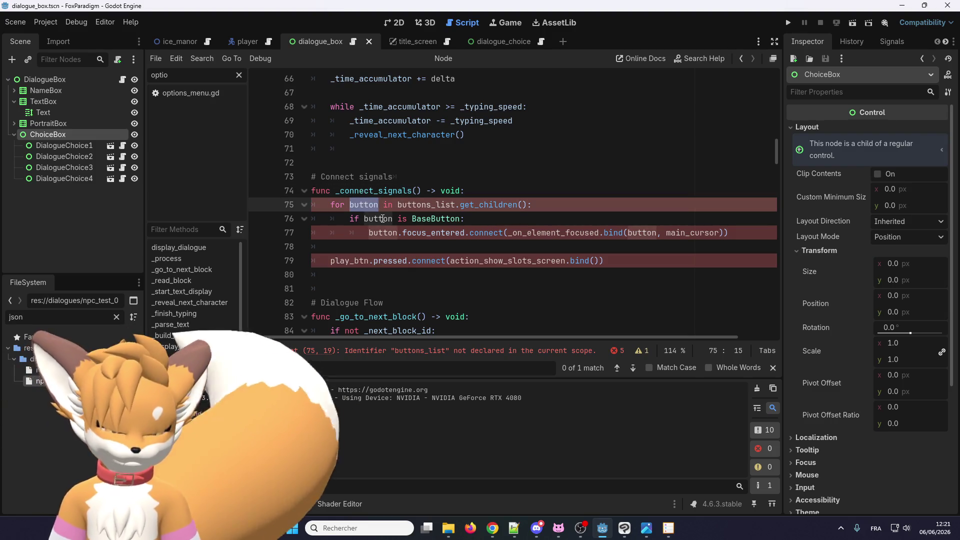
pyautogui.write('choice')
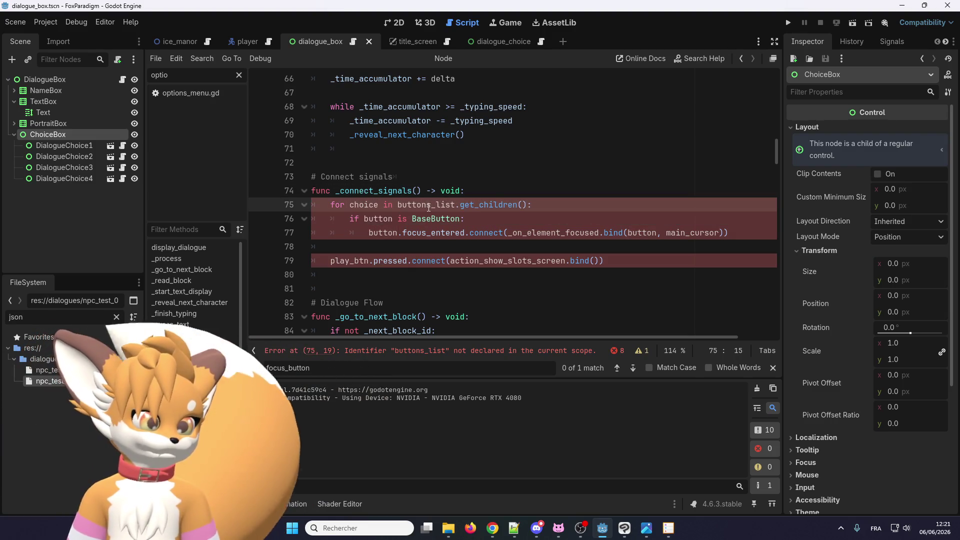
pyautogui.doubleClick(425, 205)
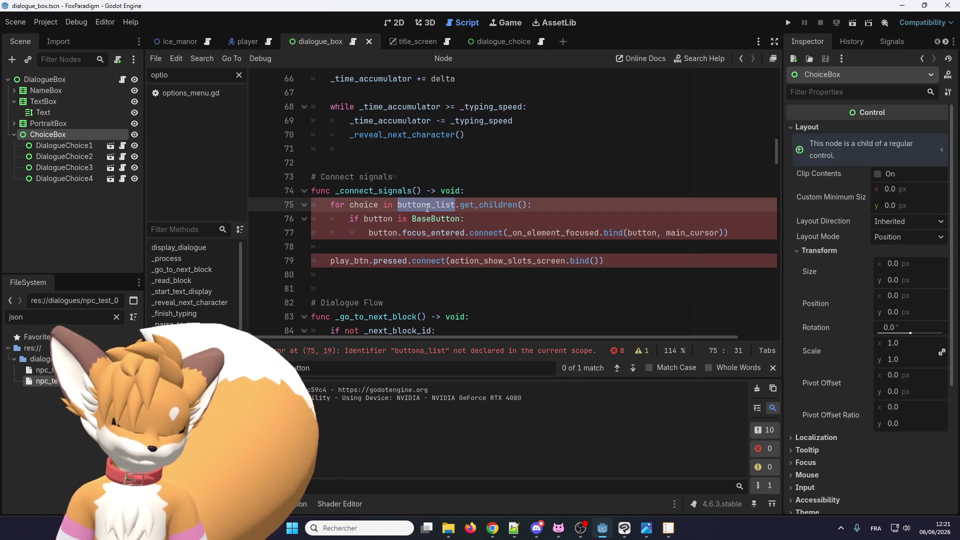
pyautogui.write('choic')
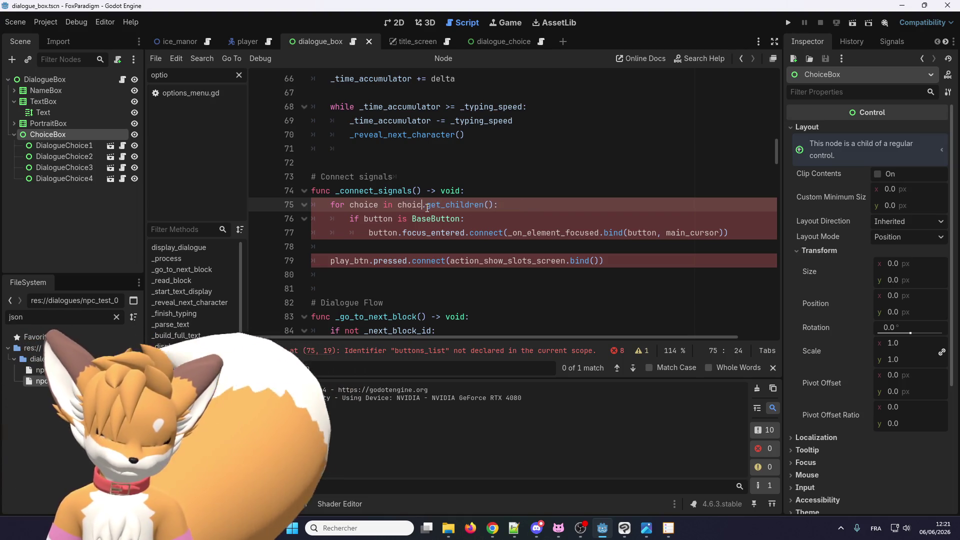
pyautogui.write('es')
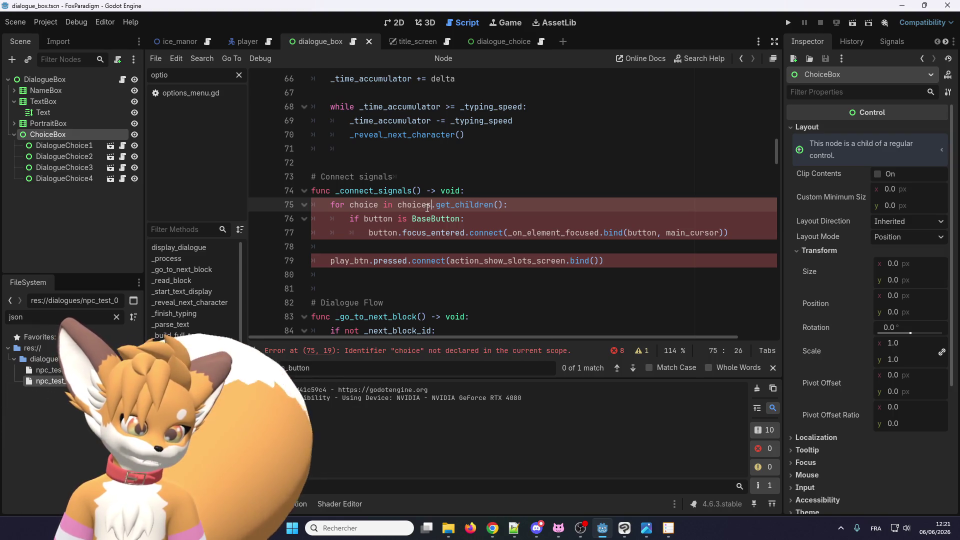
# Step: Find the choice_box name used in _display_choices and use it in place of choices on line 75
pyautogui.doubleClick(414, 204)
pyautogui.hotkey('ctrl', 'f')
pyautogui.click(632, 369)
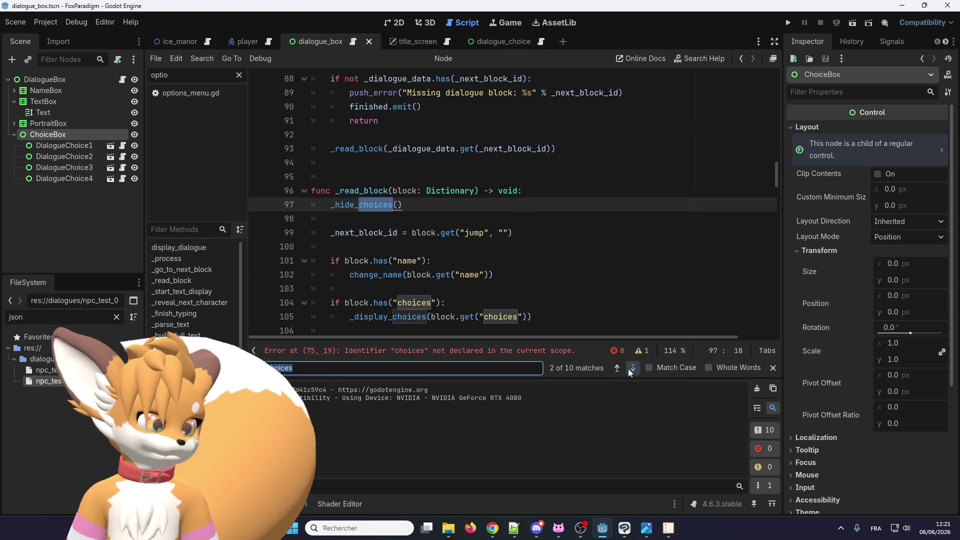
pyautogui.click(632, 369)
pyautogui.click(632, 368)
pyautogui.click(632, 369)
pyautogui.click(632, 368)
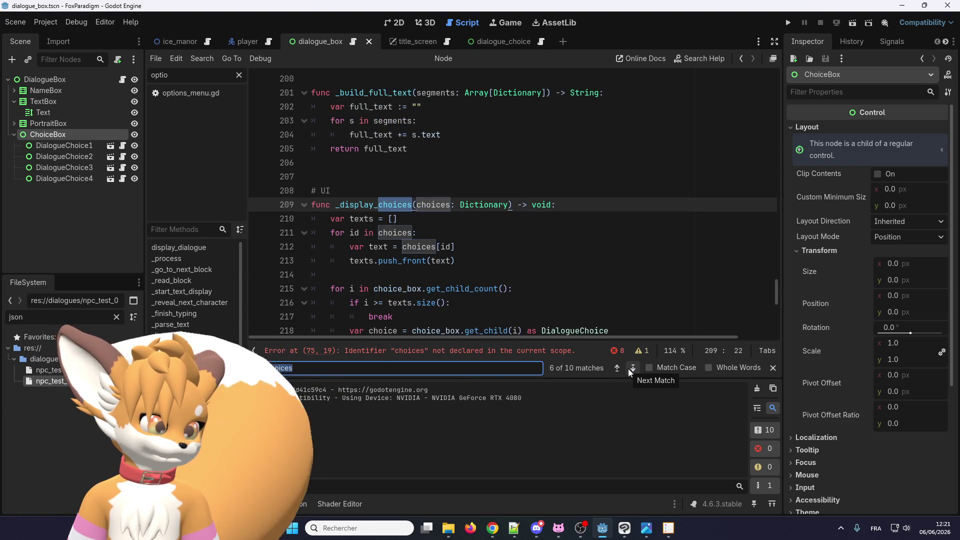
pyautogui.scroll(-1, 466, 239)
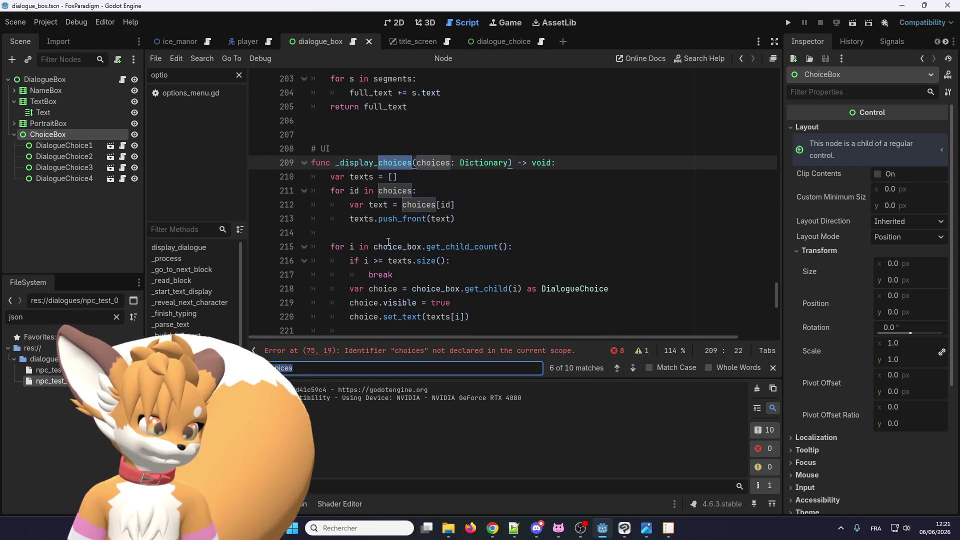
pyautogui.doubleClick(389, 241)
pyautogui.hotkey('ctrl', 'c')
pyautogui.click(553, 216)
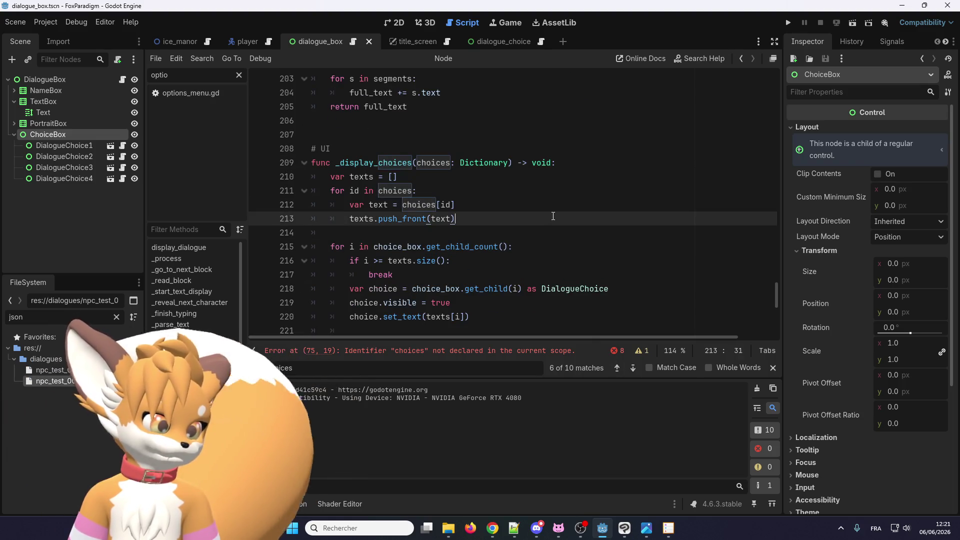
pyautogui.hotkey('ctrl', 'z')
pyautogui.hotkey('ctrl', 'y')
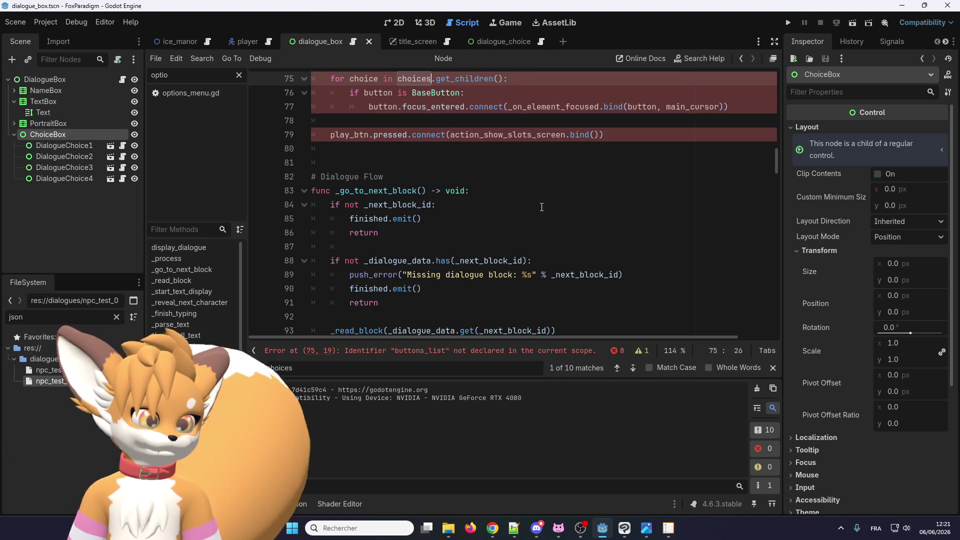
pyautogui.scroll(3, 553, 215)
pyautogui.hotkey('ctrl', 'v')
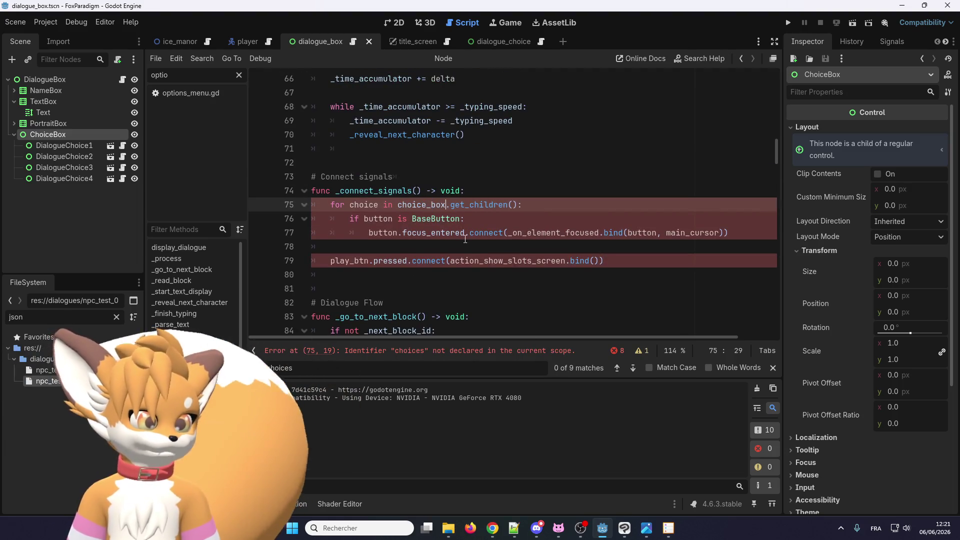
# Step: Insert a new indented line under the 'for choice in choice_box.get_children():' header
pyautogui.click(518, 204)
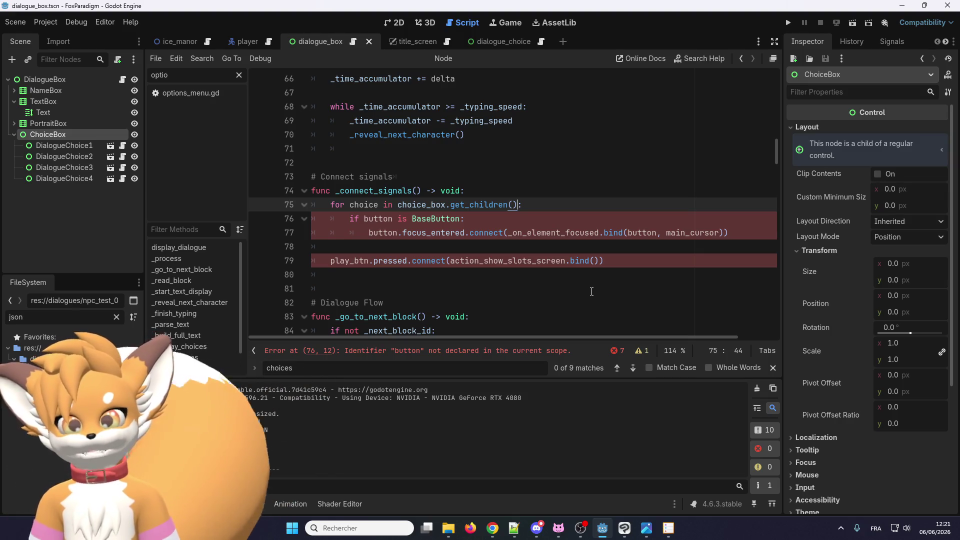
pyautogui.doubleClick(364, 204)
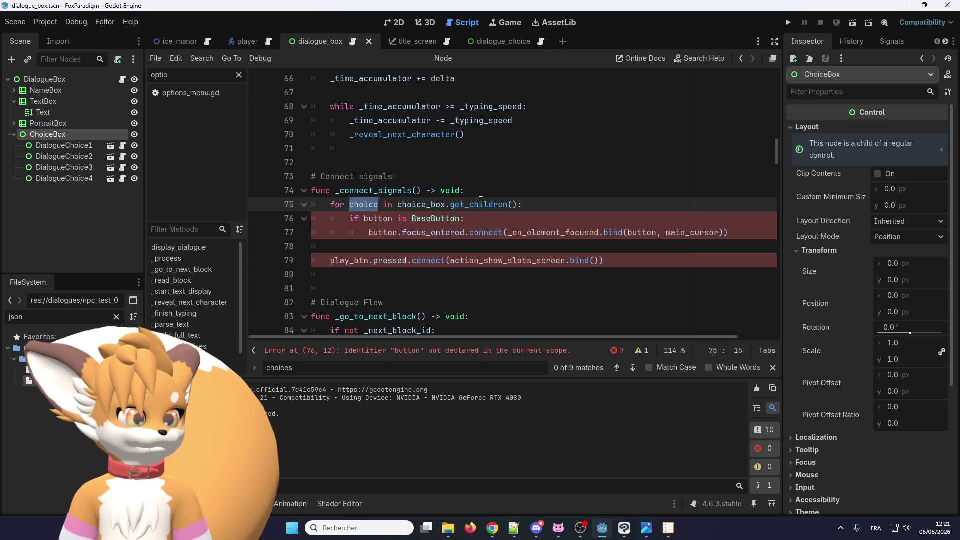
pyautogui.click(530, 210)
pyautogui.press('Return')
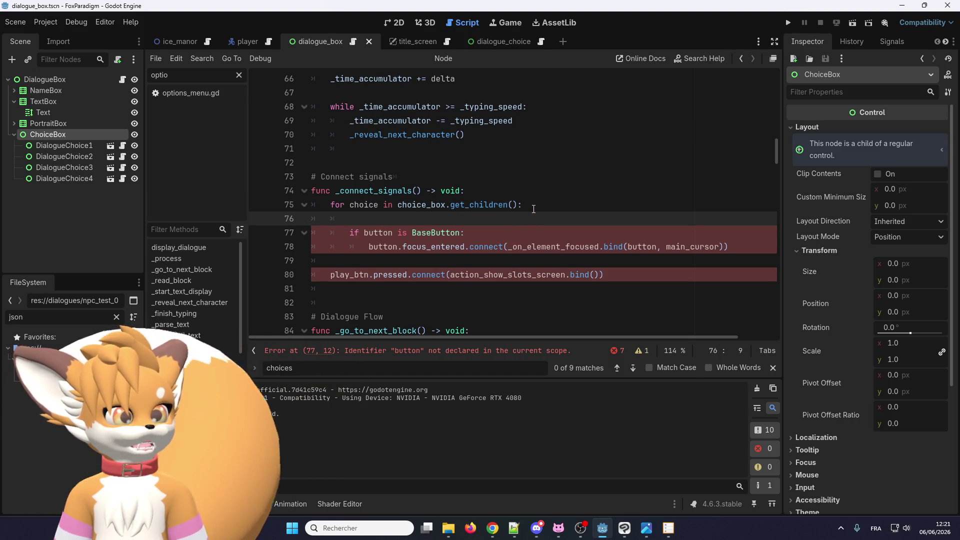
pyautogui.doubleClick(479, 204)
pyautogui.hotkey('ctrl', 'f')
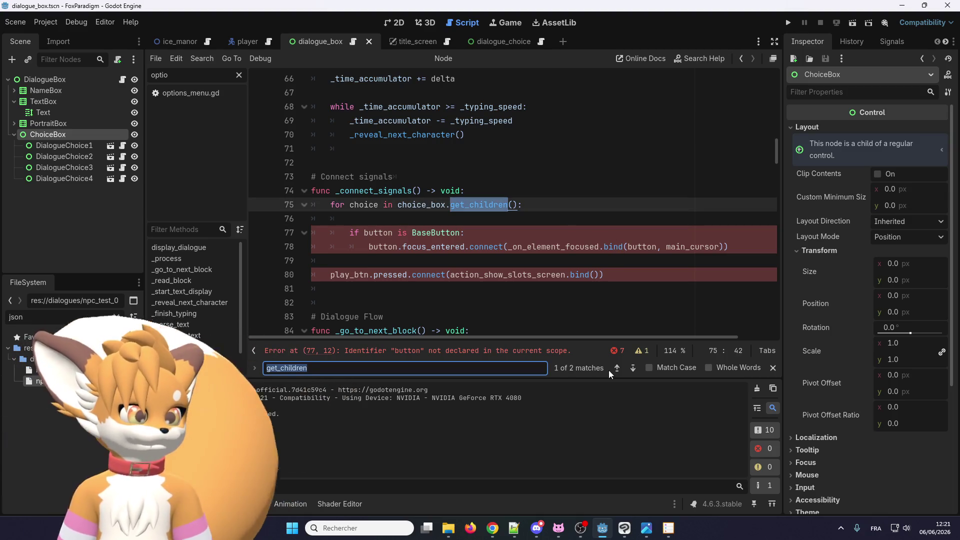
pyautogui.click(618, 368)
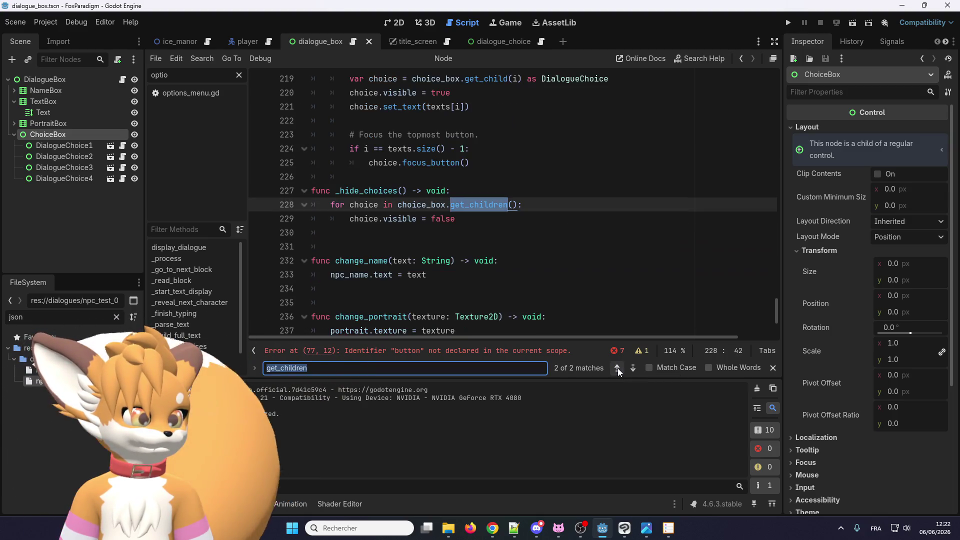
pyautogui.scroll(-2, 410, 206)
pyautogui.scroll(2, 411, 206)
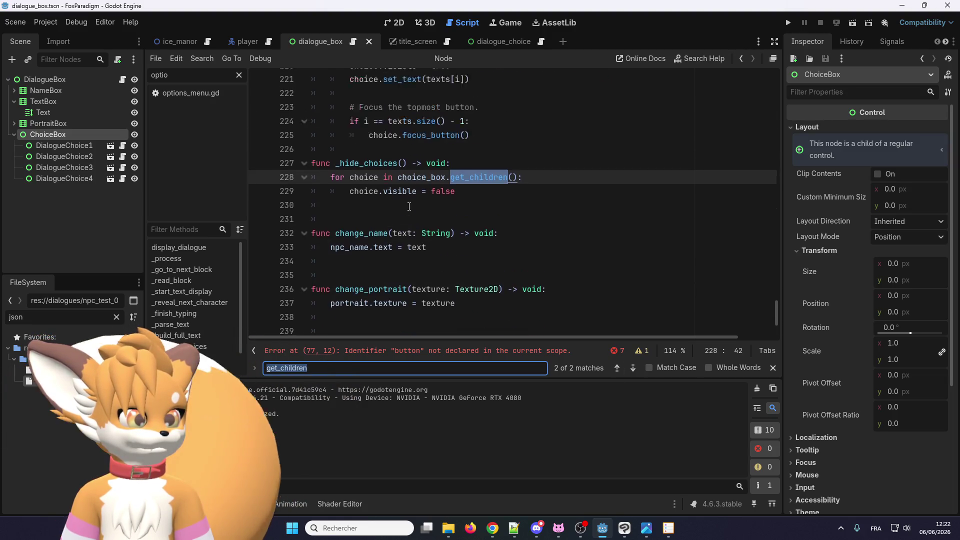
pyautogui.click(615, 367)
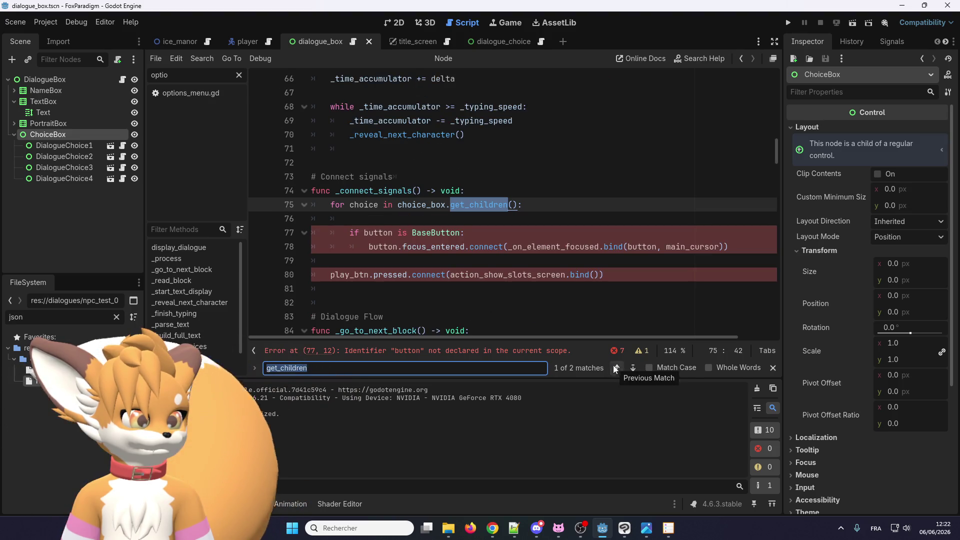
pyautogui.click(616, 368)
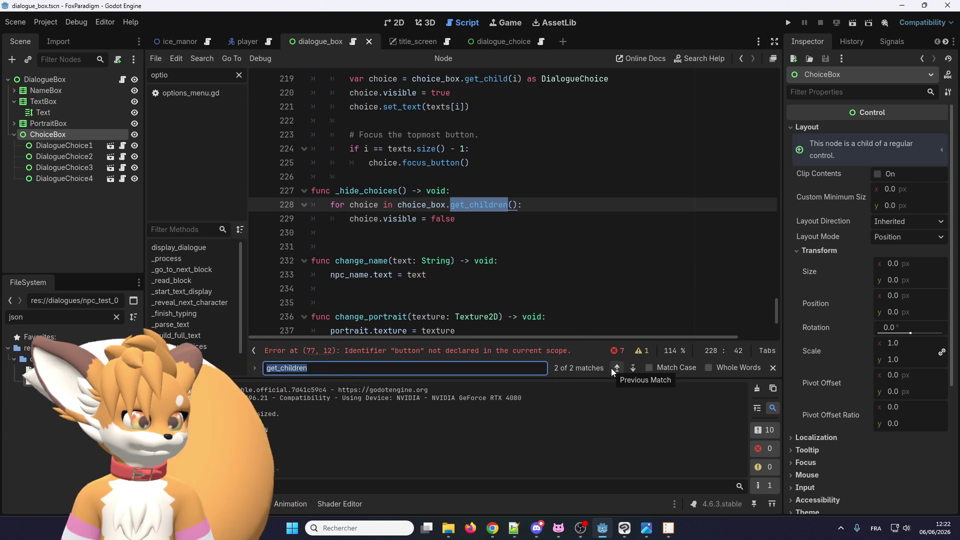
pyautogui.click(611, 368)
pyautogui.click(431, 205)
pyautogui.doubleClick(431, 206)
pyautogui.hotkey('ctrl', 'f')
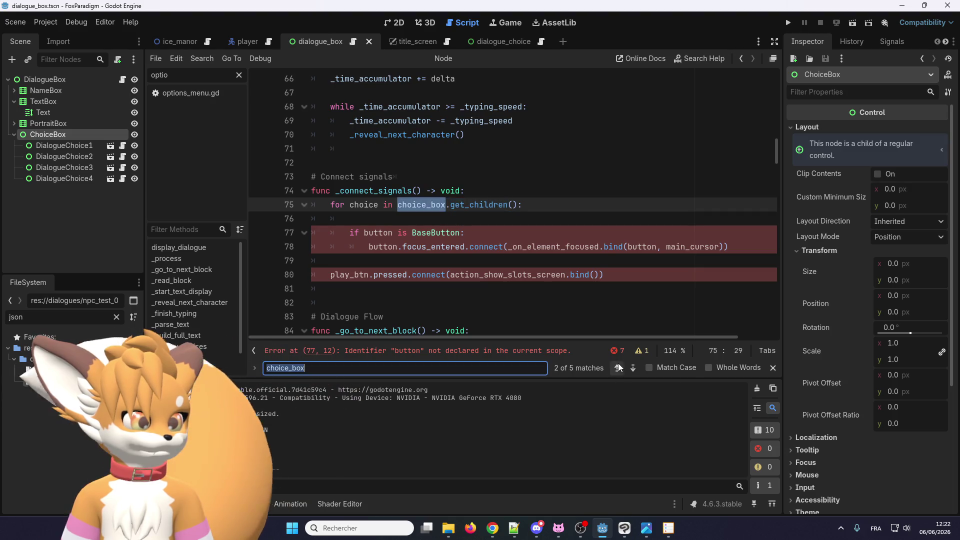
pyautogui.click(617, 368)
pyautogui.click(617, 369)
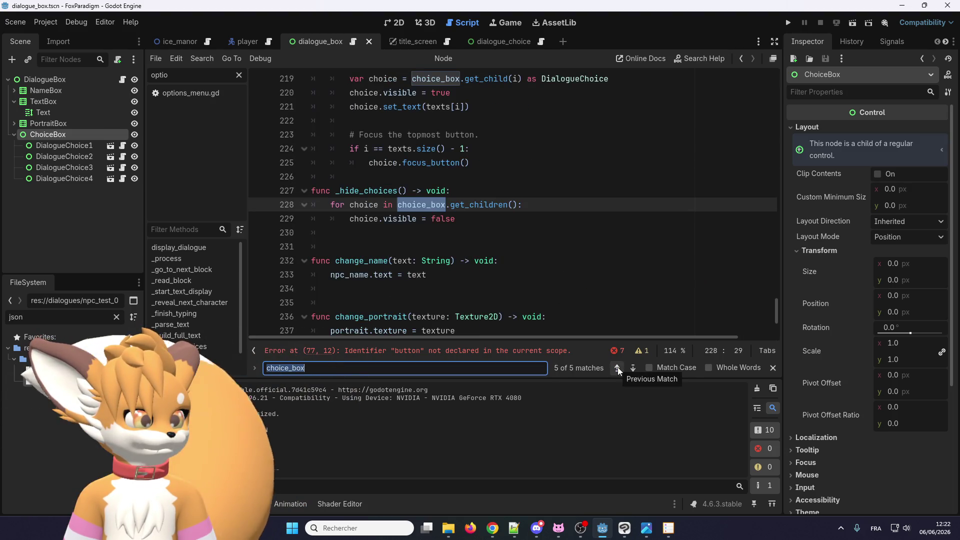
pyautogui.click(618, 368)
pyautogui.click(610, 232)
pyautogui.moveTo(611, 210); pyautogui.dragTo(350, 206)
pyautogui.hotkey('ctrl', 'c')
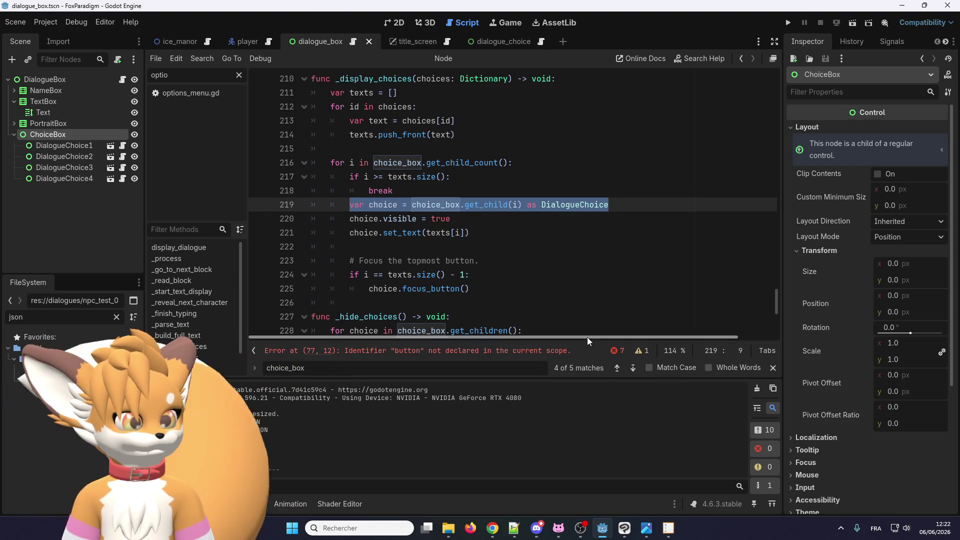
pyautogui.scroll(1, 487, 222)
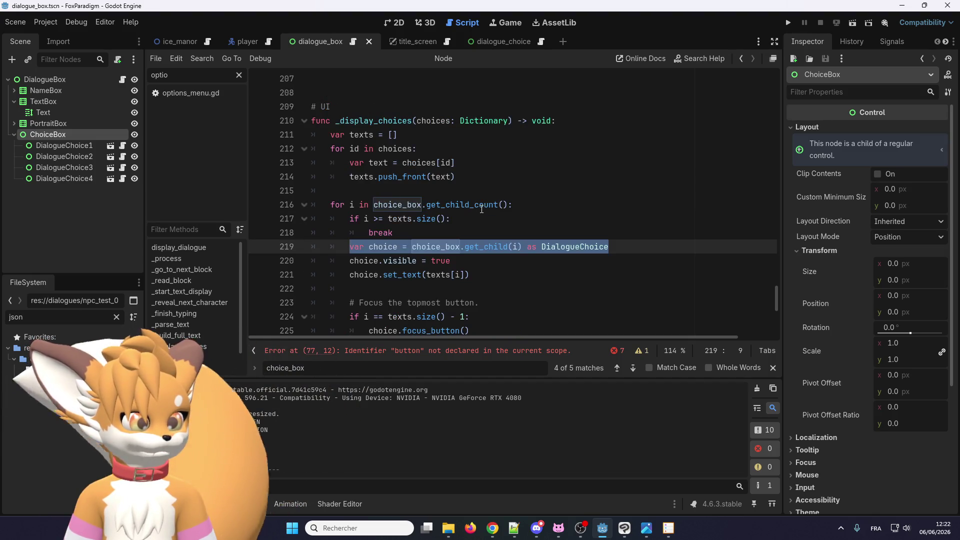
pyautogui.click(634, 368)
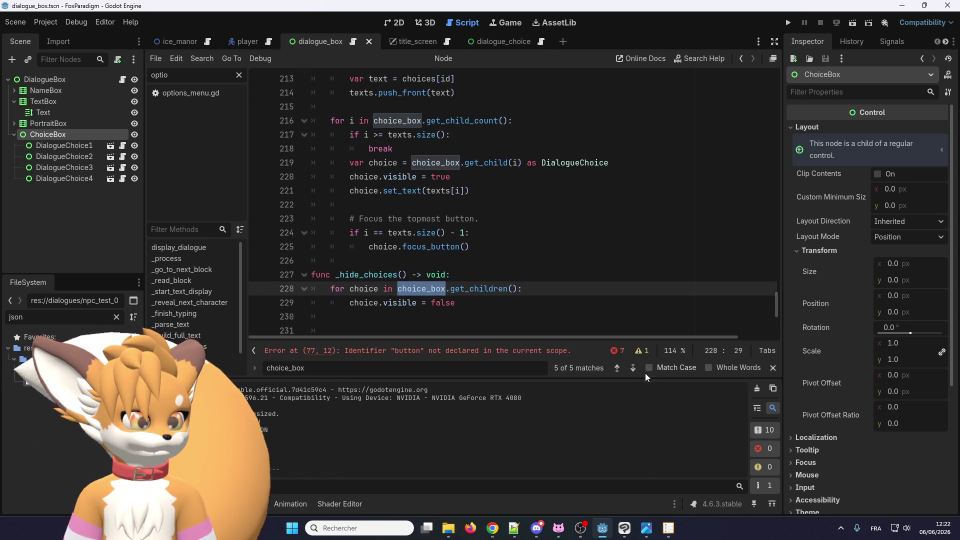
pyautogui.click(633, 369)
pyautogui.click(633, 368)
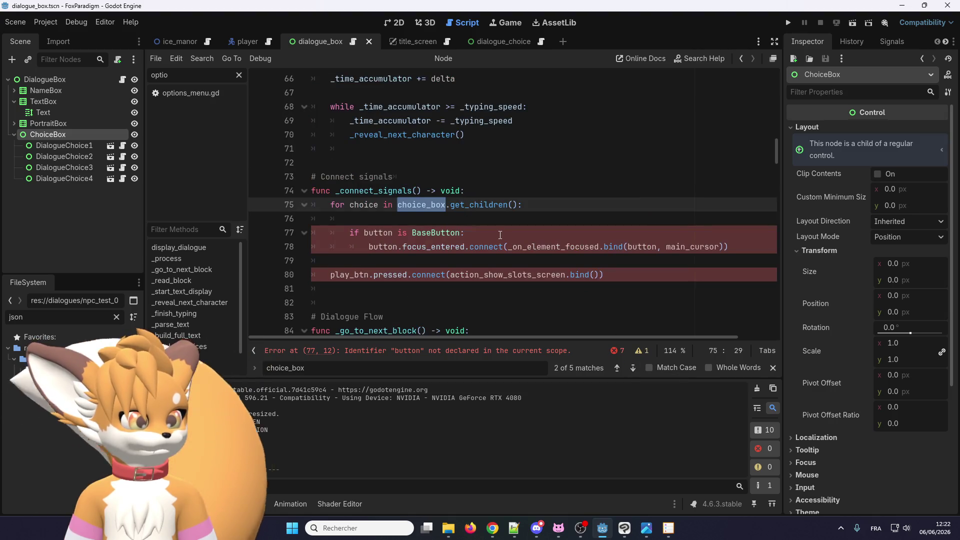
pyautogui.click(400, 218)
pyautogui.hotkey('ctrl', 'v')
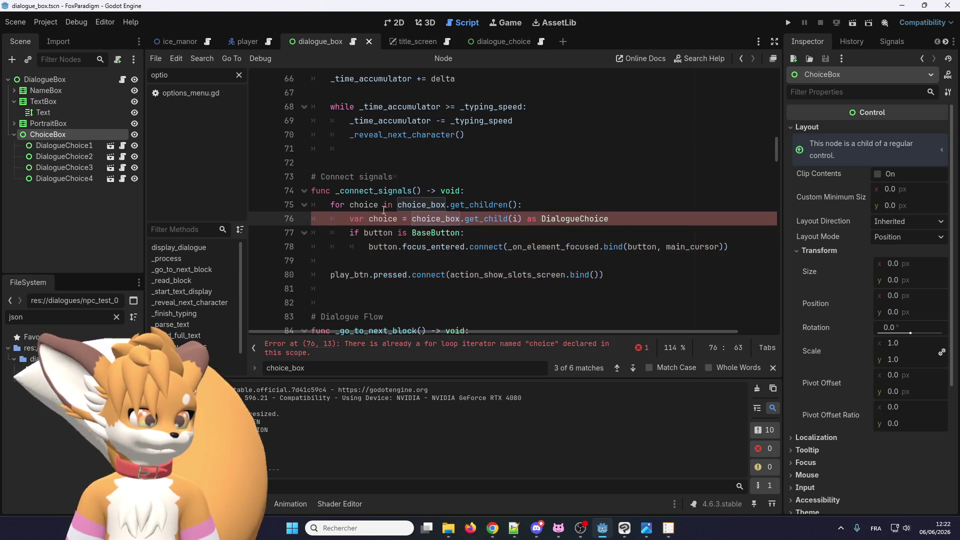
# Step: Change the loop header to 'for i in choice_box.get_child_count()' and start a new line
pyautogui.moveTo(507, 205); pyautogui.dragTo(494, 204)
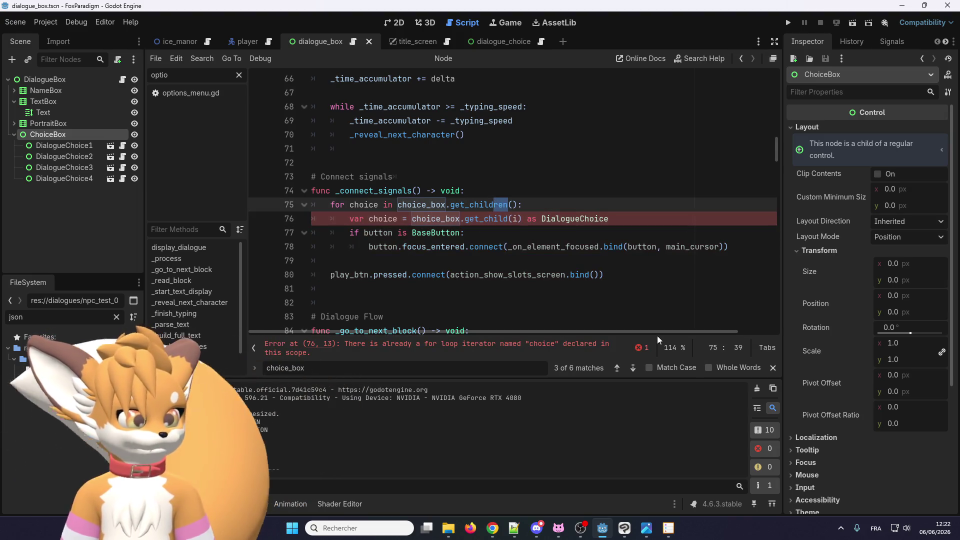
pyautogui.write('_cou')
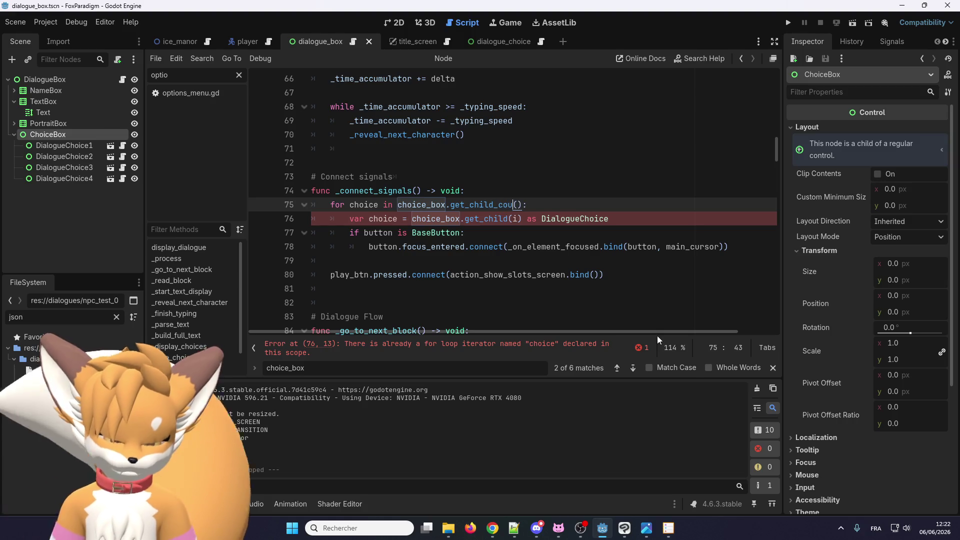
pyautogui.write('nt')
pyautogui.doubleClick(364, 205)
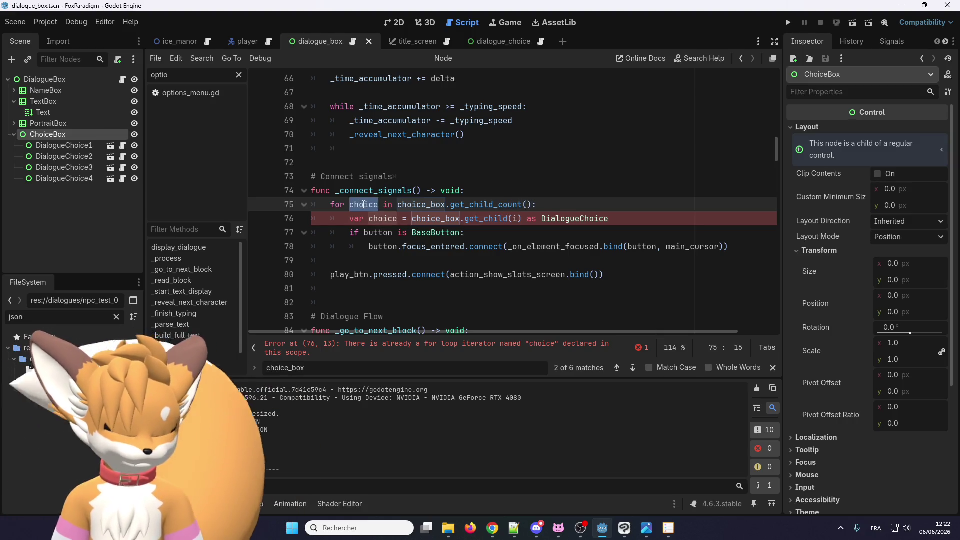
pyautogui.write('i')
pyautogui.click(608, 219)
pyautogui.press('Return')
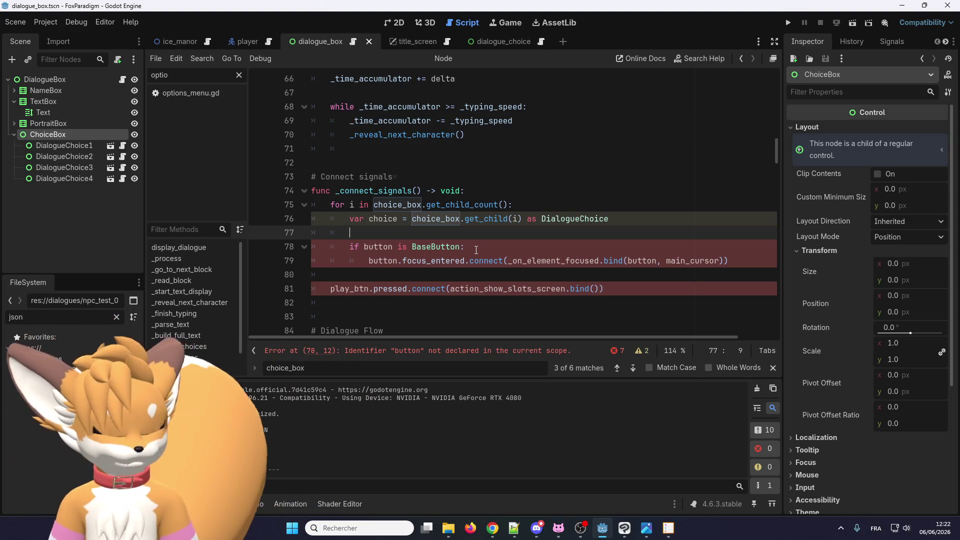
pyautogui.write('var c')
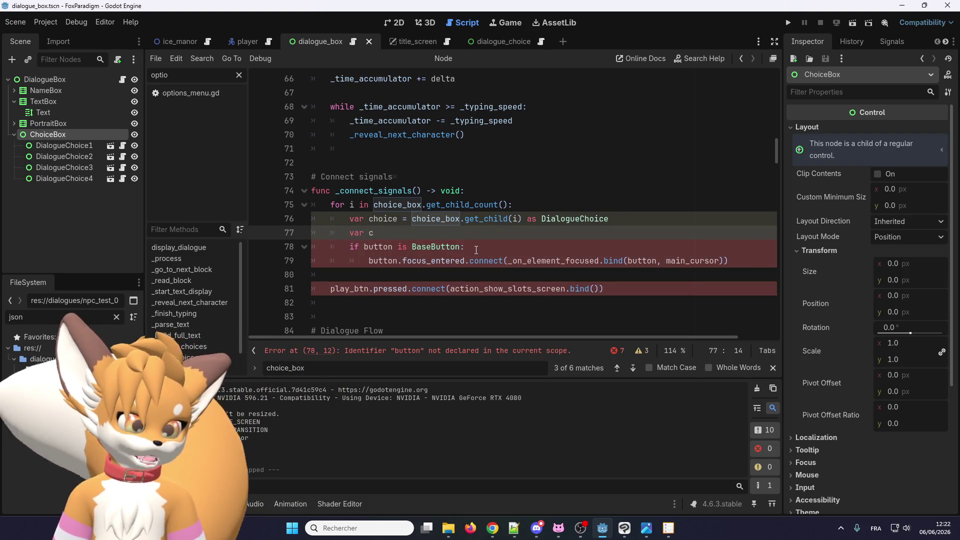
# Step: Prefix the connect line with 'choice.', outdent it, and delete the BaseButton check line
pyautogui.click(369, 261)
pyautogui.write('choice.')
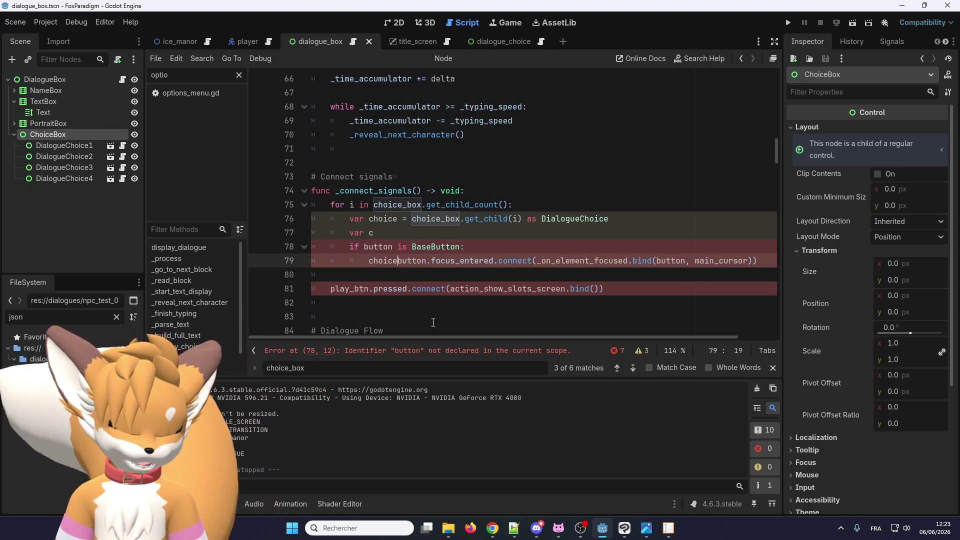
pyautogui.click(375, 232)
pyautogui.press('BackSpace')
pyautogui.press('BackSpace')
pyautogui.press('BackSpace')
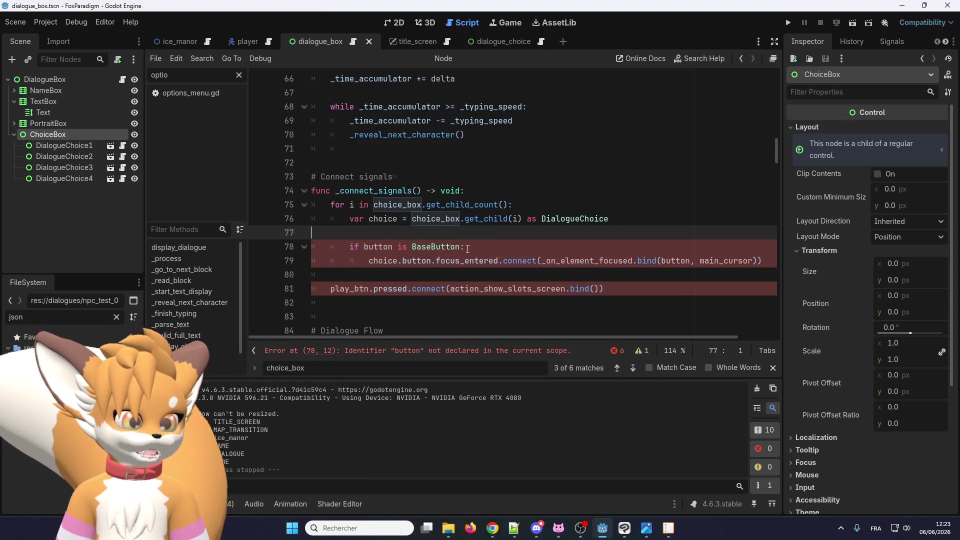
pyautogui.press('Down')
pyautogui.press('Down')
pyautogui.press('Home')
pyautogui.press('BackSpace')
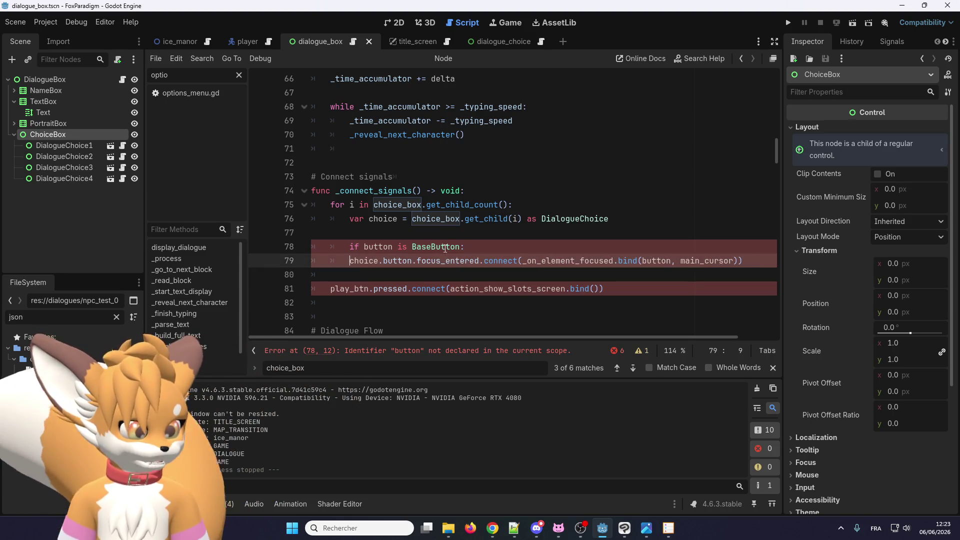
pyautogui.moveTo(477, 248); pyautogui.dragTo(310, 243)
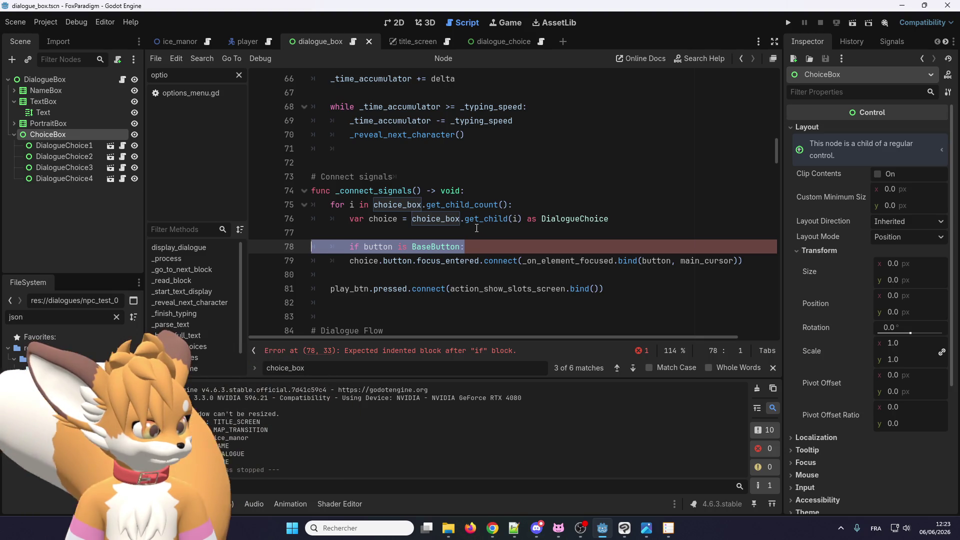
pyautogui.press('BackSpace')
pyautogui.press('BackSpace')
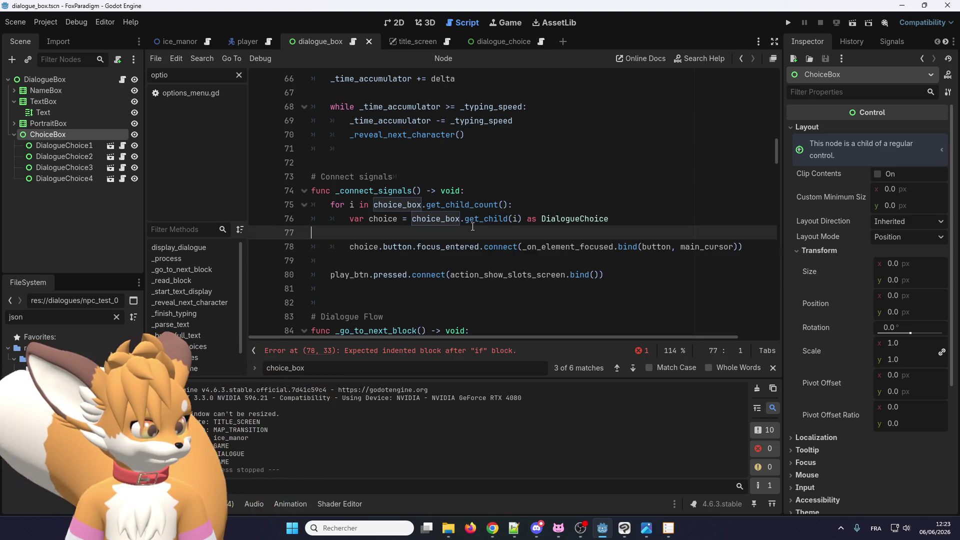
pyautogui.press('BackSpace')
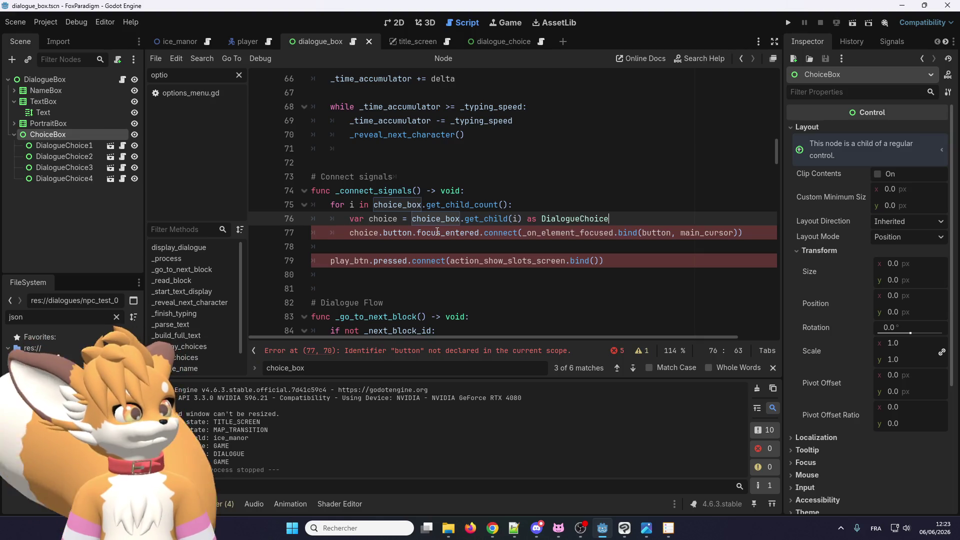
# Step: Copy 'pressed' from title_screen's play_btn line and replace focus_entered with it on line 77
pyautogui.moveTo(443, 230)
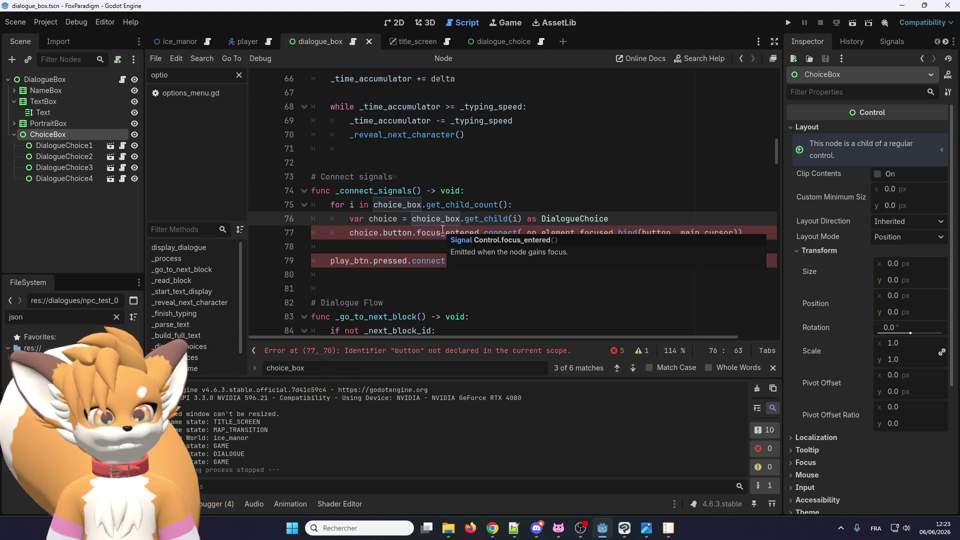
pyautogui.click(413, 37)
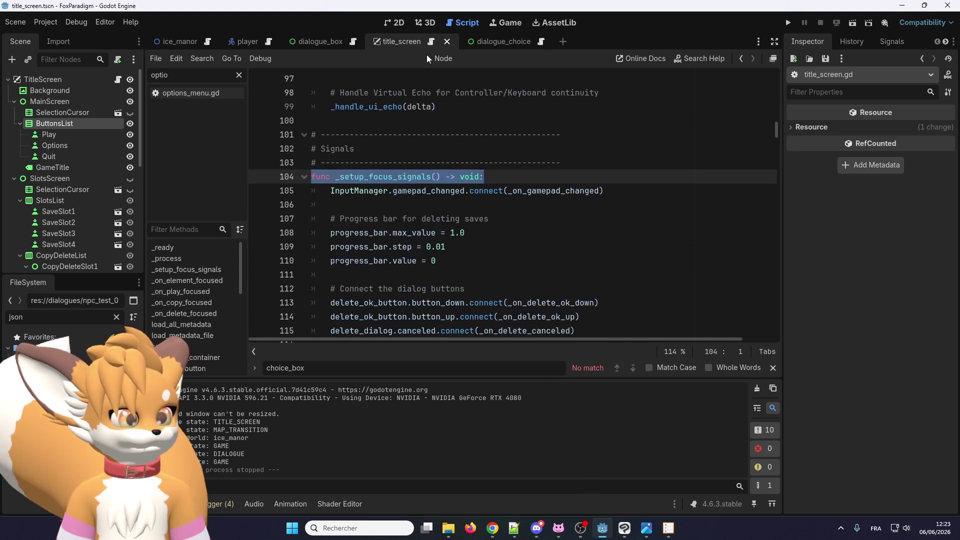
pyautogui.scroll(-4, 458, 216)
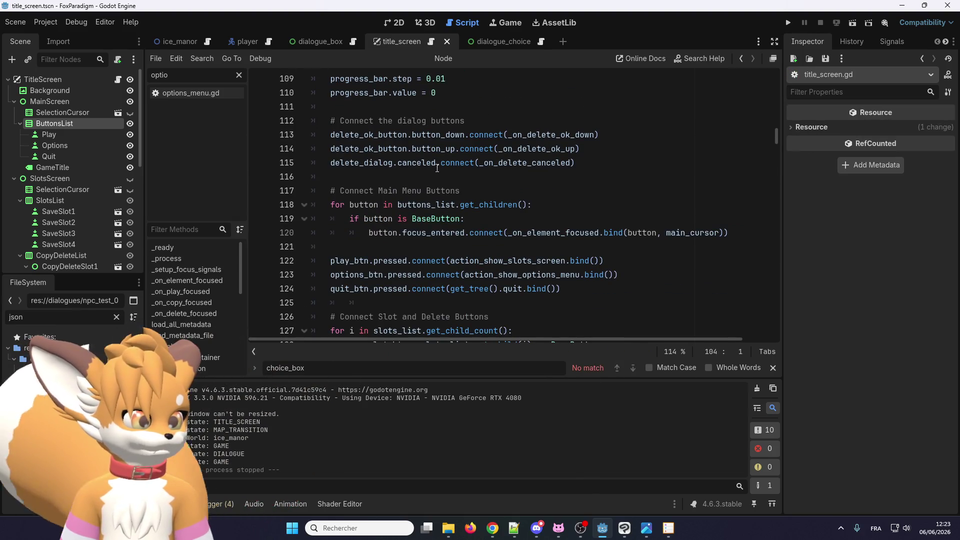
pyautogui.doubleClick(400, 260)
pyautogui.hotkey('ctrl', 'c')
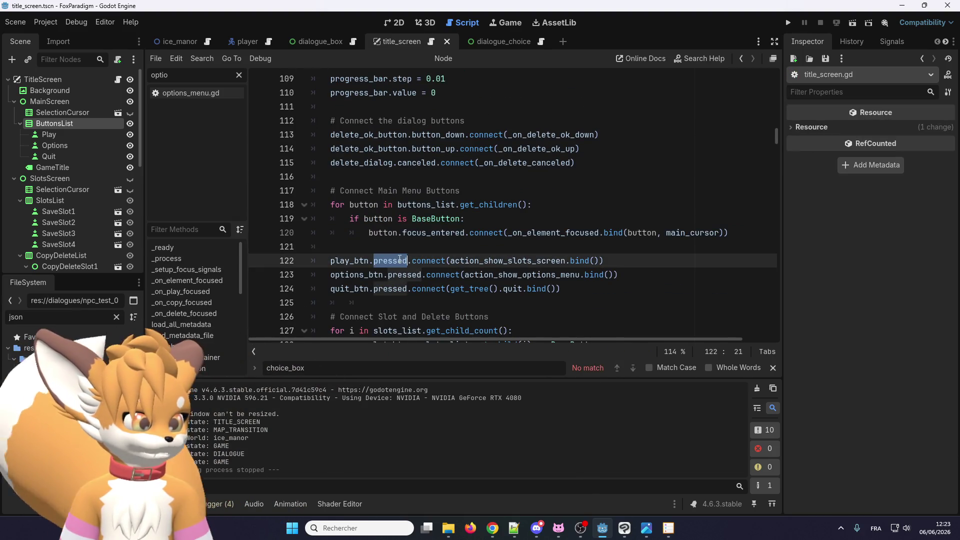
pyautogui.click(345, 41)
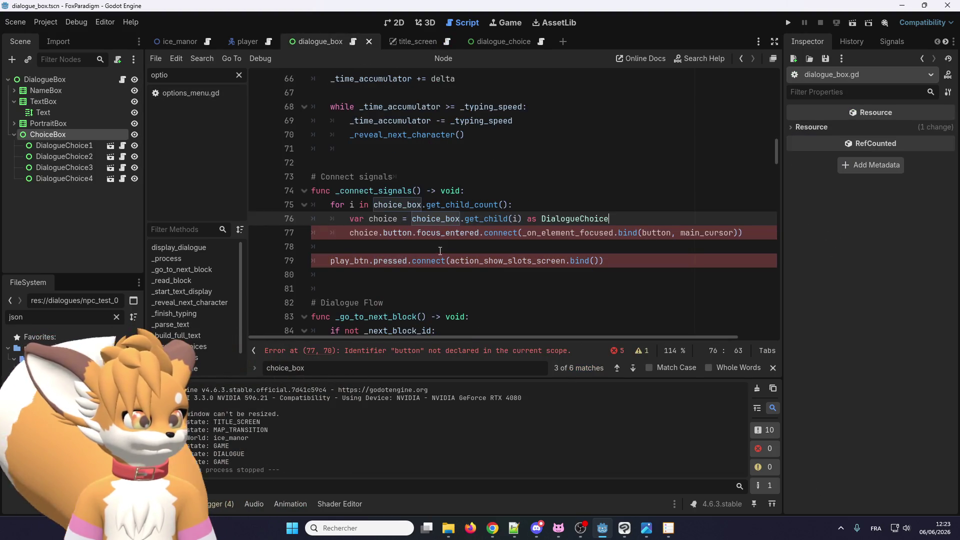
pyautogui.doubleClick(440, 232)
pyautogui.hotkey('ctrl', 'v')
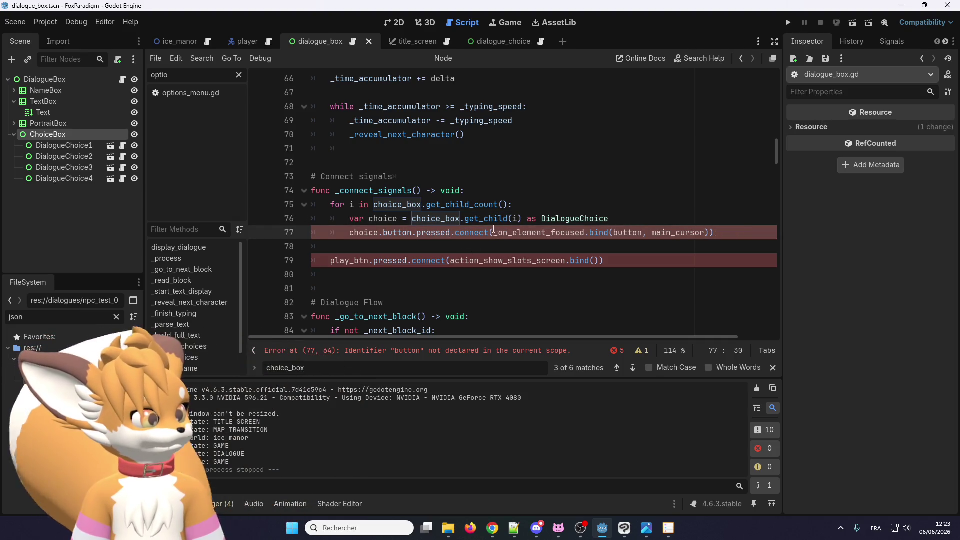
pyautogui.click(613, 240)
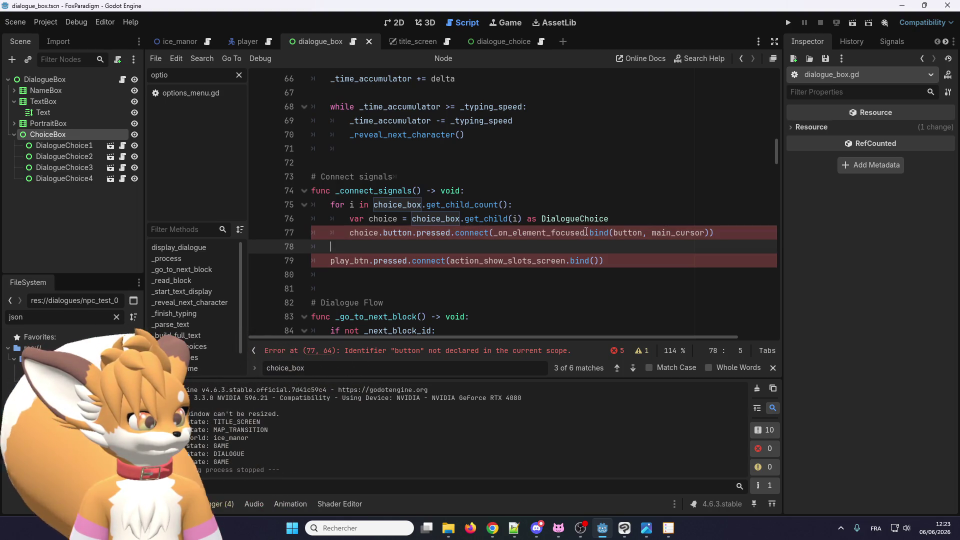
pyautogui.moveTo(584, 233); pyautogui.dragTo(495, 232)
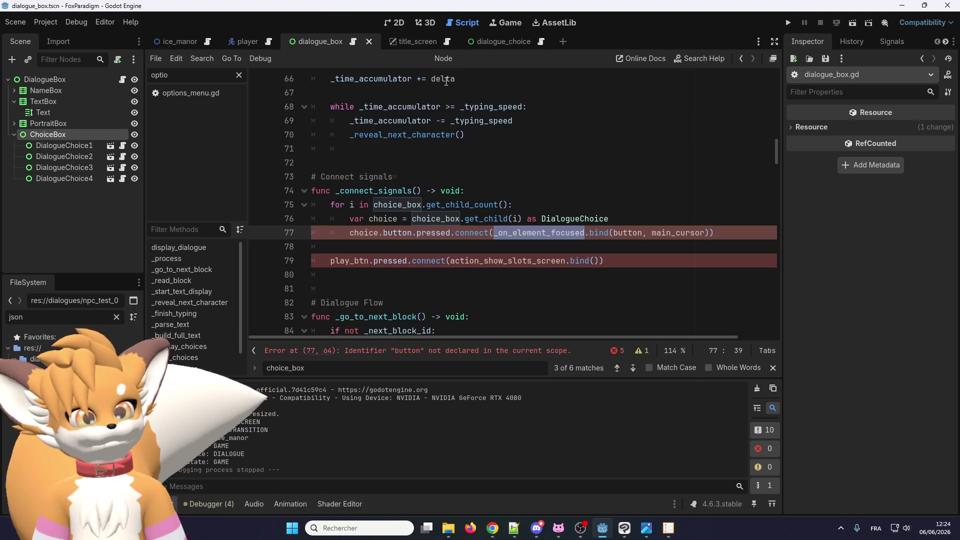
pyautogui.moveTo(481, 46)
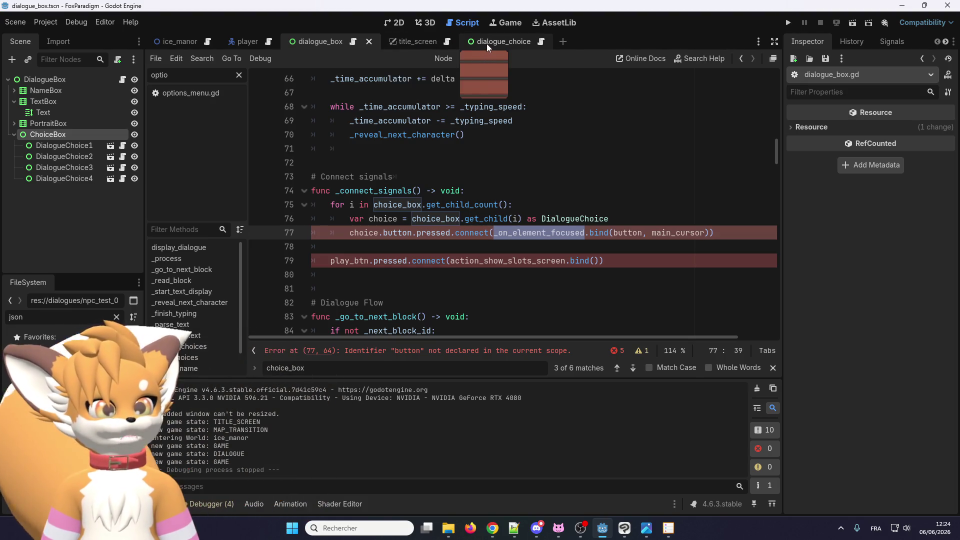
# Step: In dialogue_choice.gd, rename button to _button on line 4 and in focus_button's grab_focus call
pyautogui.click(487, 43)
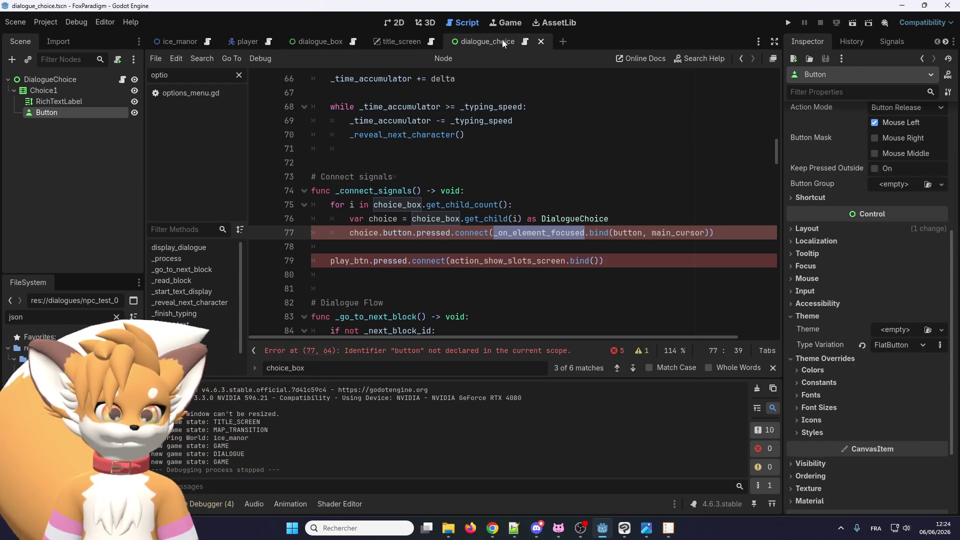
pyautogui.click(524, 41)
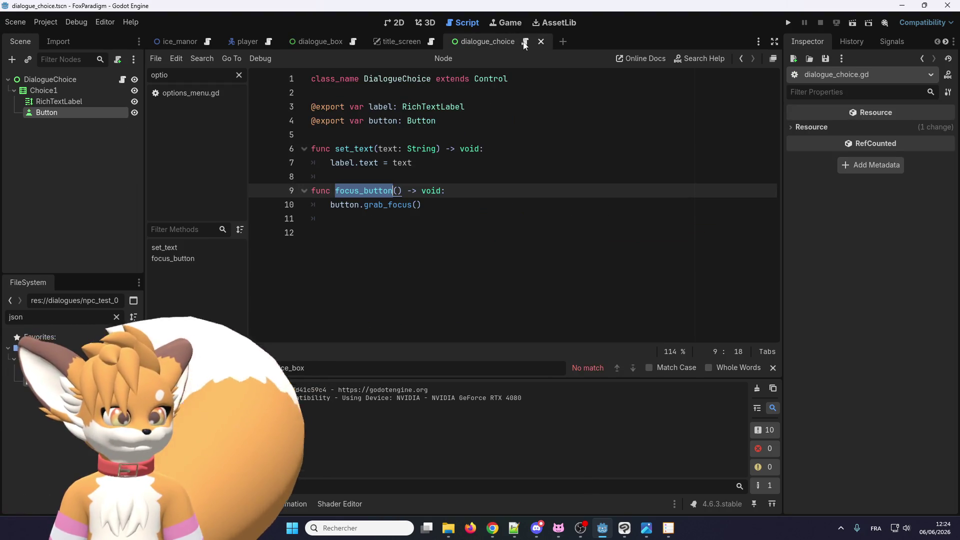
pyautogui.click(370, 123)
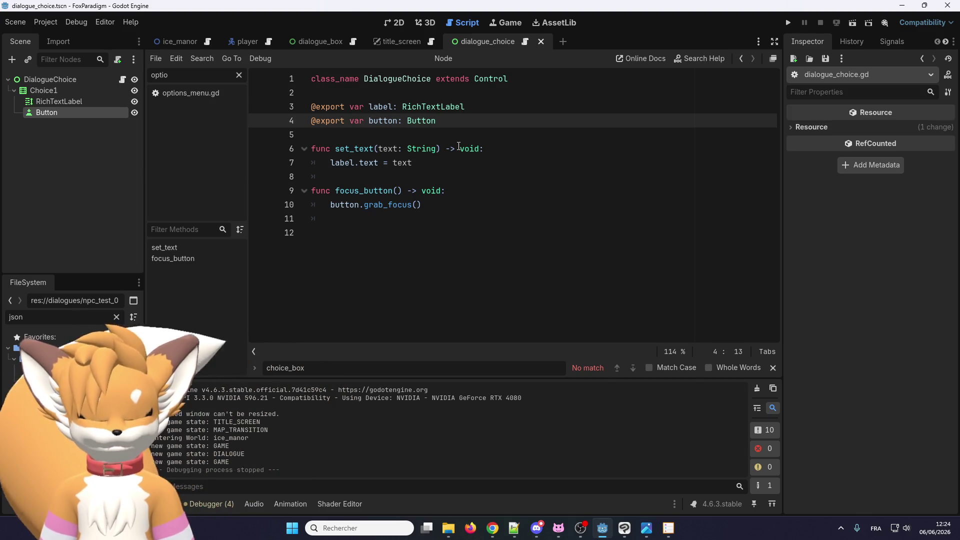
pyautogui.write('_')
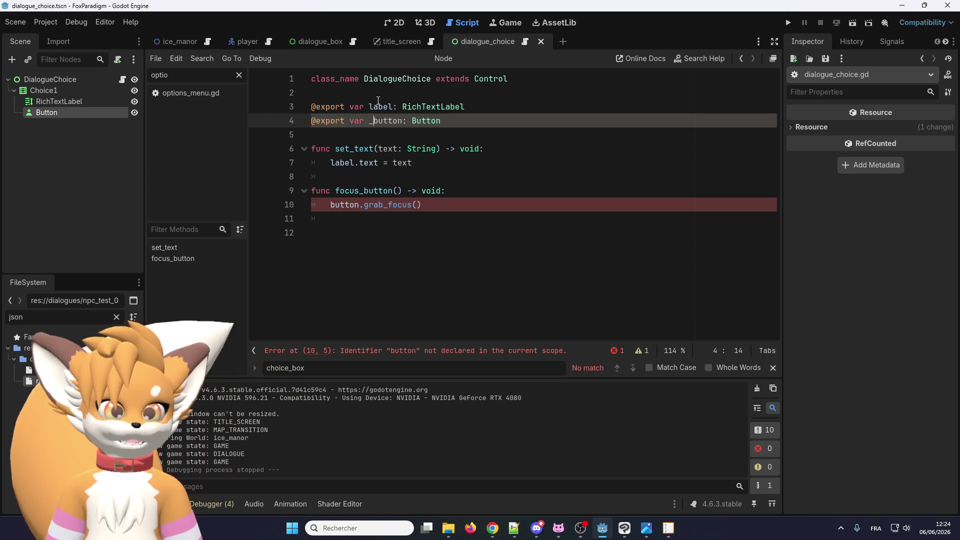
pyautogui.click(330, 205)
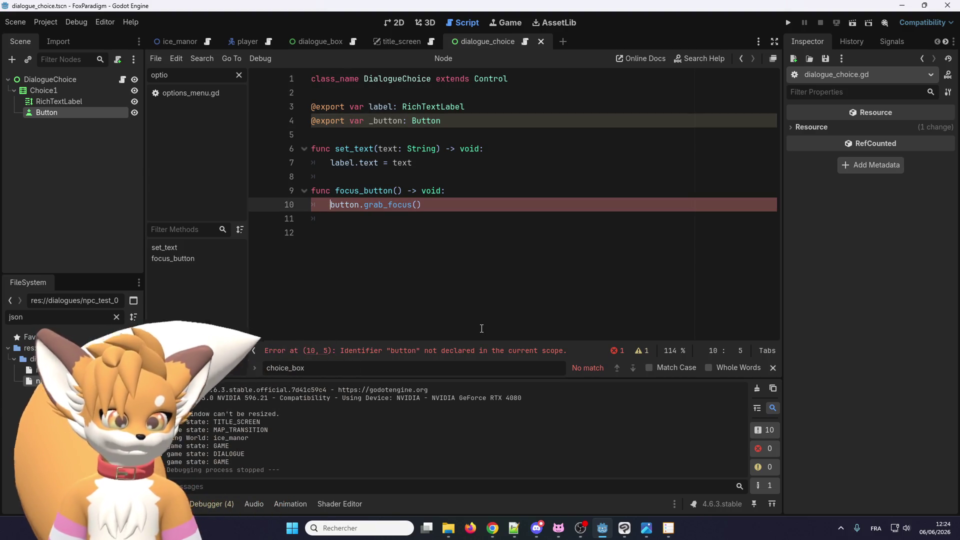
pyautogui.write('_')
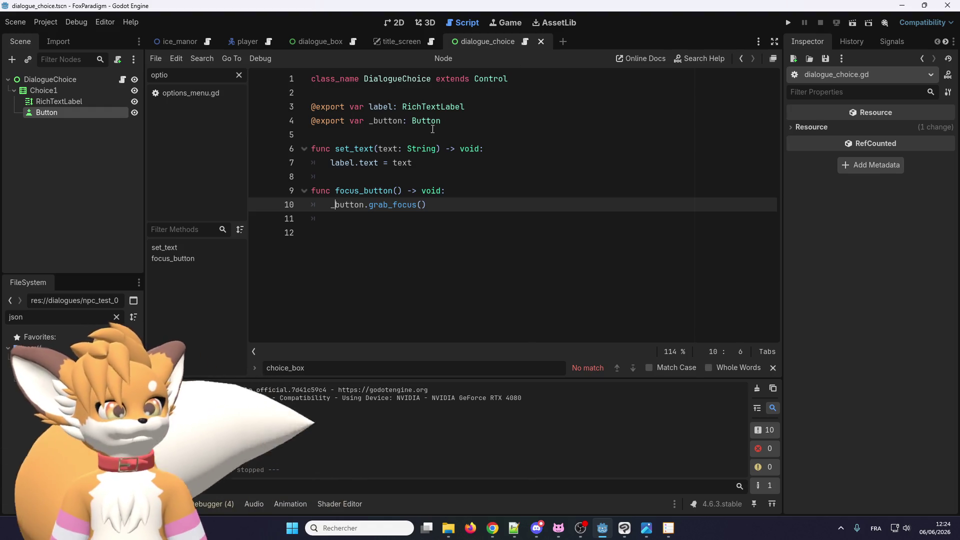
pyautogui.click(393, 128)
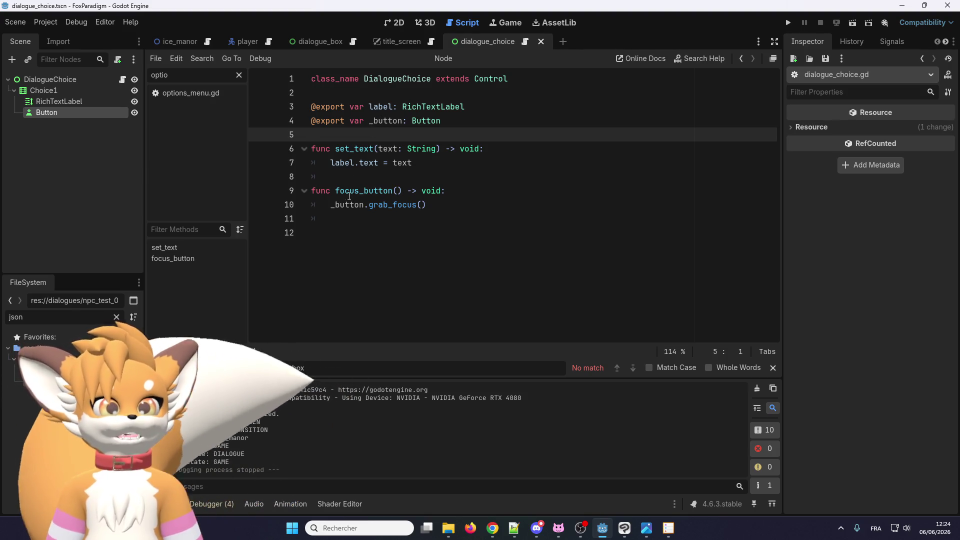
pyautogui.click(359, 219)
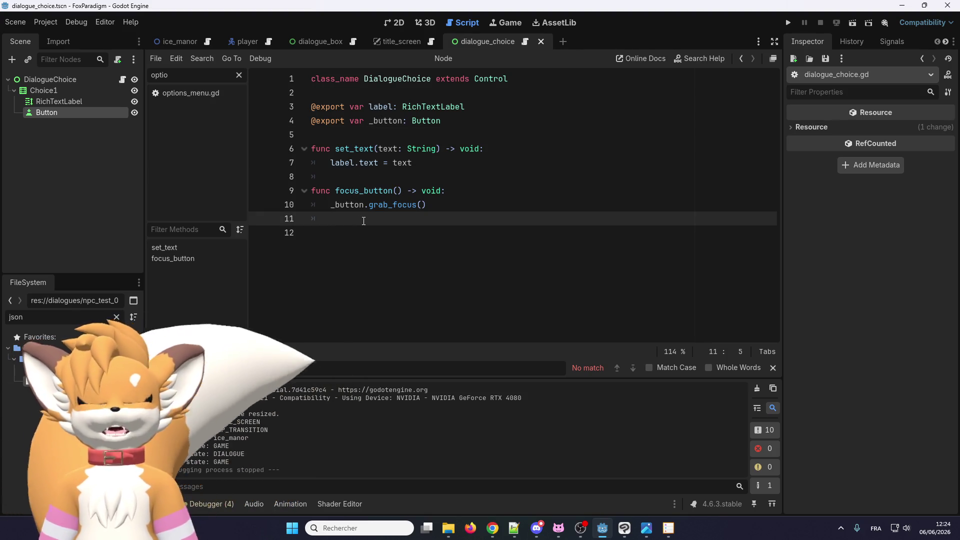
# Step: Add 'func get_button() -> Button:' with the body 'return _button' below focus_button
pyautogui.press('BackSpace')
pyautogui.press('Return')
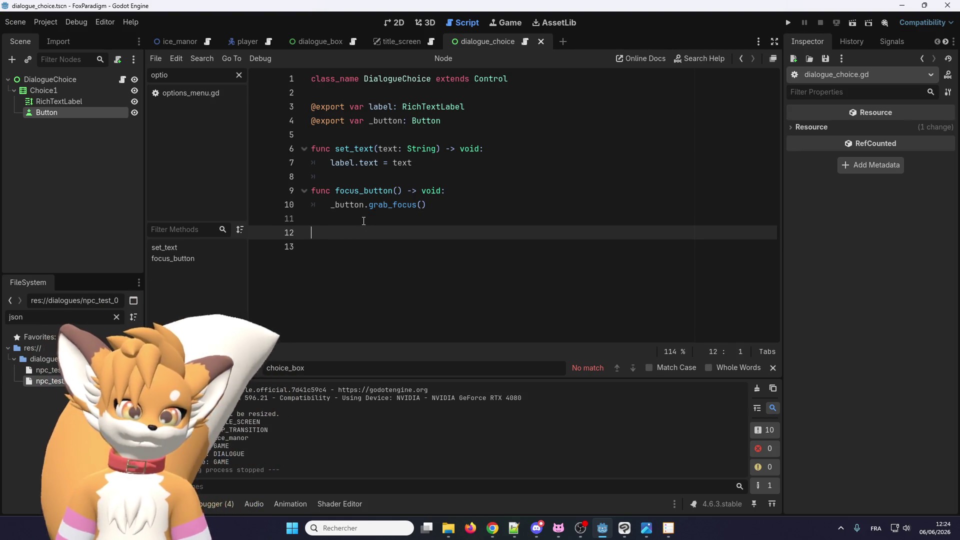
pyautogui.write('func get_butto')
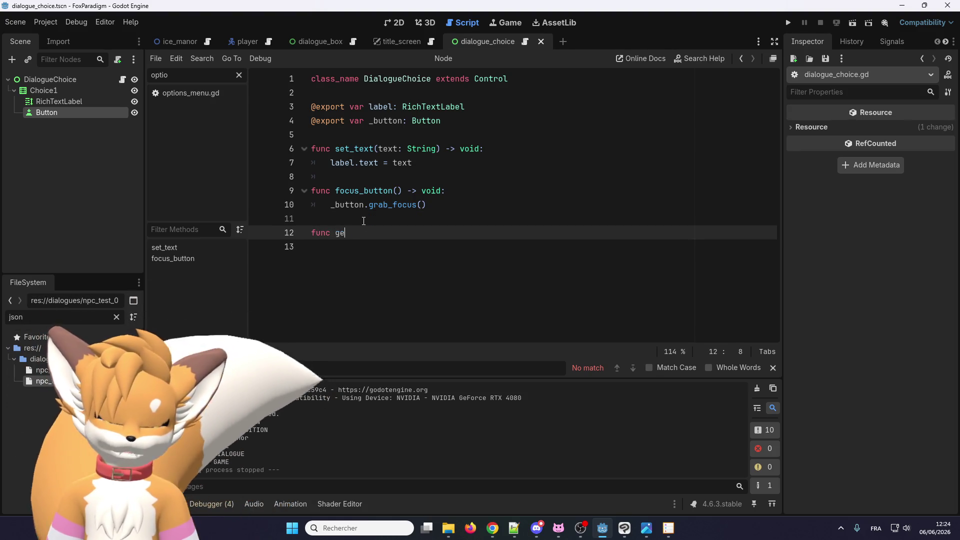
pyautogui.write('n')
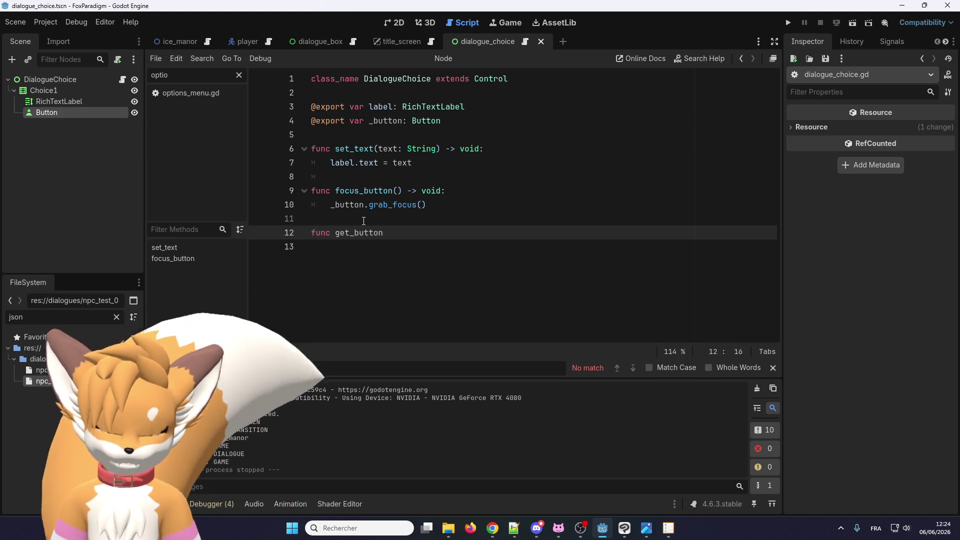
pyautogui.write('() : ->v')
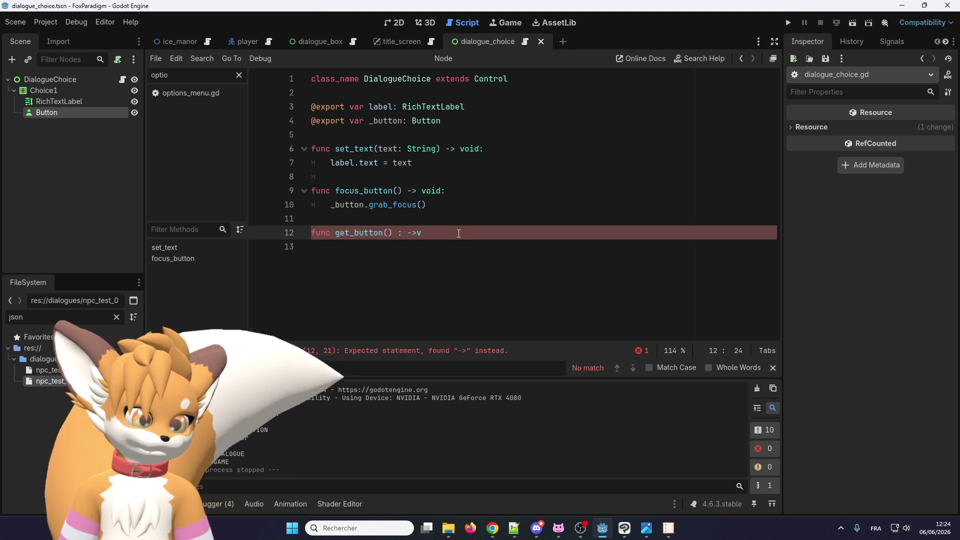
pyautogui.press('BackSpace')
pyautogui.write(' Button:')
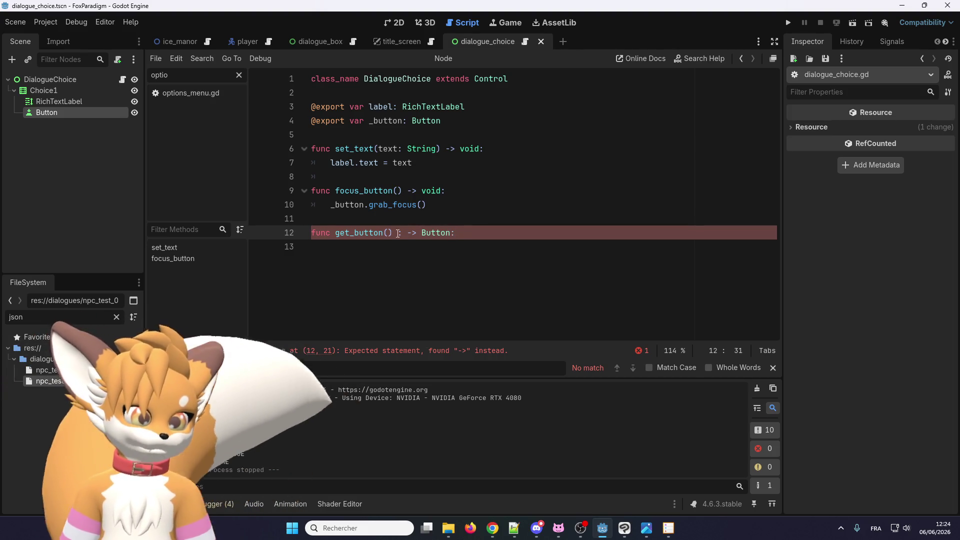
pyautogui.hotkey('ctrl', 'Left')
pyautogui.hotkey('ctrl', 'Left')
pyautogui.press('Left')
pyautogui.press('BackSpace')
pyautogui.press('BackSpace')
pyautogui.press('End')
pyautogui.write(':')
pyautogui.press('Return')
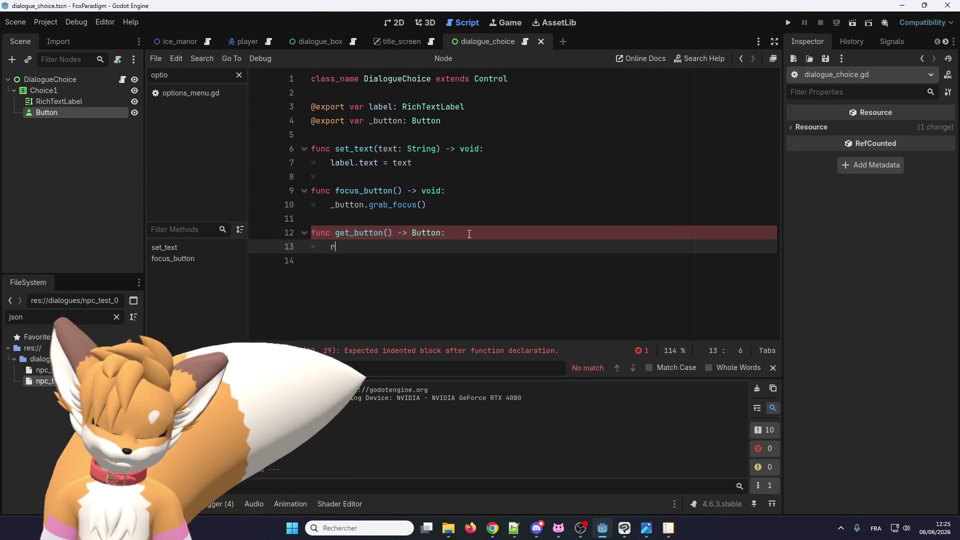
pyautogui.write('return _button')
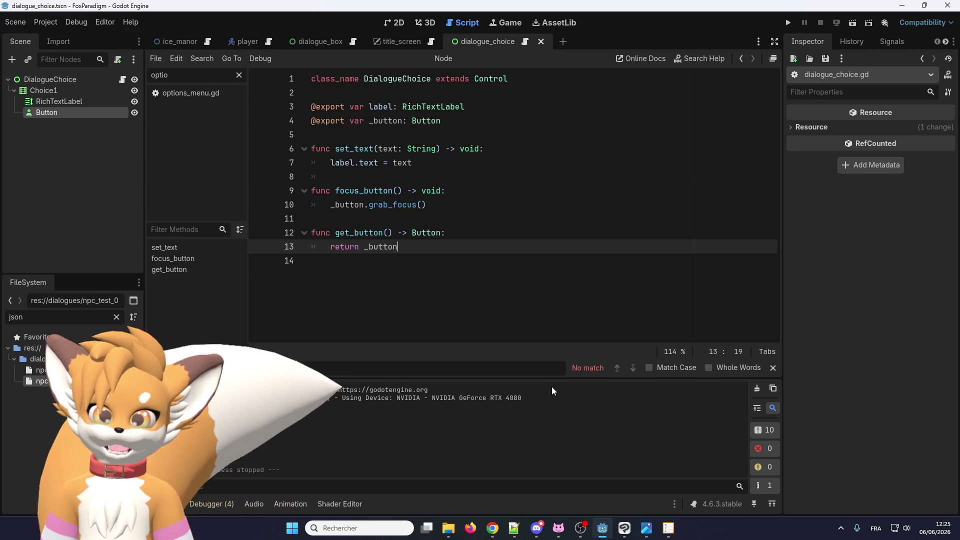
pyautogui.click(447, 233)
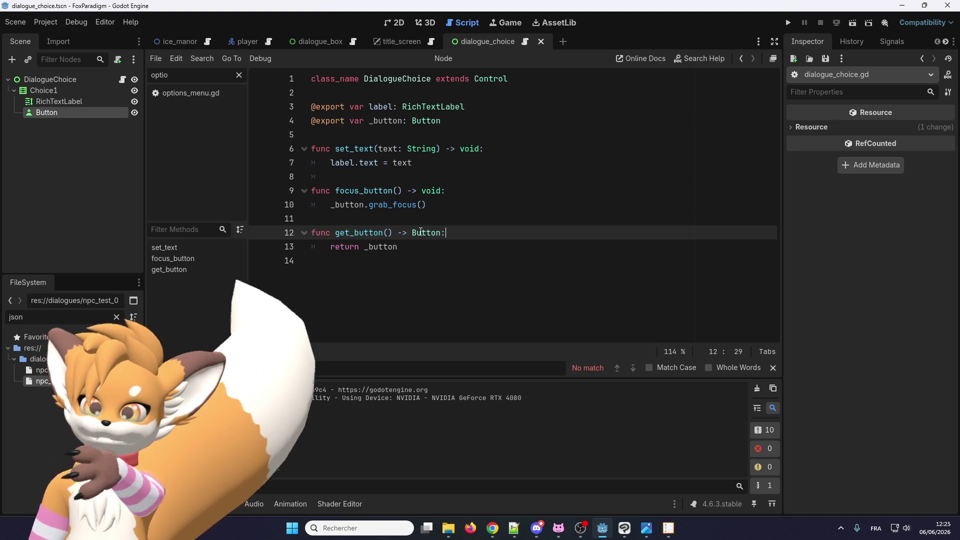
pyautogui.moveTo(421, 232)
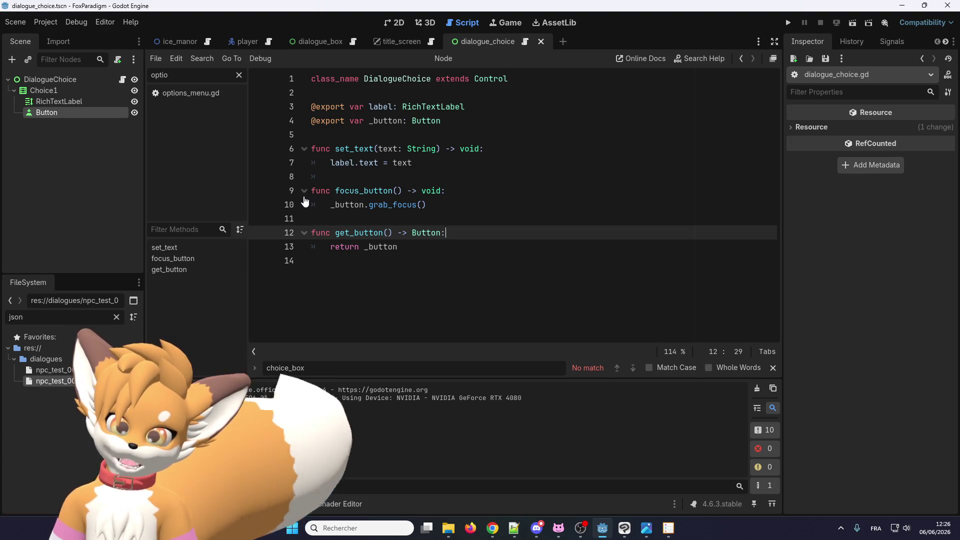
pyautogui.click(420, 288)
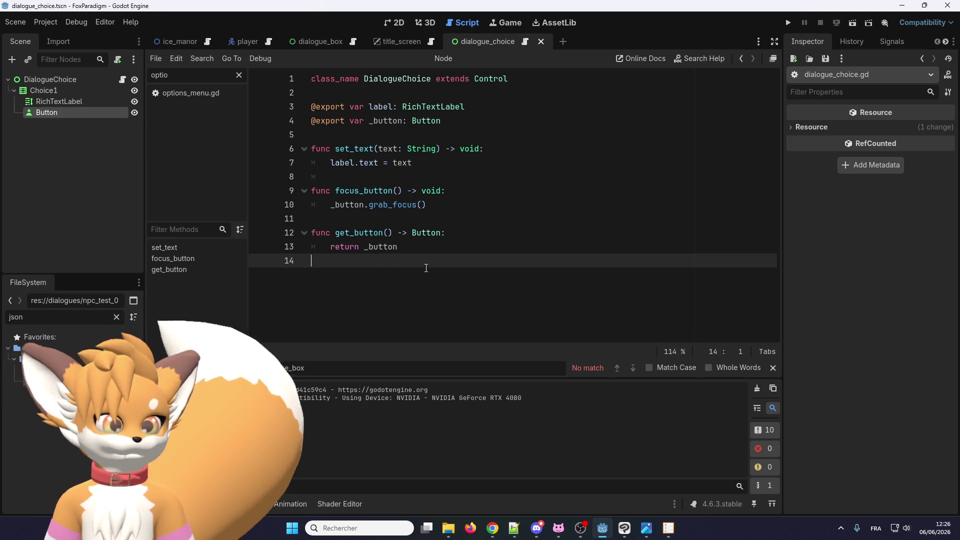
pyautogui.doubleClick(353, 233)
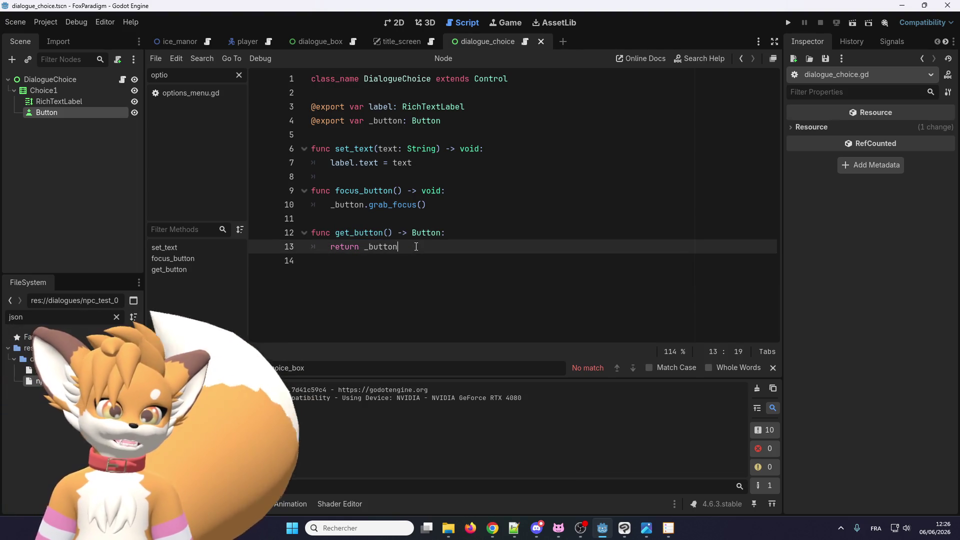
pyautogui.click(401, 247)
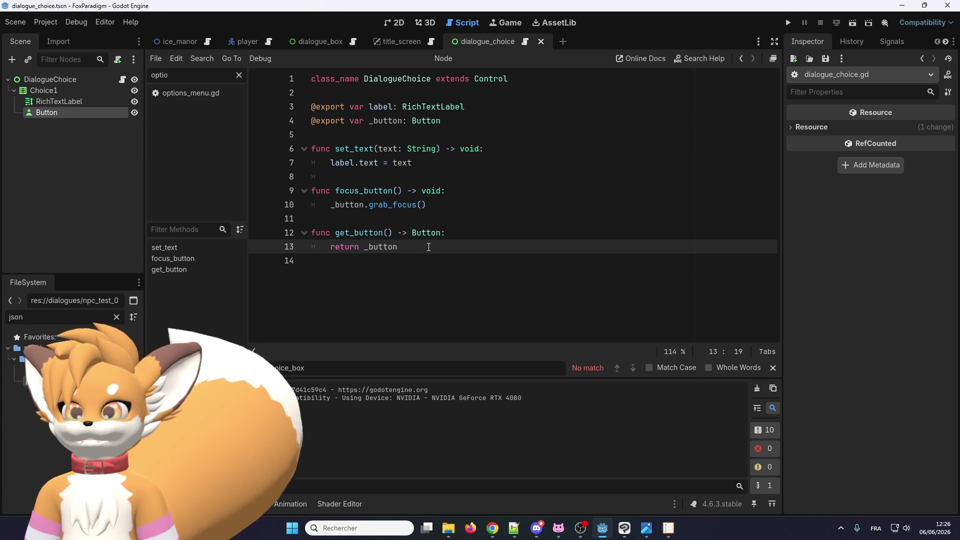
pyautogui.hotkey('shift', 'Up')
pyautogui.hotkey('shift', 'Up')
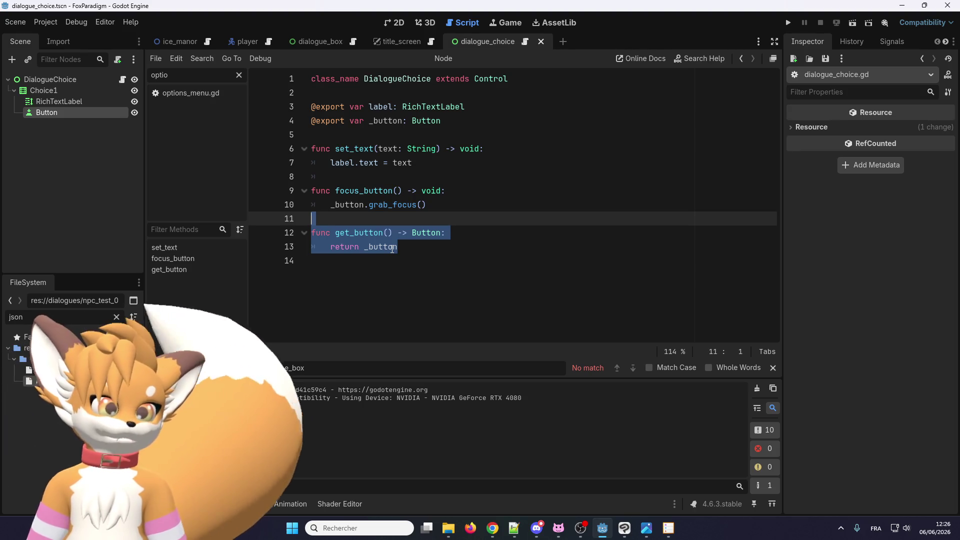
# Step: Remove get_button, revert _button to button, save dialogue_choice.gd, and open the dialogue_box scene
pyautogui.press('Delete')
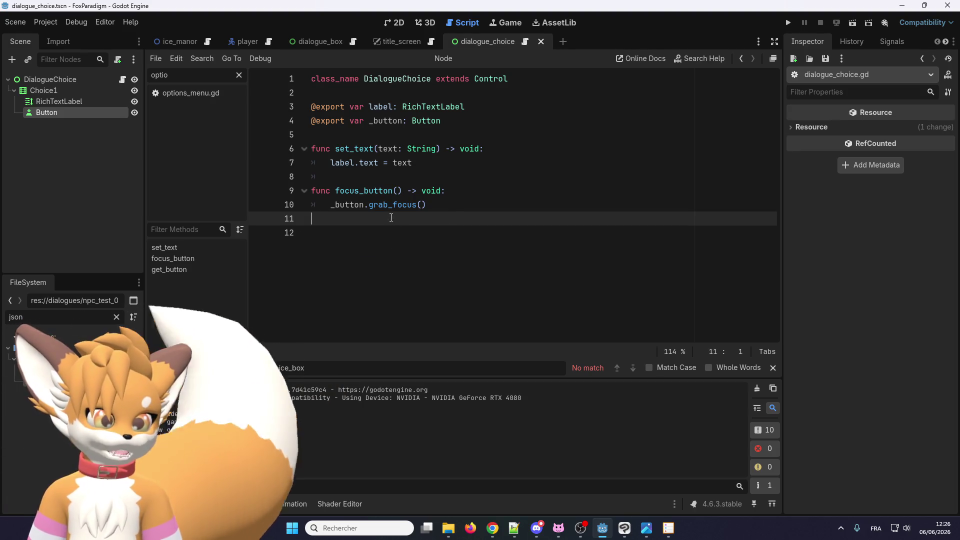
pyautogui.press('BackSpace')
pyautogui.press('Home')
pyautogui.press('Delete')
pyautogui.click(370, 125)
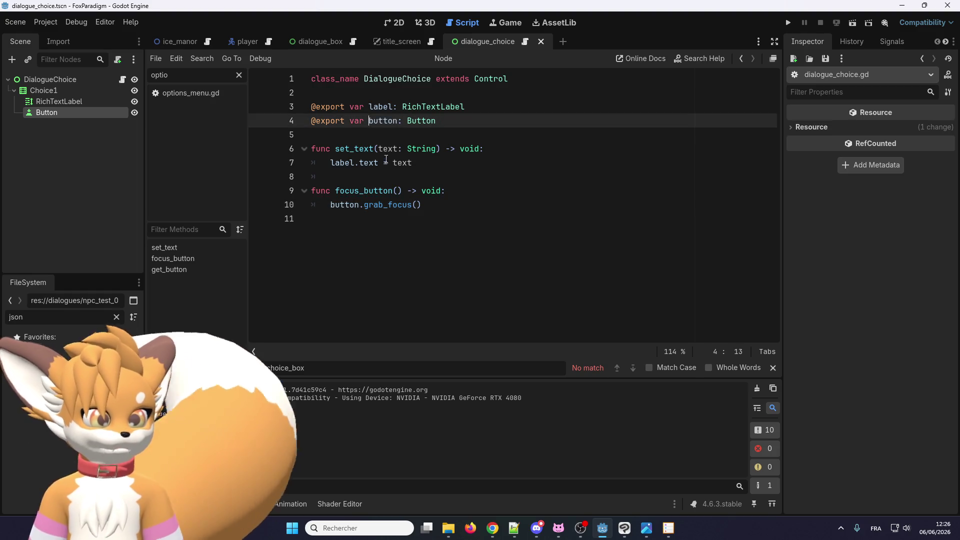
pyautogui.press('Delete')
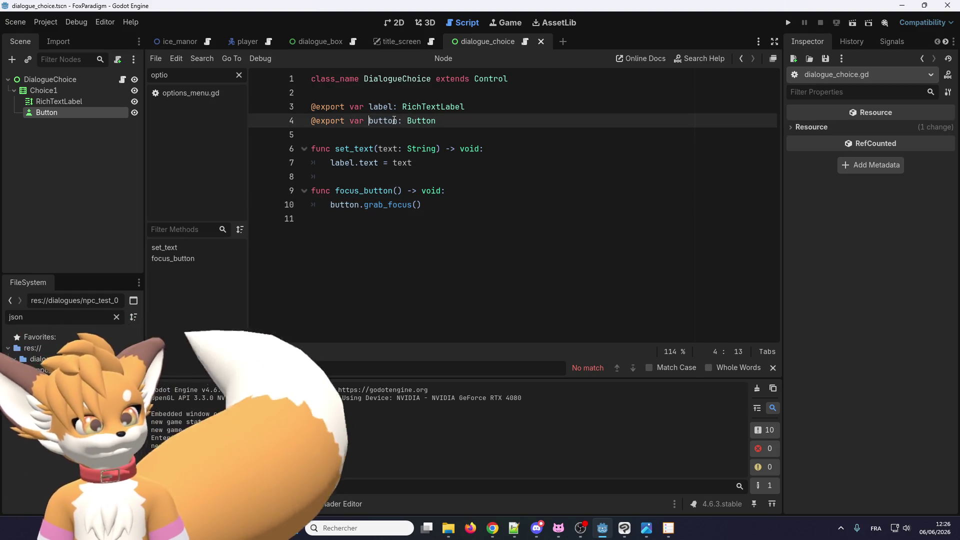
pyautogui.doubleClick(384, 122)
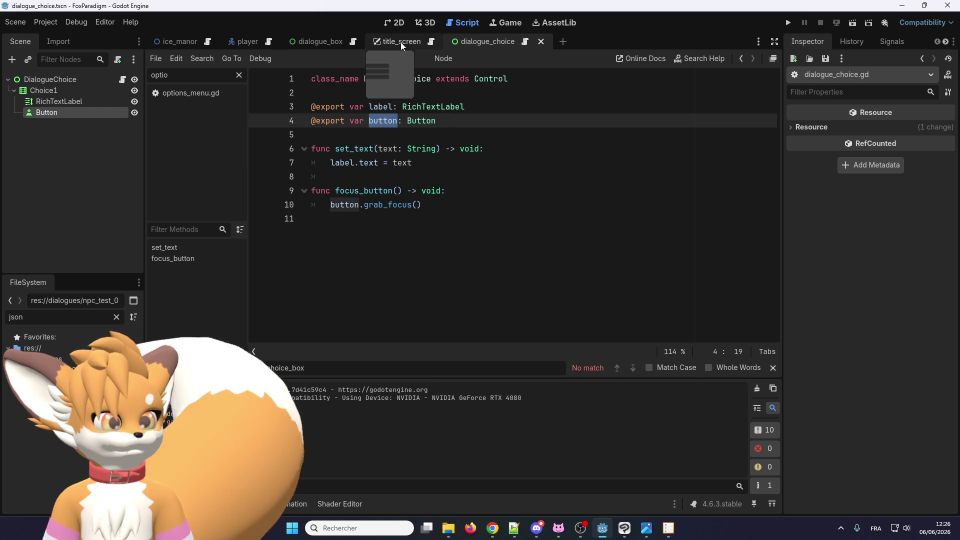
pyautogui.hotkey('ctrl', 's')
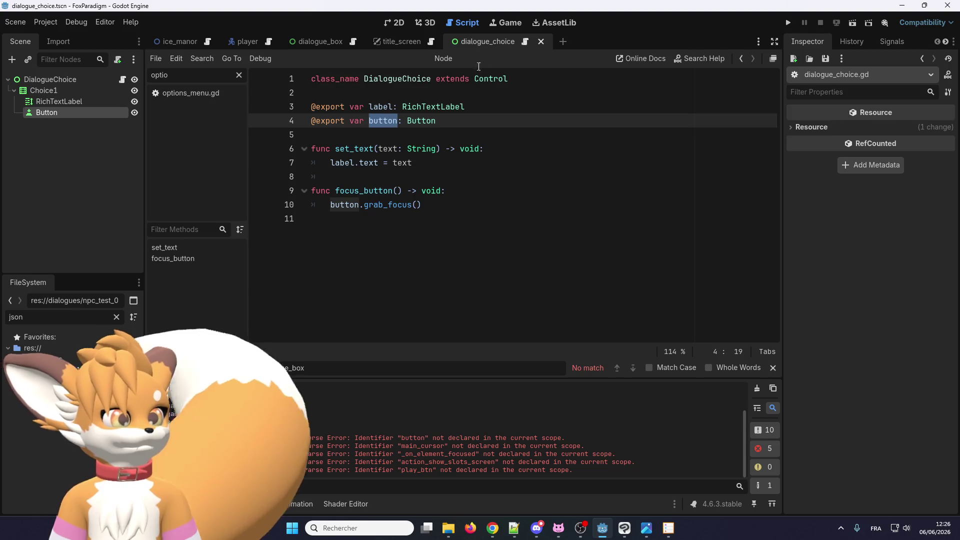
pyautogui.click(328, 44)
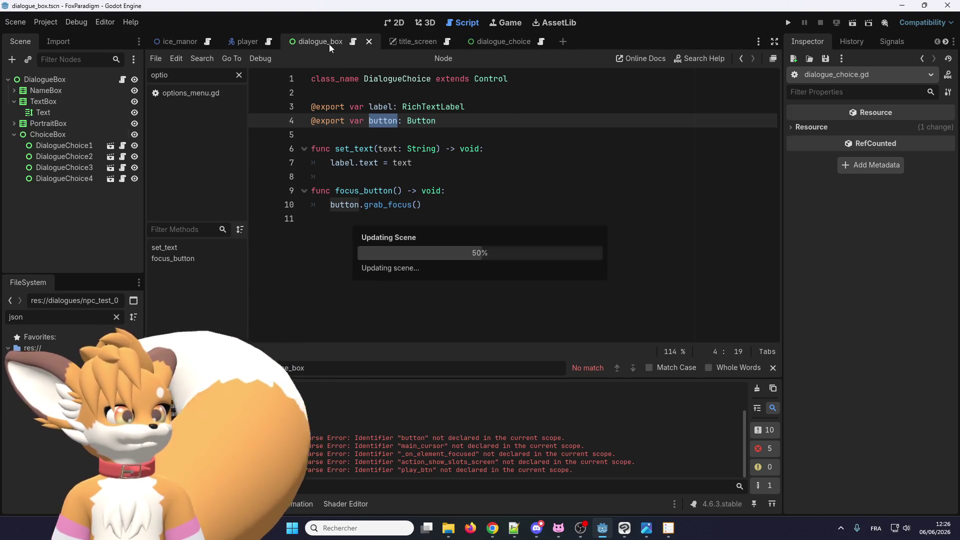
# Step: Rename the line 77 handler from _on_element_focused to _on_choice_pressed
pyautogui.click(355, 43)
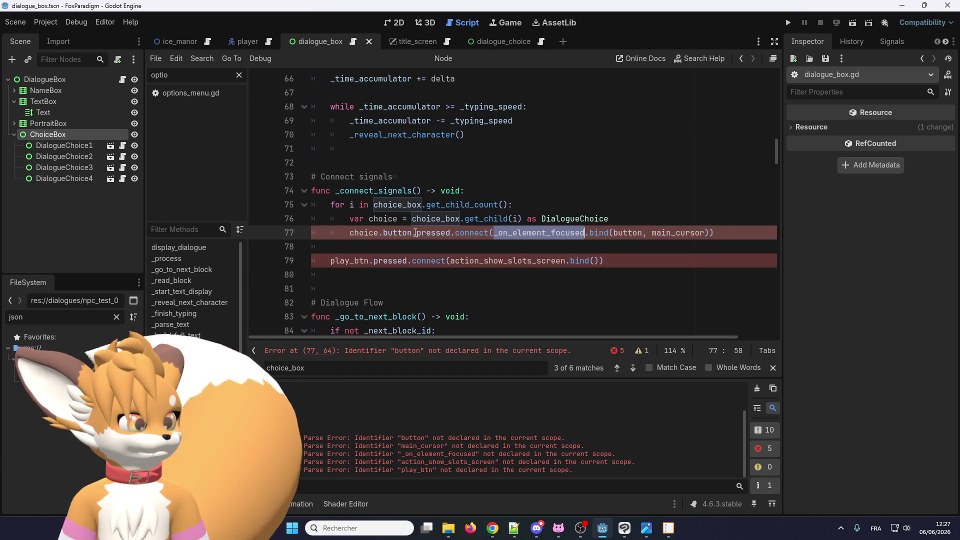
pyautogui.rightClick(398, 232)
pyautogui.click(397, 209)
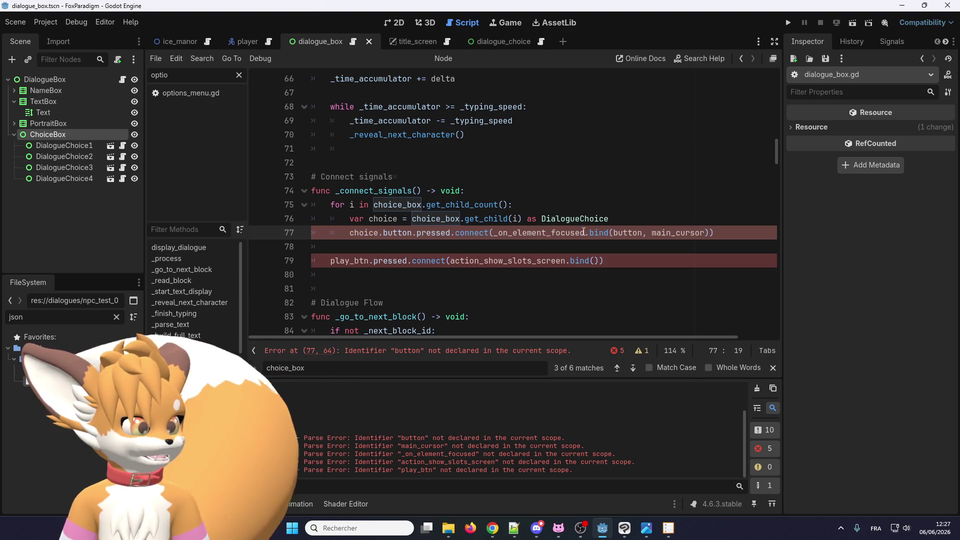
pyautogui.moveTo(494, 233); pyautogui.dragTo(499, 233)
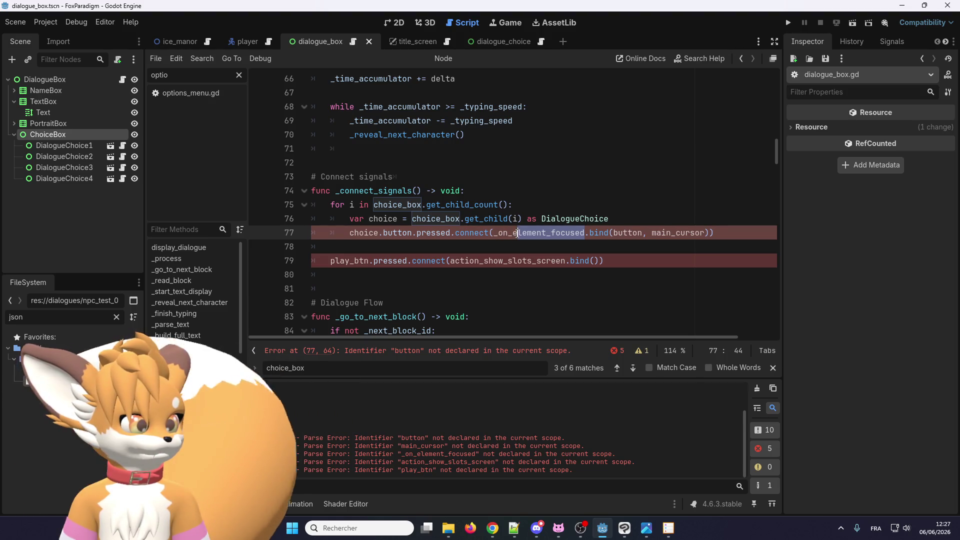
pyautogui.write('bu')
pyautogui.write('n_pres')
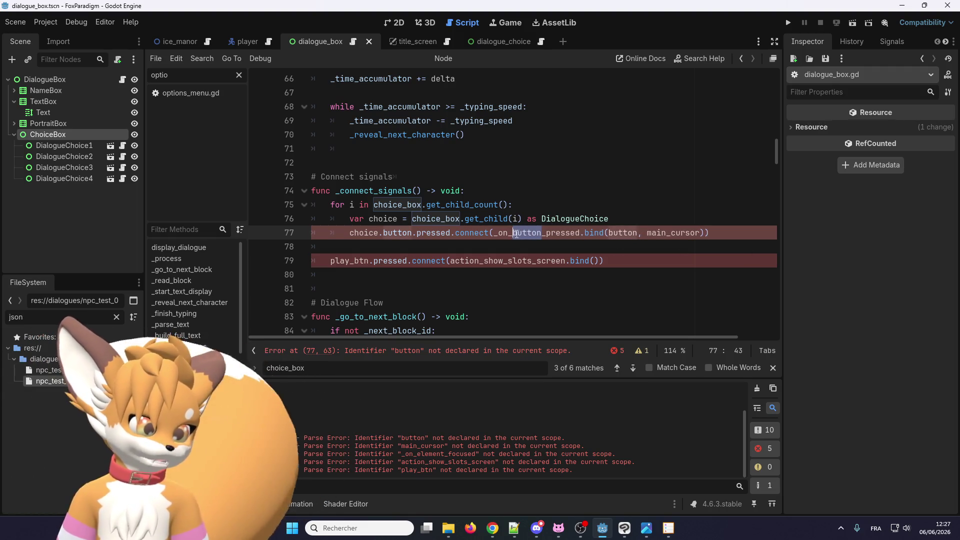
pyautogui.write('choice')
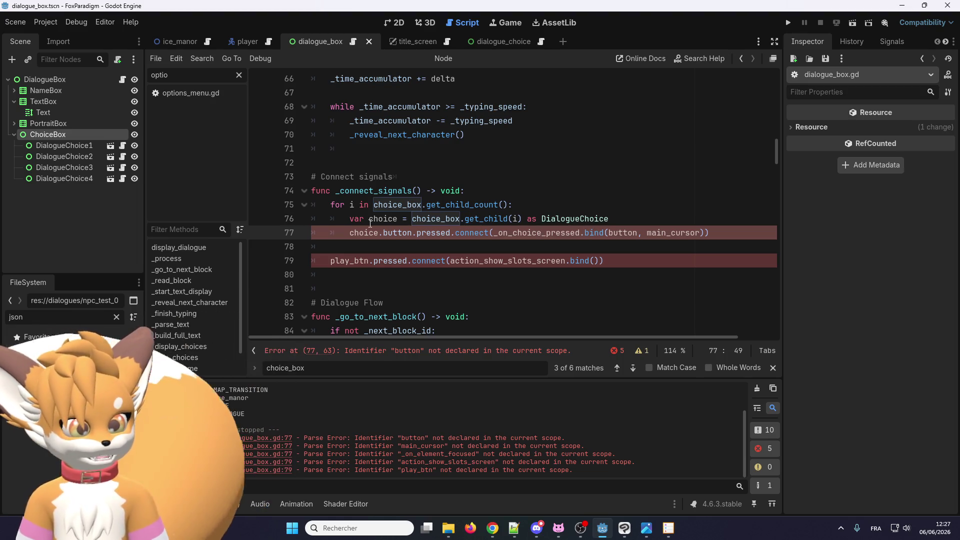
# Step: Change the bind arguments to (i) and select the play_btn.pressed connection line
pyautogui.click(351, 205)
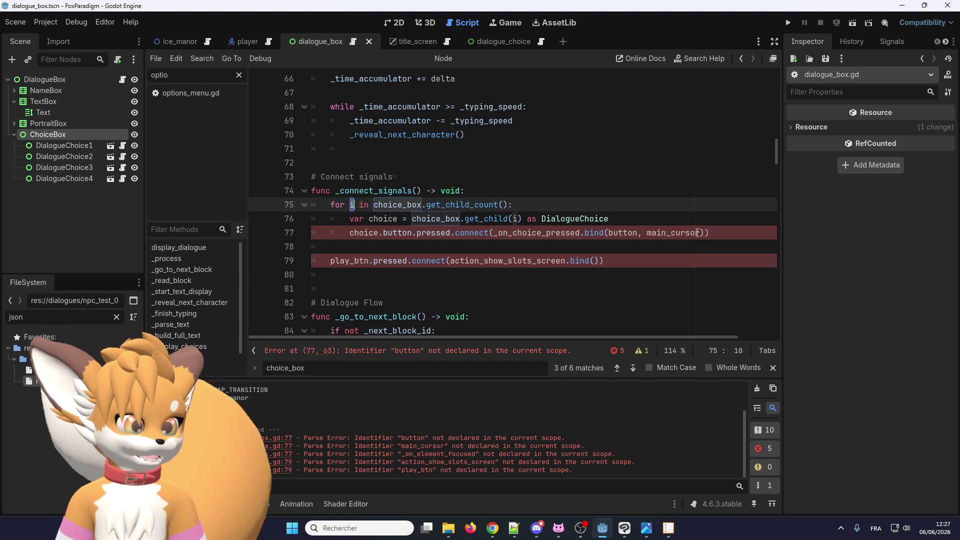
pyautogui.moveTo(700, 232); pyautogui.dragTo(618, 232)
pyautogui.write('i')
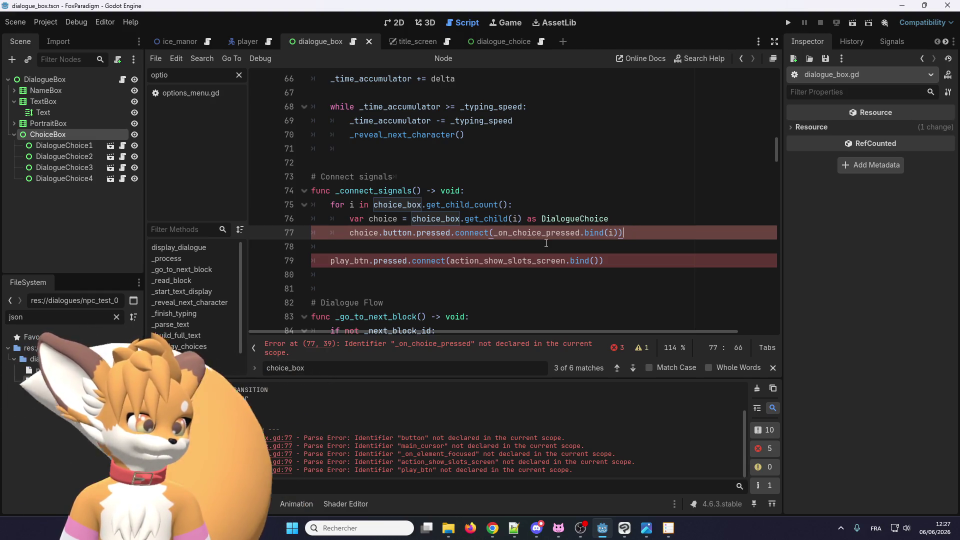
pyautogui.moveTo(632, 264); pyautogui.dragTo(336, 250)
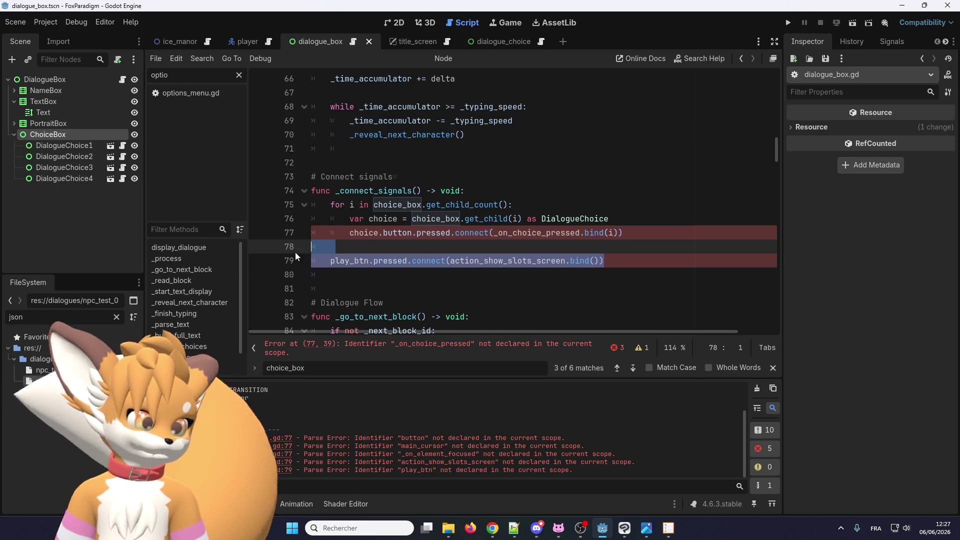
# Step: Delete the play_btn connection line, clear the json file filter, and open _enemy_template.tscn
pyautogui.press('BackSpace')
pyautogui.press('BackSpace')
pyautogui.press('BackSpace')
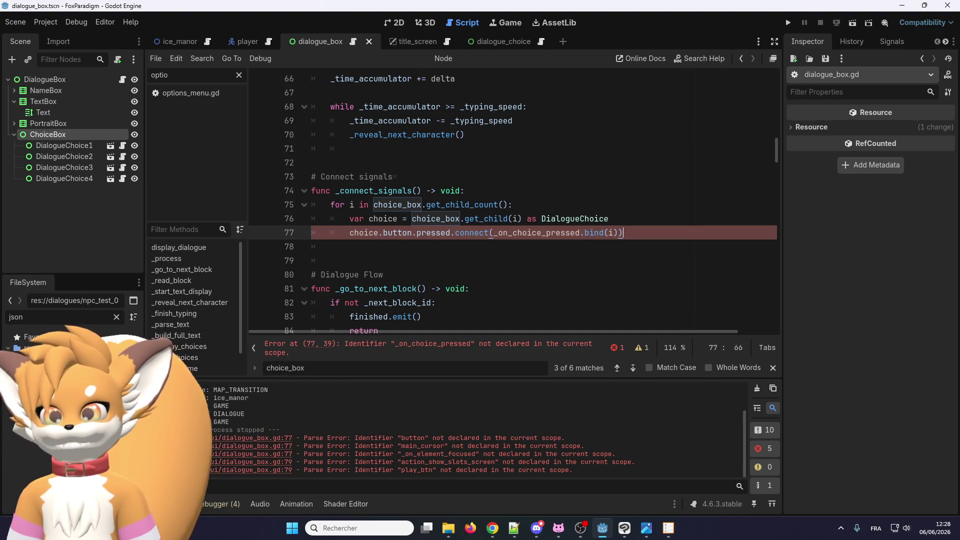
pyautogui.click(116, 317)
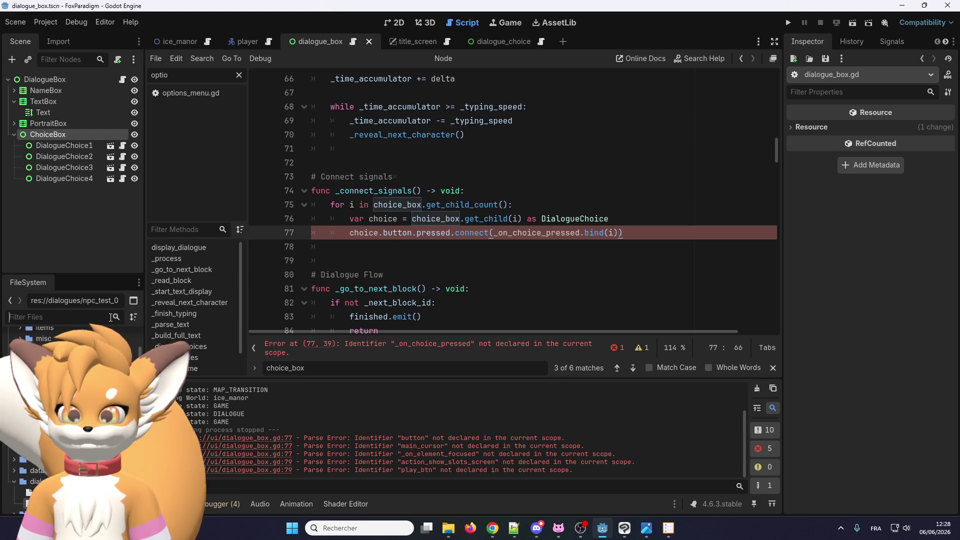
pyautogui.scroll(-5, 76, 400)
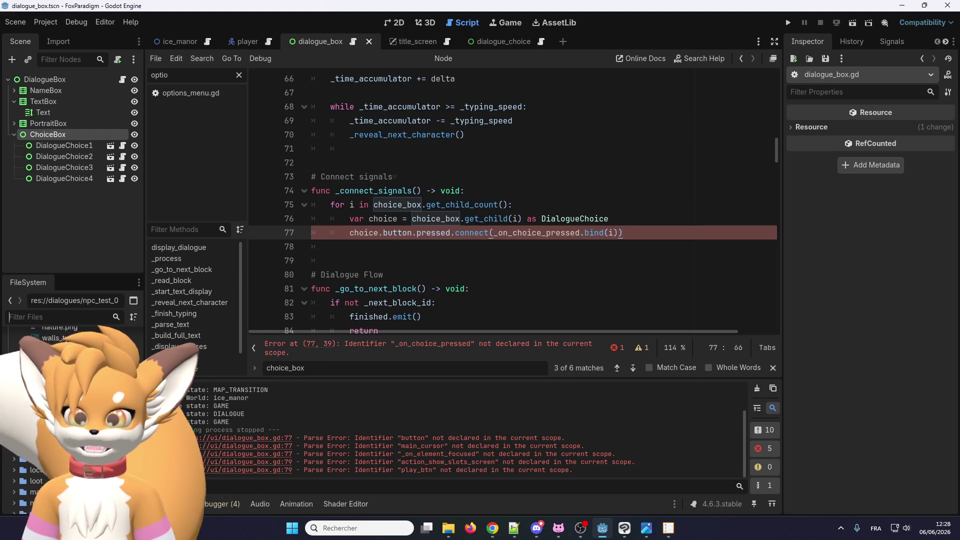
pyautogui.scroll(-5, 75, 400)
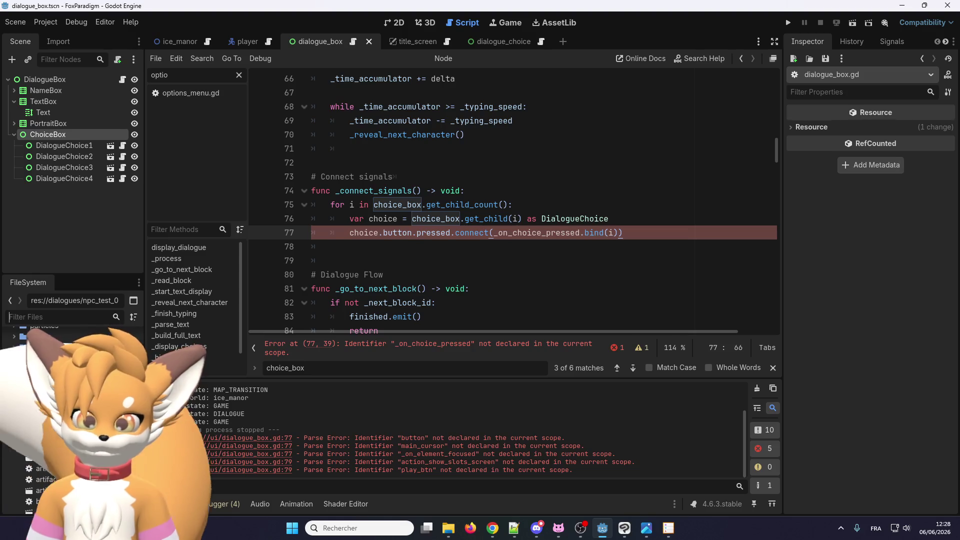
pyautogui.scroll(5, 75, 400)
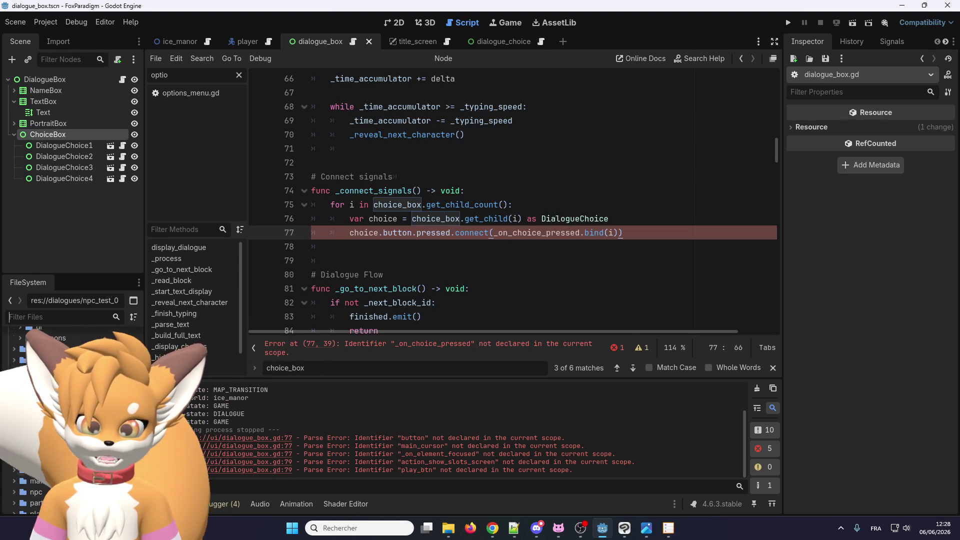
pyautogui.doubleClick(23, 386)
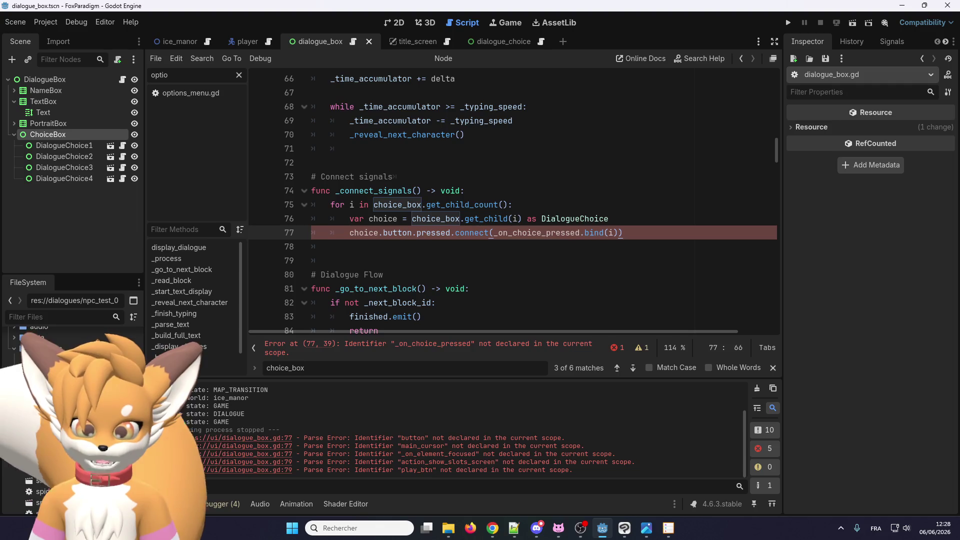
pyautogui.scroll(-3, 70, 400)
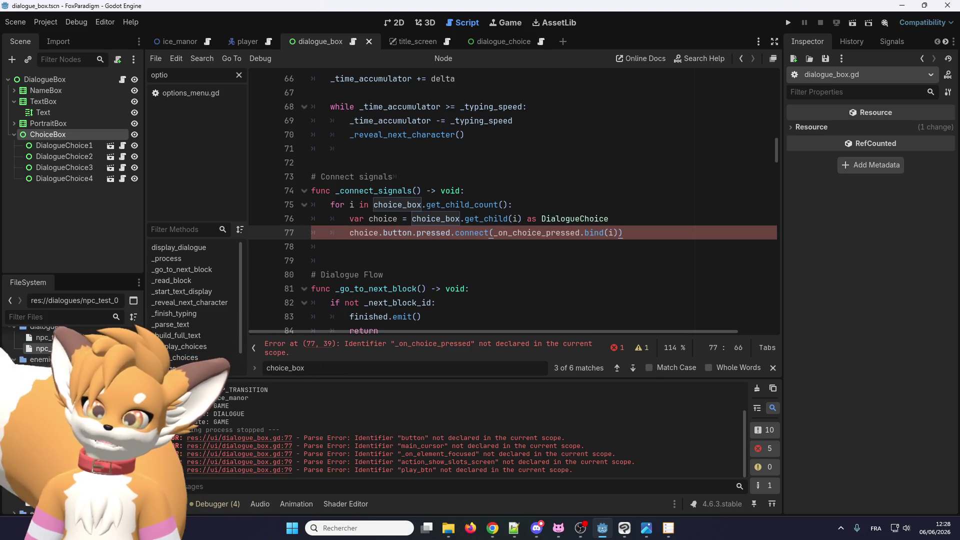
pyautogui.doubleClick(50, 371)
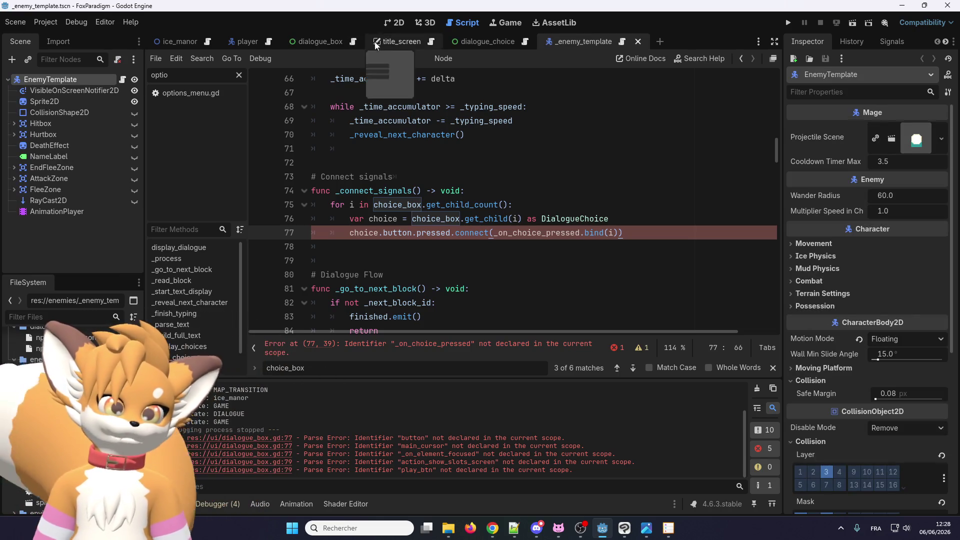
# Step: Preview a monster sprite sheet on Sprite2D at frame 0, then close _enemy_template without saving
pyautogui.click(395, 23)
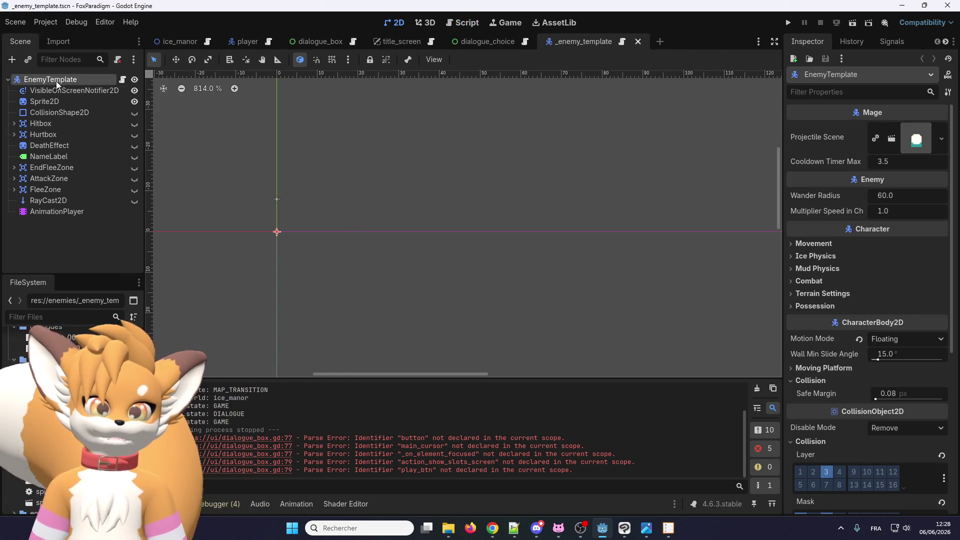
pyautogui.click(49, 101)
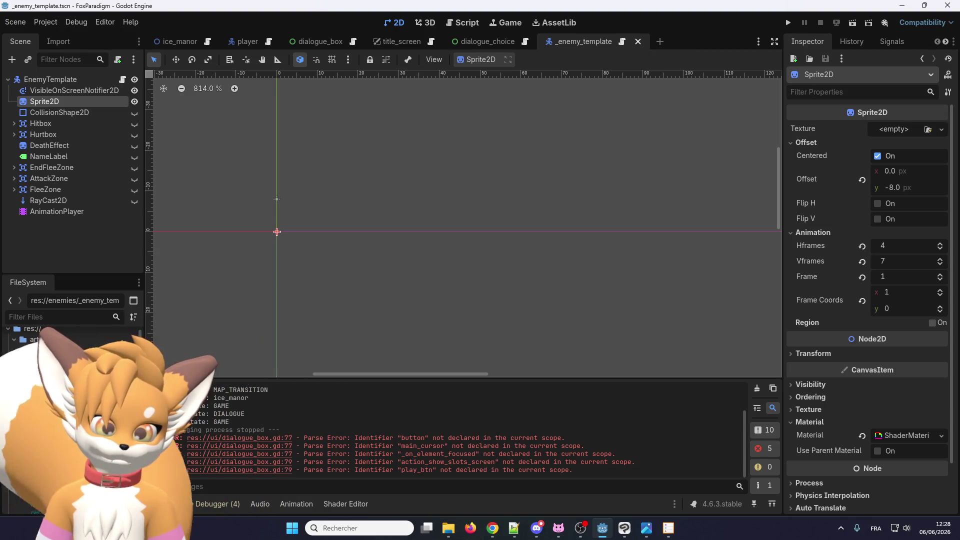
pyautogui.scroll(2, 25, 391)
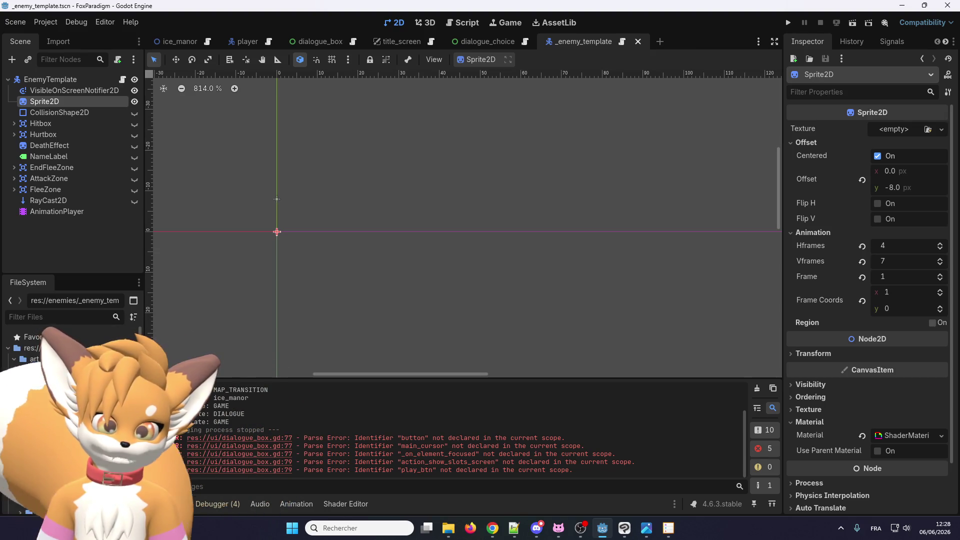
pyautogui.moveTo(40, 450); pyautogui.dragTo(895, 129)
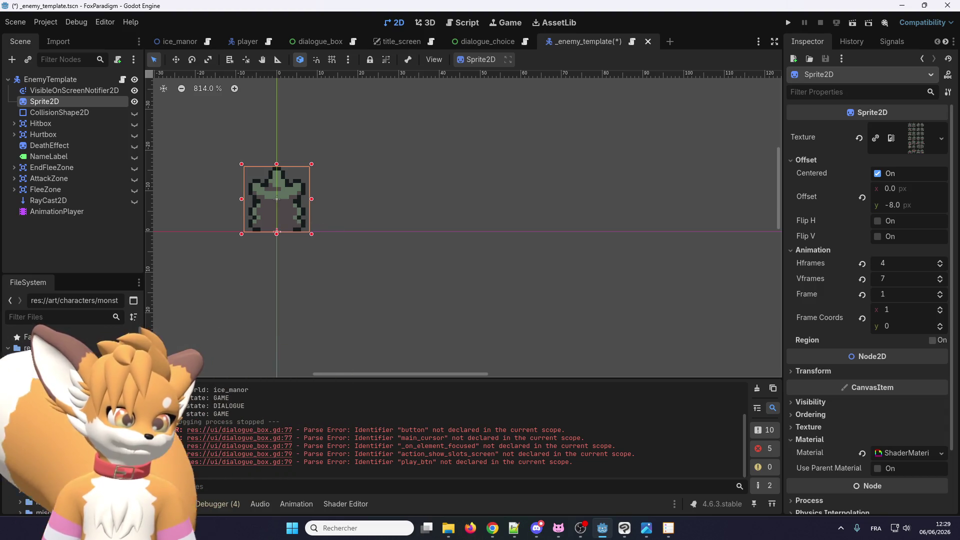
pyautogui.click(863, 295)
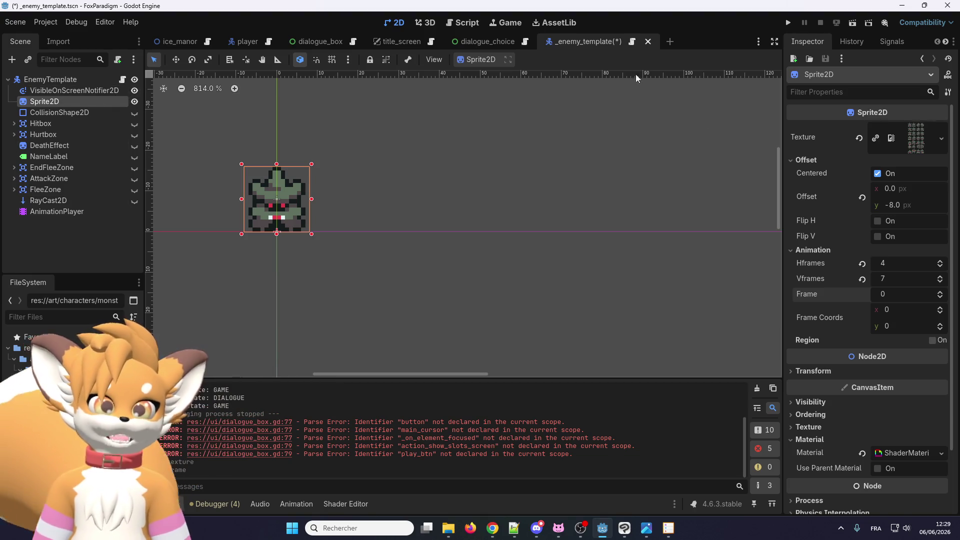
pyautogui.click(648, 42)
pyautogui.click(562, 299)
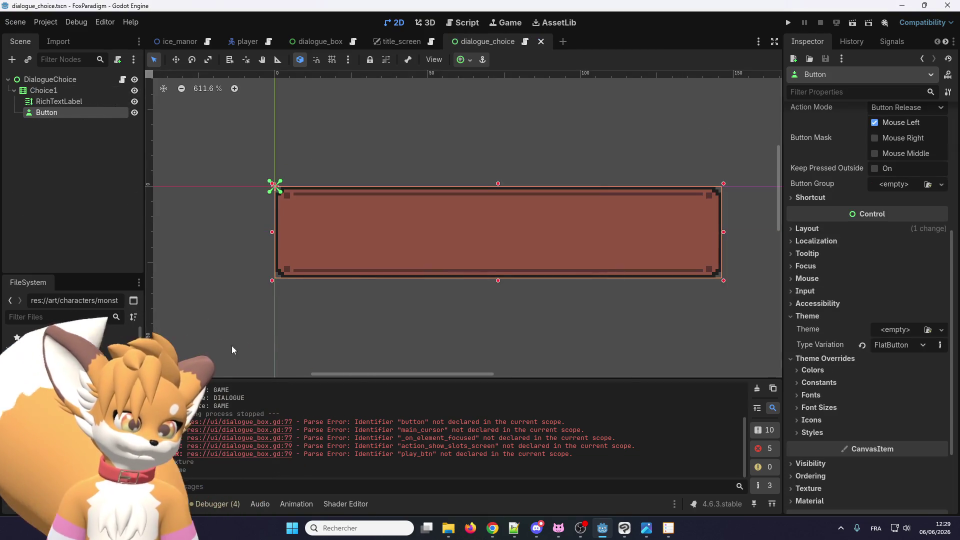
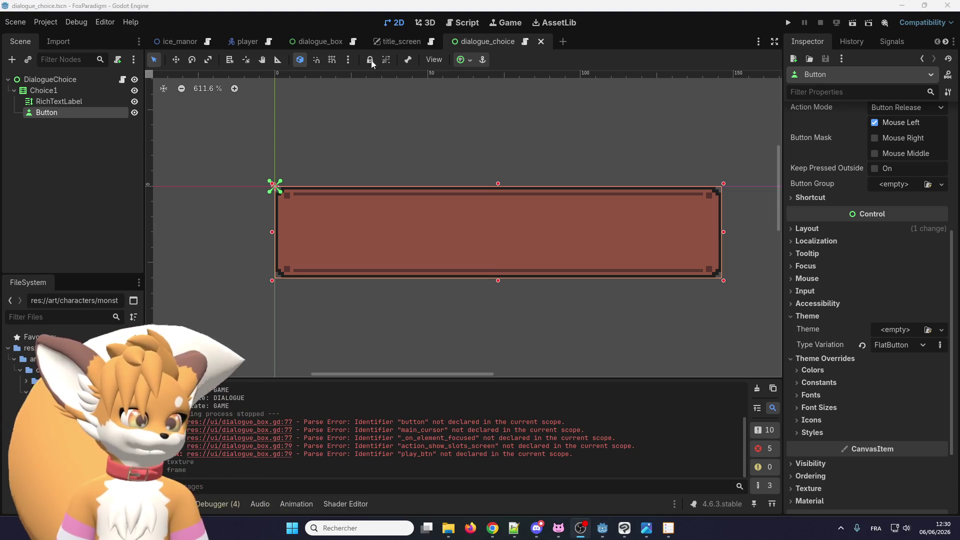
# Step: Inspect the _on_choice_pressed reference causing the error on line 77 of dialogue_box.gd
pyautogui.click(321, 42)
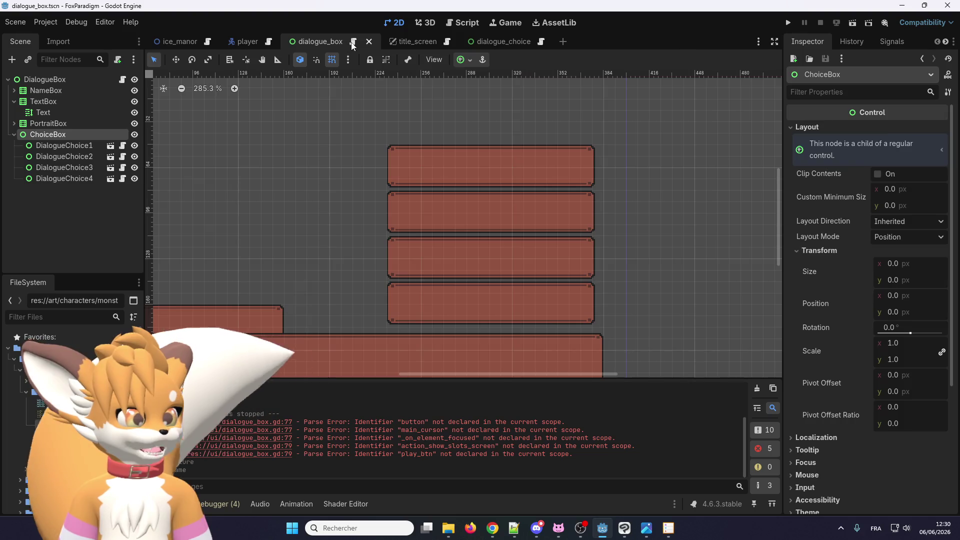
pyautogui.click(353, 41)
pyautogui.doubleClick(552, 231)
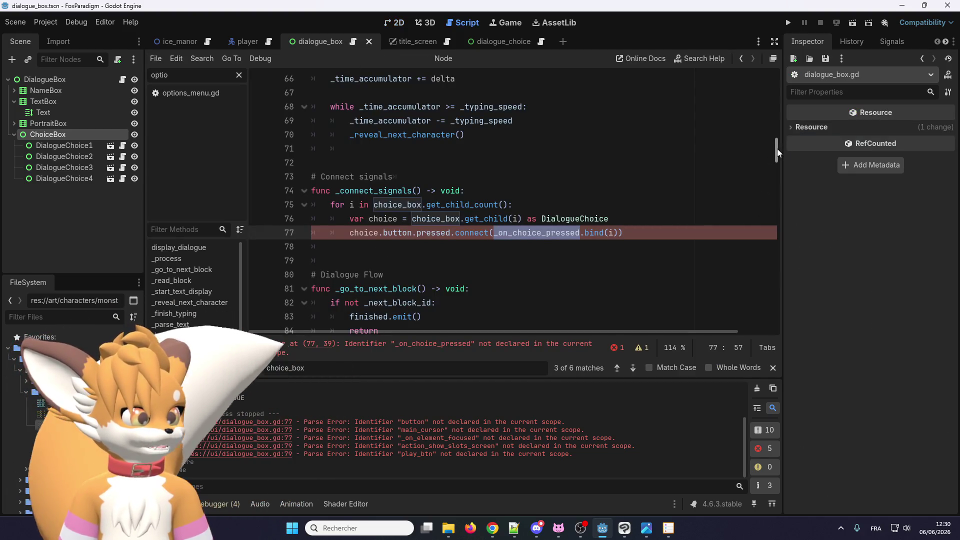
# Step: Find the _on_element_focused definition in title_screen.gd and copy its declaration line
pyautogui.click(424, 41)
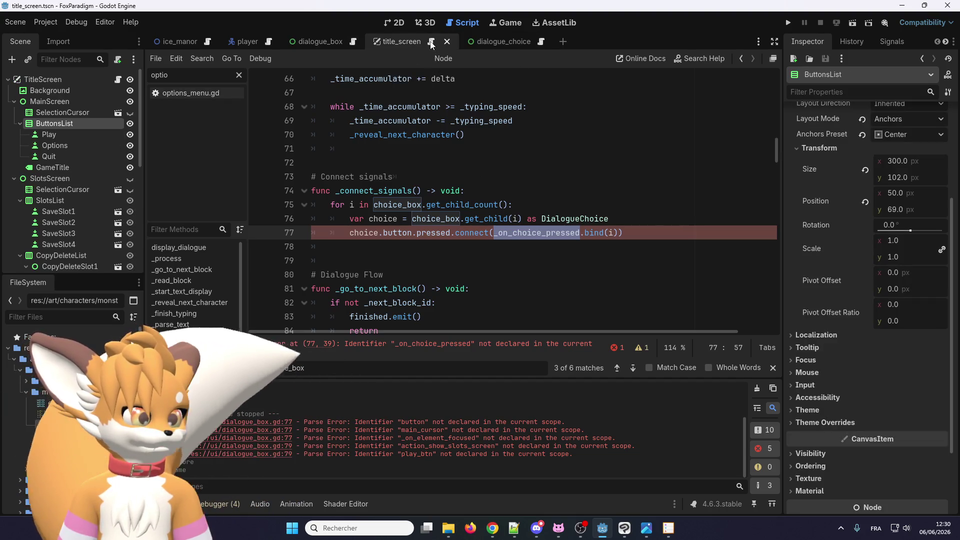
pyautogui.write('_on_element_focused')
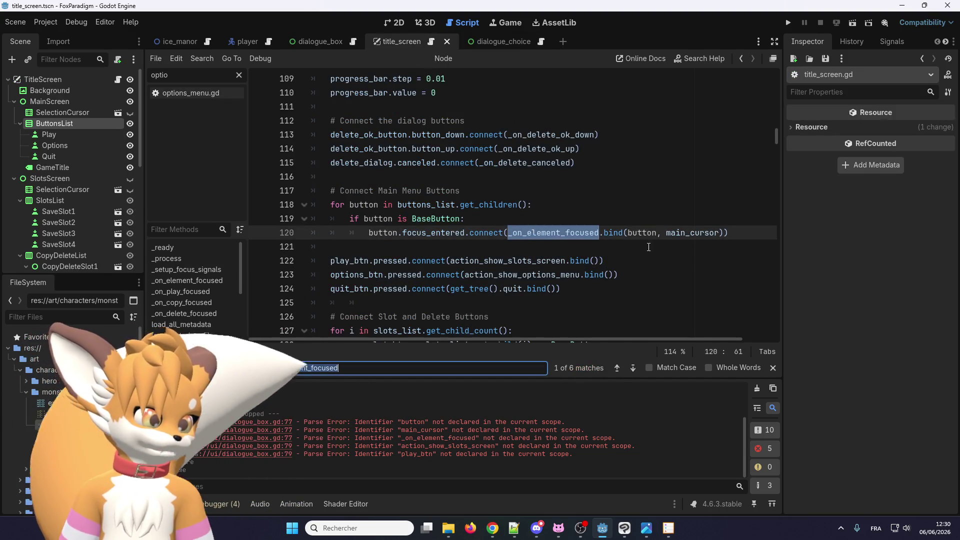
pyautogui.click(617, 368)
pyautogui.click(617, 368)
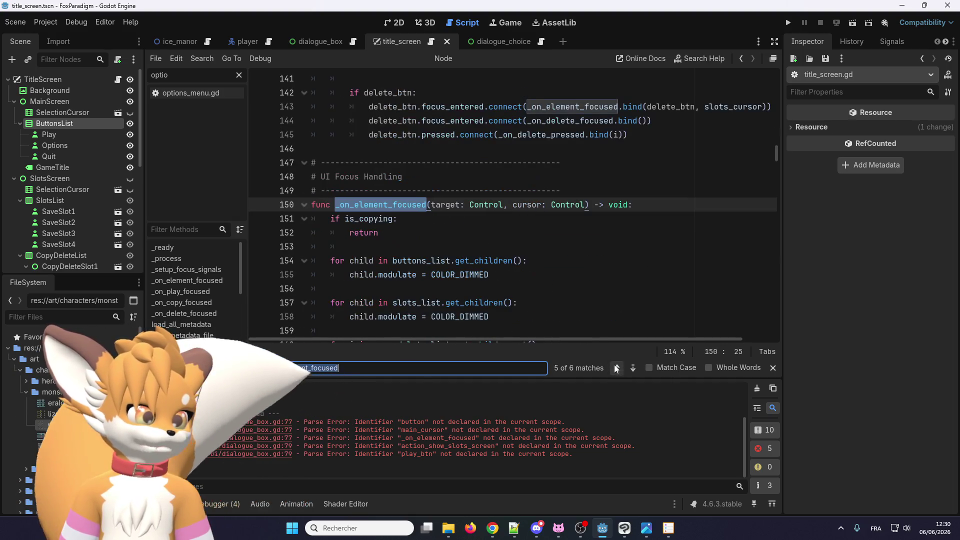
pyautogui.scroll(-2, 420, 180)
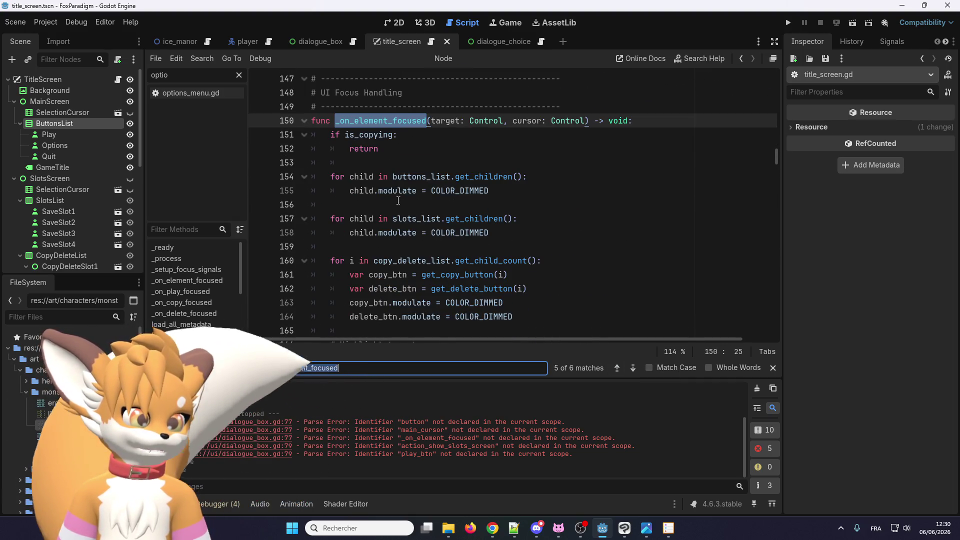
pyautogui.scroll(1, 400, 200)
pyautogui.scroll(1, 398, 202)
pyautogui.moveTo(634, 205); pyautogui.dragTo(281, 204)
pyautogui.hotkey('ctrl', 'c')
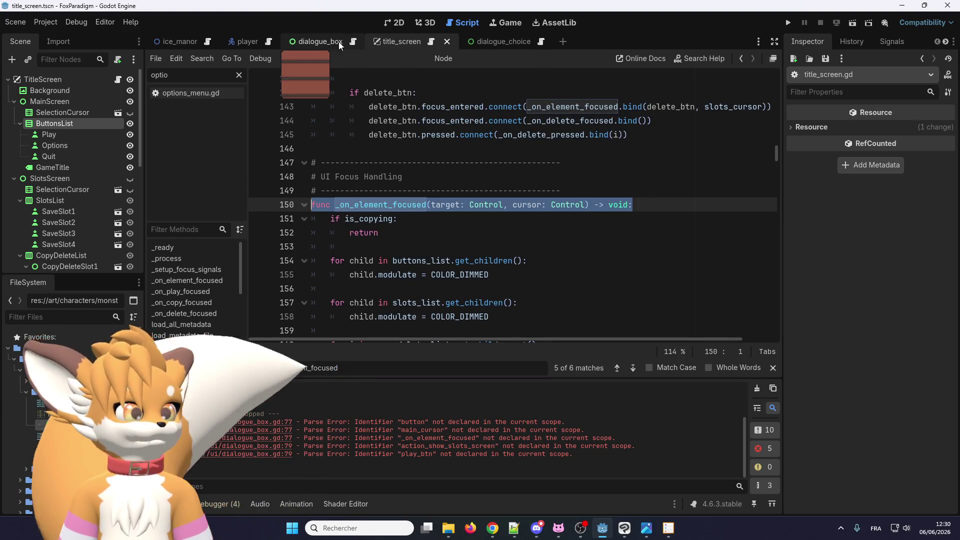
# Step: Paste the copied function declaration at the end of dialogue_box.gd, preceded by a blank line
pyautogui.click(323, 43)
pyautogui.scroll(-11, 334, 193)
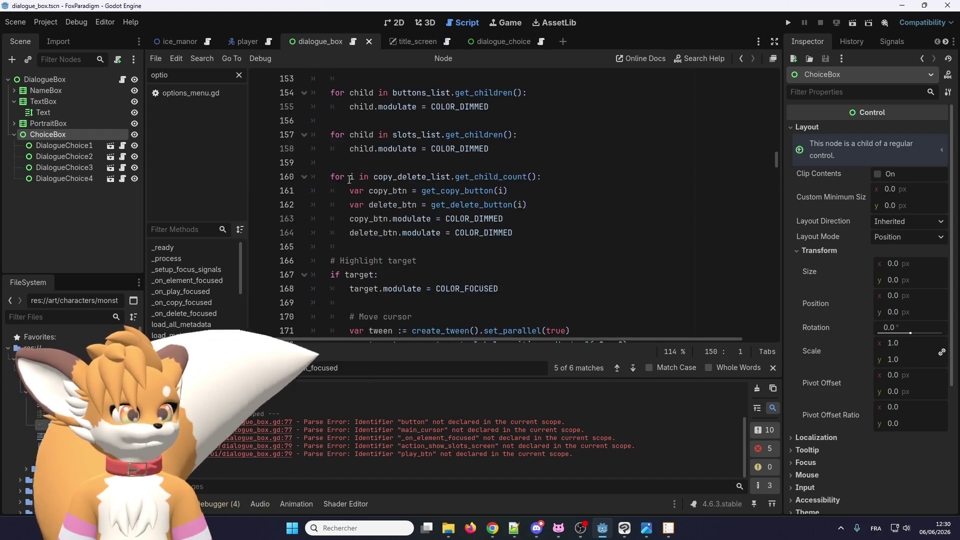
pyautogui.scroll(6, 334, 193)
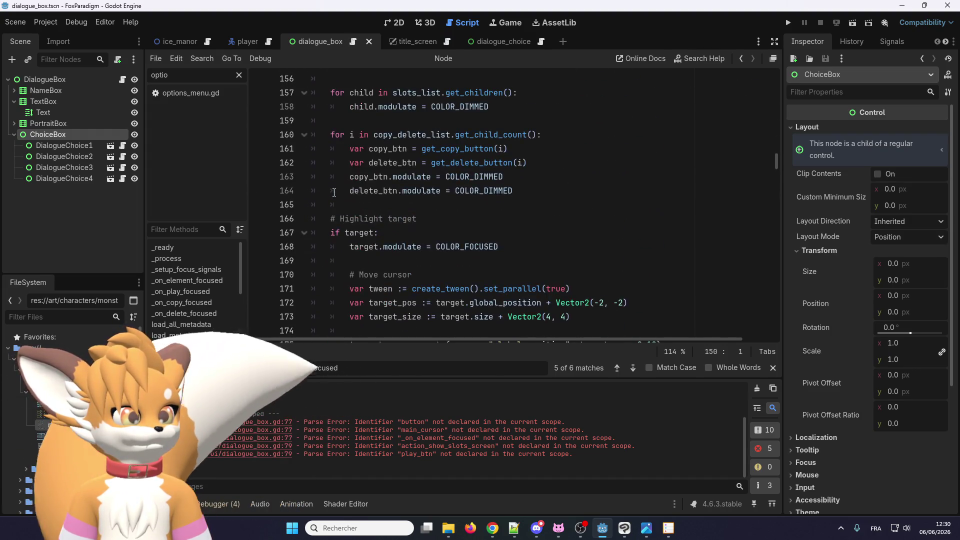
pyautogui.click(354, 42)
pyautogui.click(351, 257)
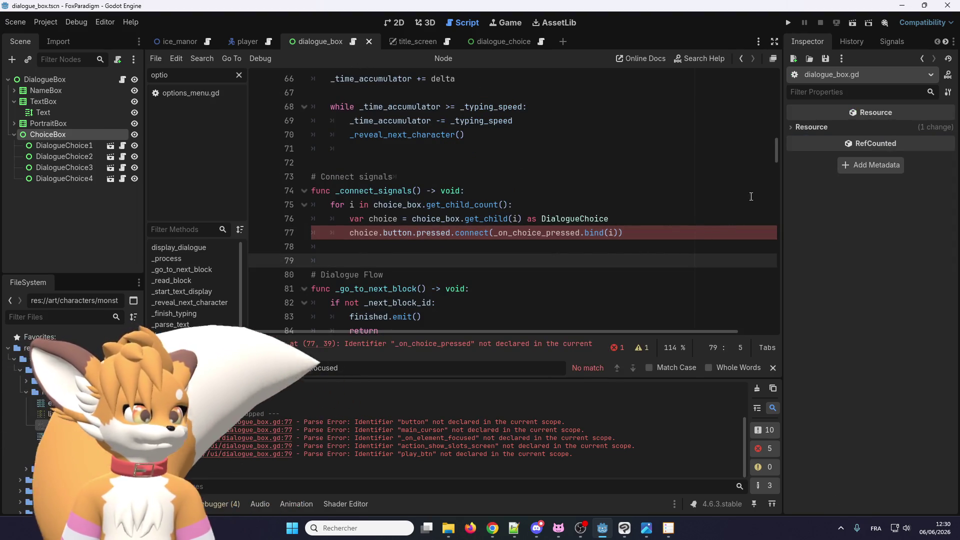
pyautogui.moveTo(774, 153); pyautogui.dragTo(778, 309)
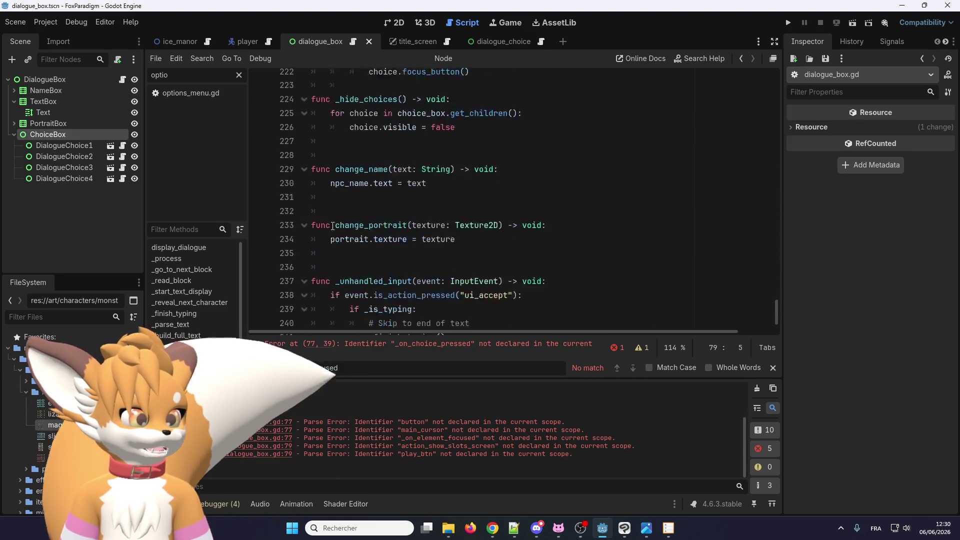
pyautogui.click(340, 311)
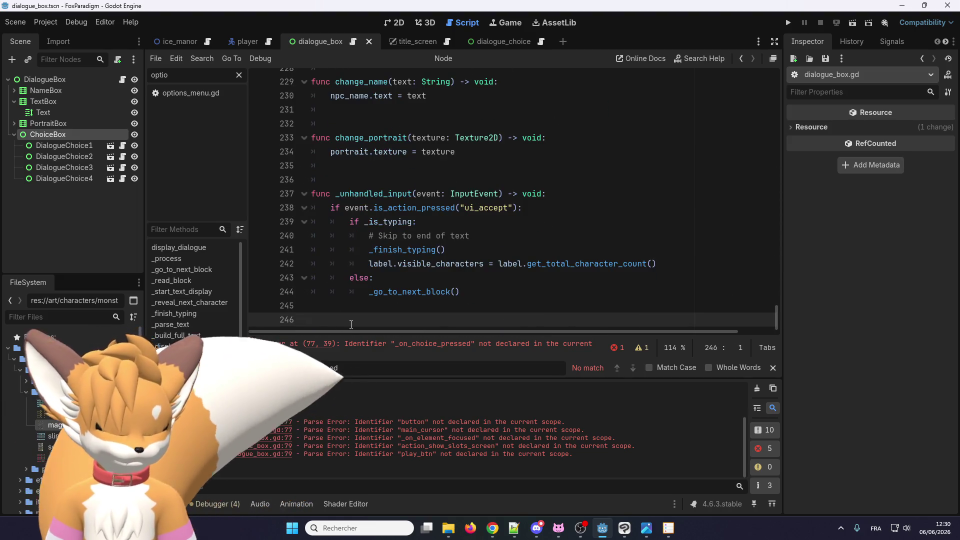
pyautogui.hotkey('ctrl', 'v')
pyautogui.press('Return')
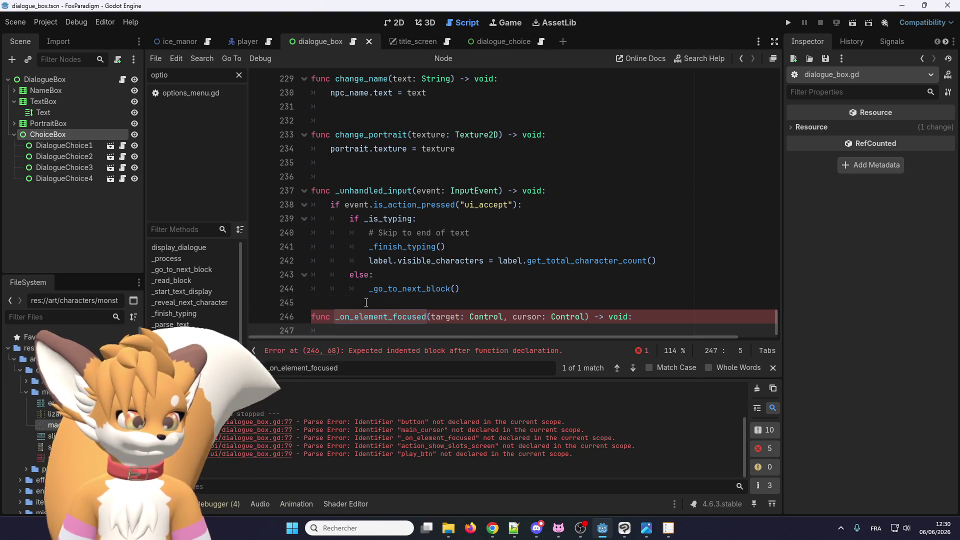
pyautogui.click(376, 302)
pyautogui.press('Return')
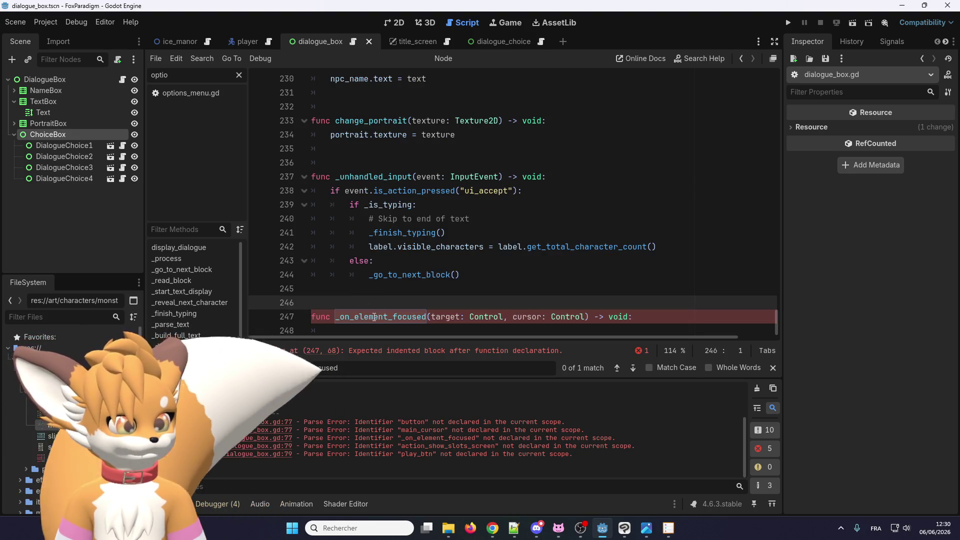
# Step: Rename the pasted function to _on_choice_pressed with a single index: int parameter
pyautogui.doubleClick(387, 317)
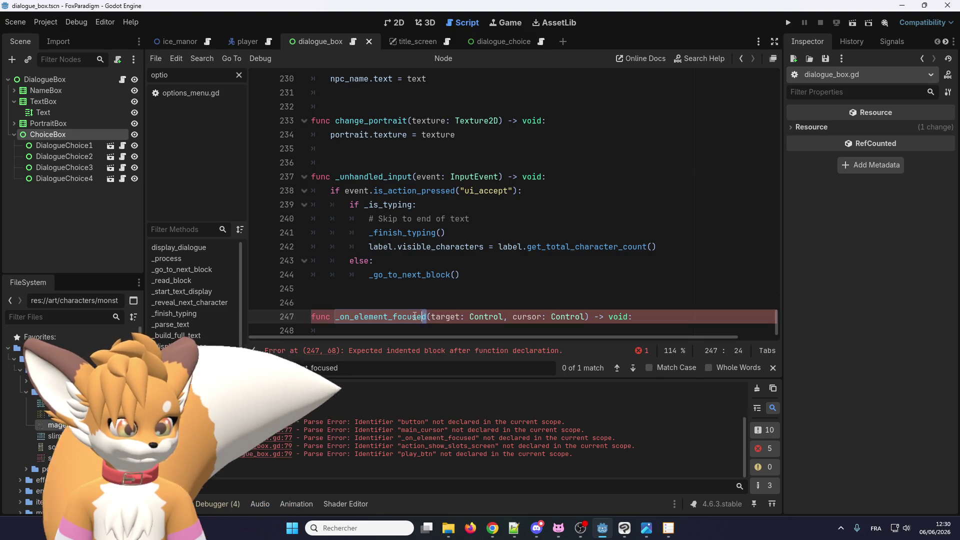
pyautogui.write('choice_pre')
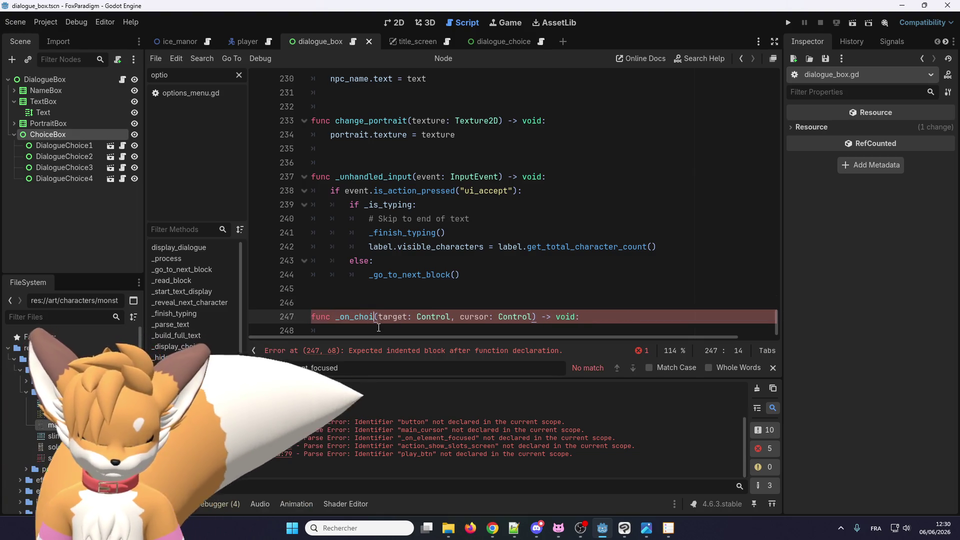
pyautogui.write('ssed')
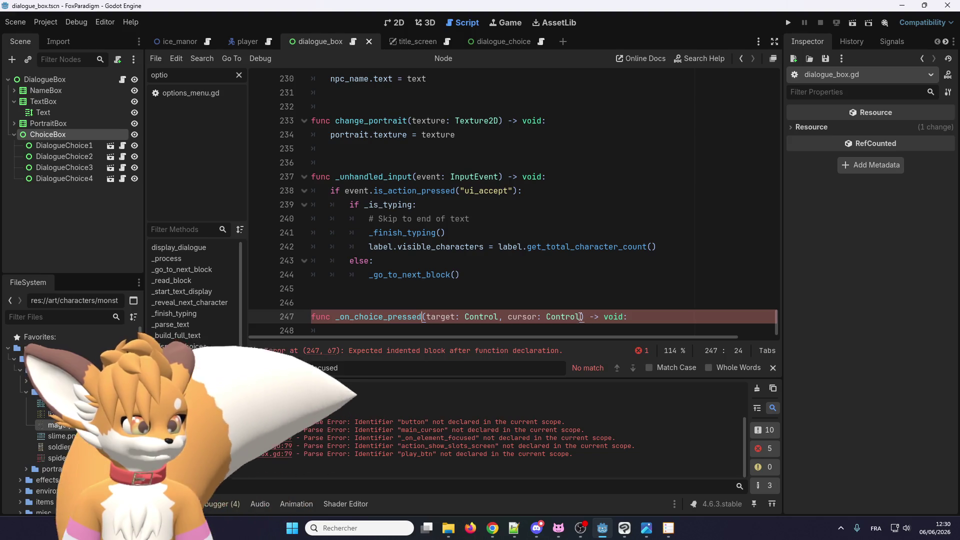
pyautogui.moveTo(581, 317); pyautogui.dragTo(428, 317)
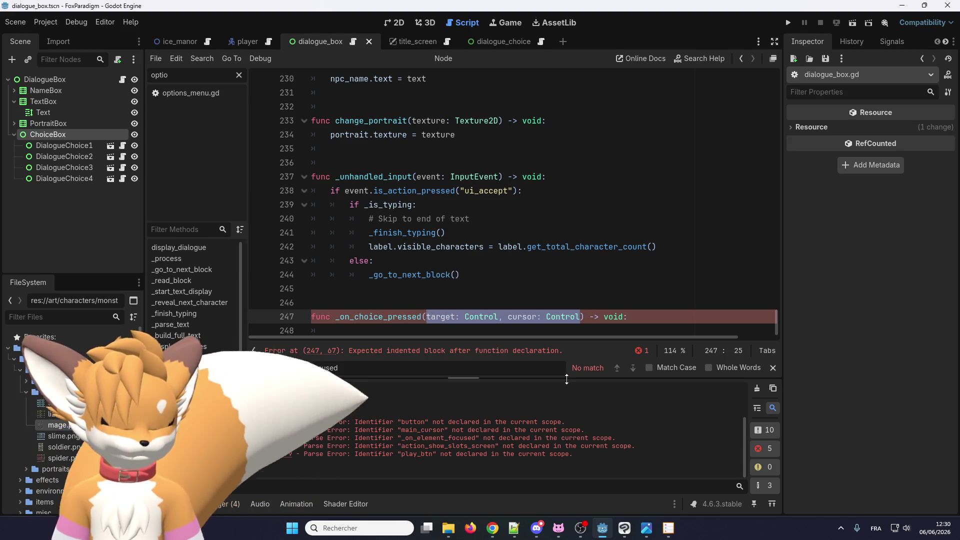
pyautogui.write('index: int')
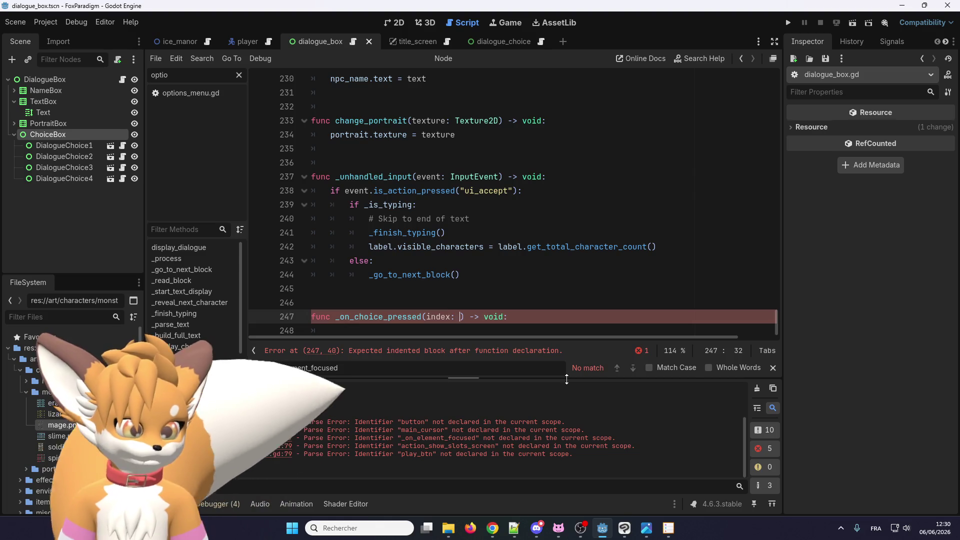
# Step: Give _on_choice_pressed a body calling _go_to_next_block(), then jump to that function's definition
pyautogui.click(547, 316)
pyautogui.press('Return')
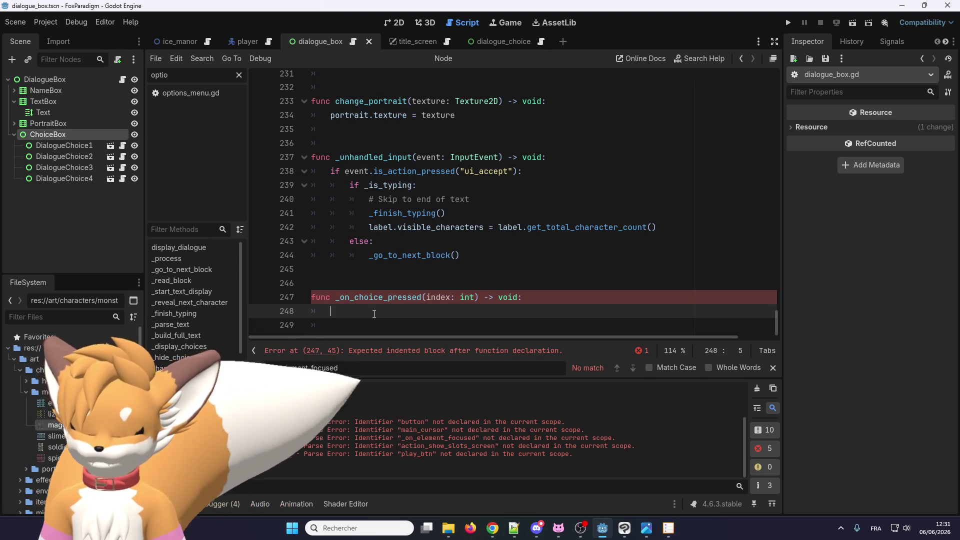
pyautogui.write('go_to_next')
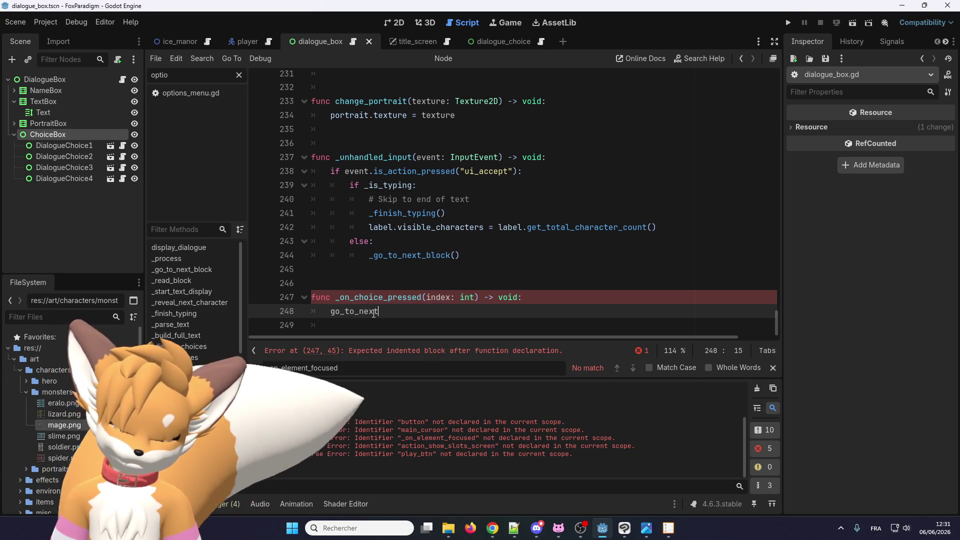
pyautogui.write('_block')
pyautogui.press('Home')
pyautogui.write('_')
pyautogui.click(454, 309)
pyautogui.write('(')
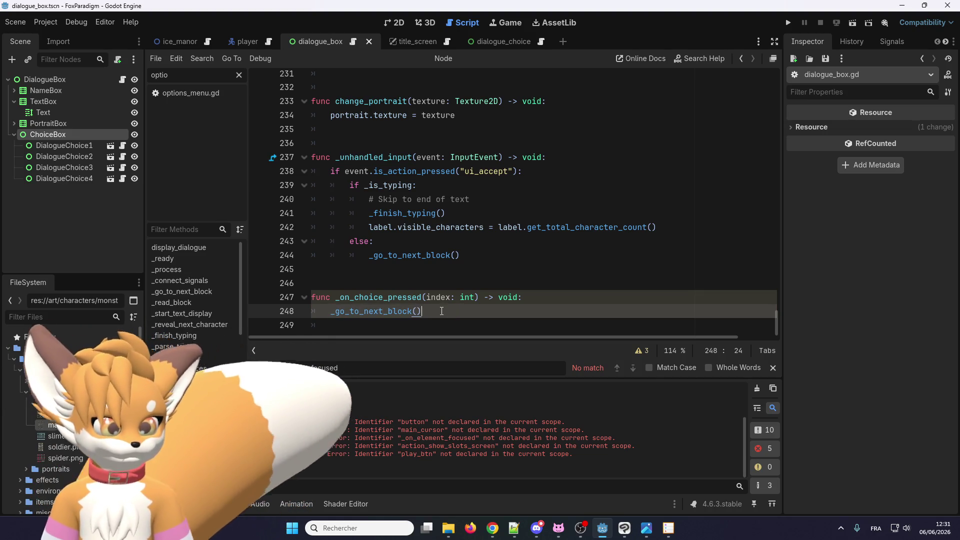
pyautogui.rightClick(377, 311)
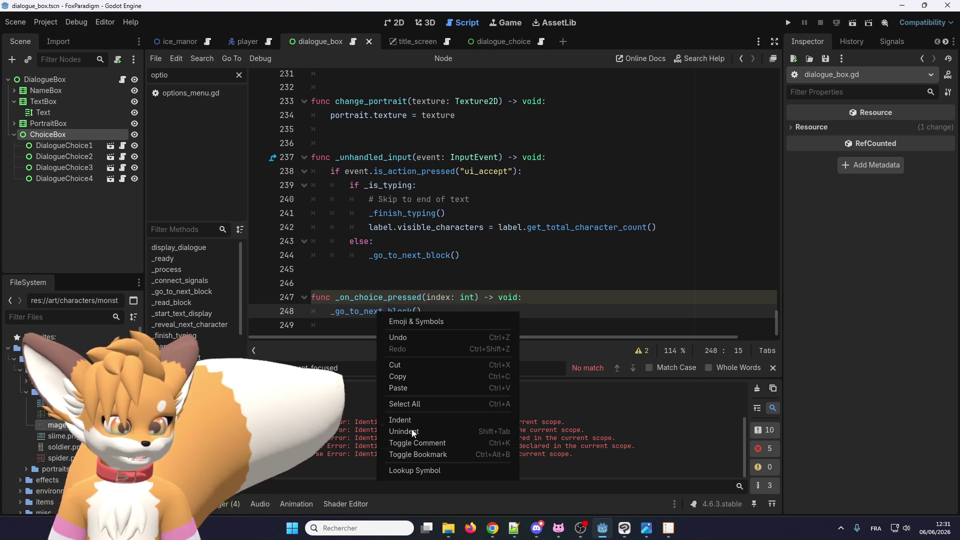
pyautogui.click(414, 470)
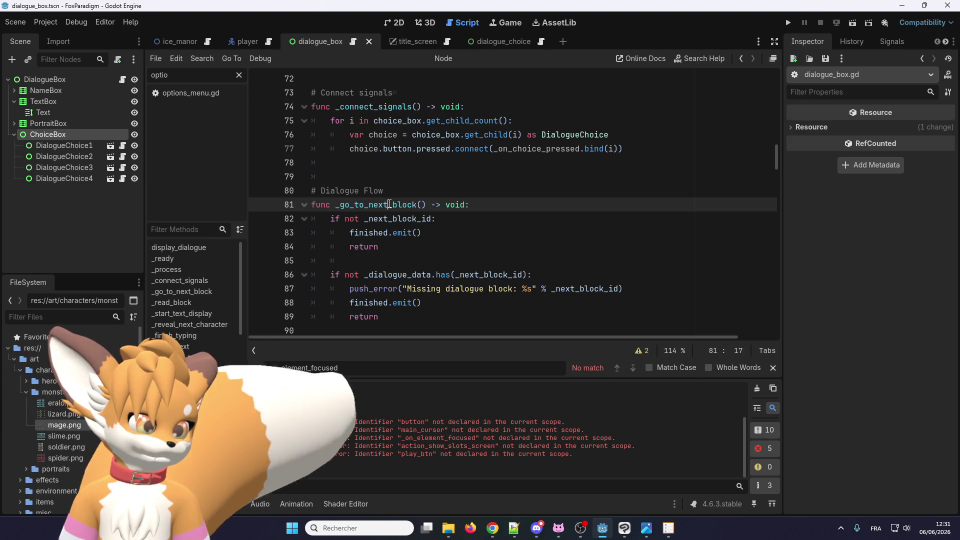
# Step: Search dialogue_box.gd for occurrences of _go_to_next_block
pyautogui.doubleClick(389, 204)
pyautogui.hotkey('ctrl', 'f')
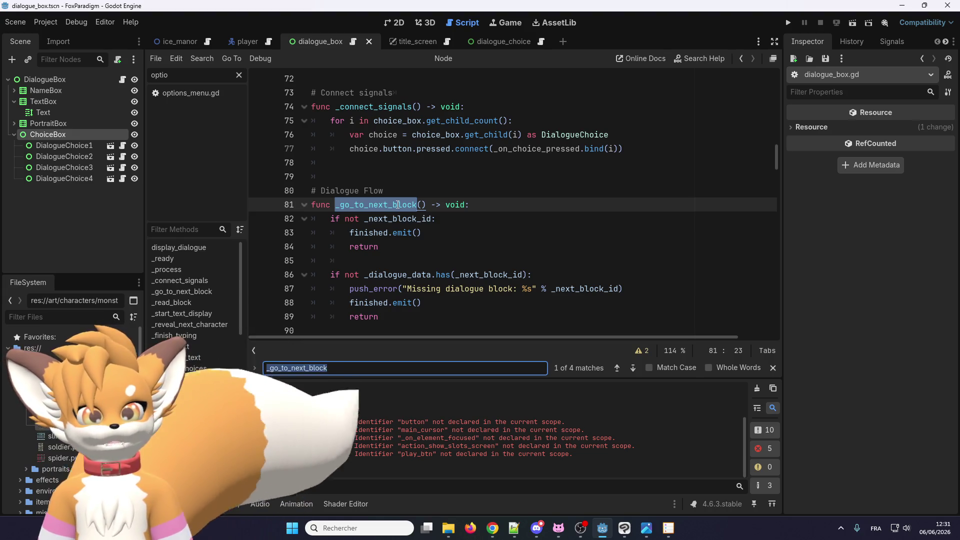
pyautogui.doubleClick(397, 219)
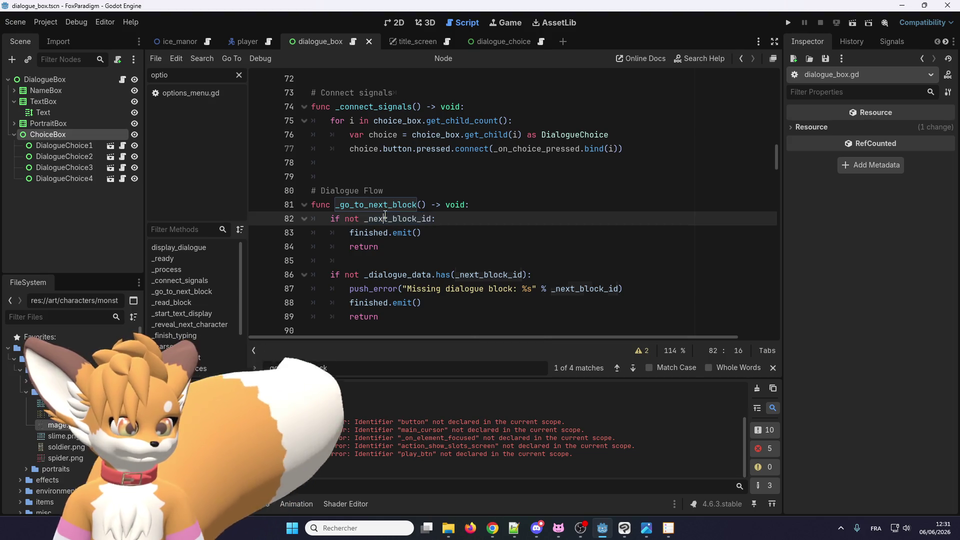
pyautogui.doubleClick(383, 205)
pyautogui.hotkey('ctrl', 'f')
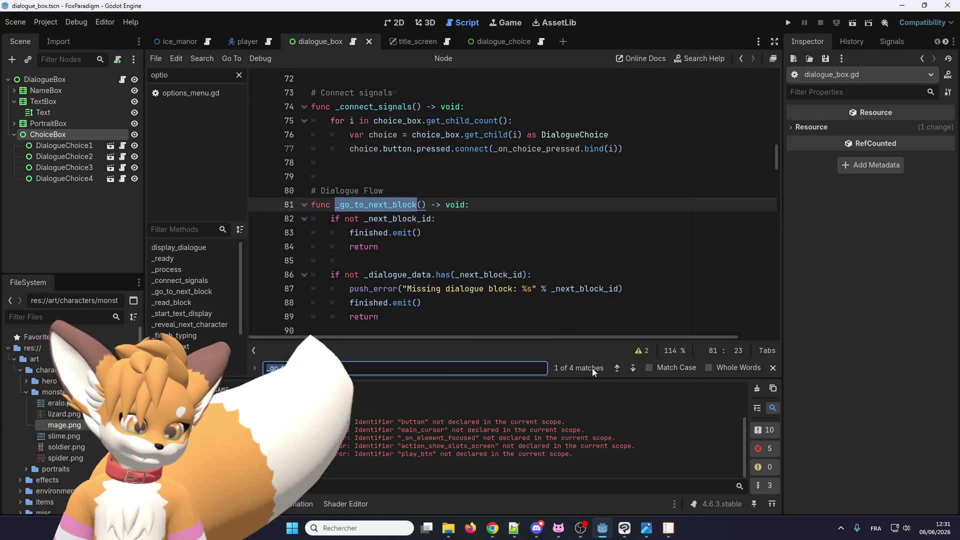
pyautogui.click(631, 369)
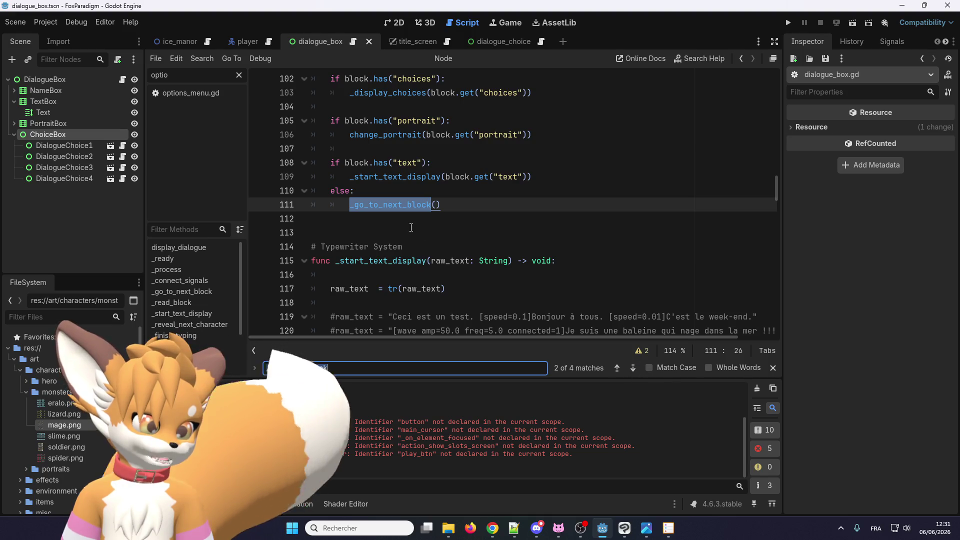
pyautogui.scroll(7, 390, 287)
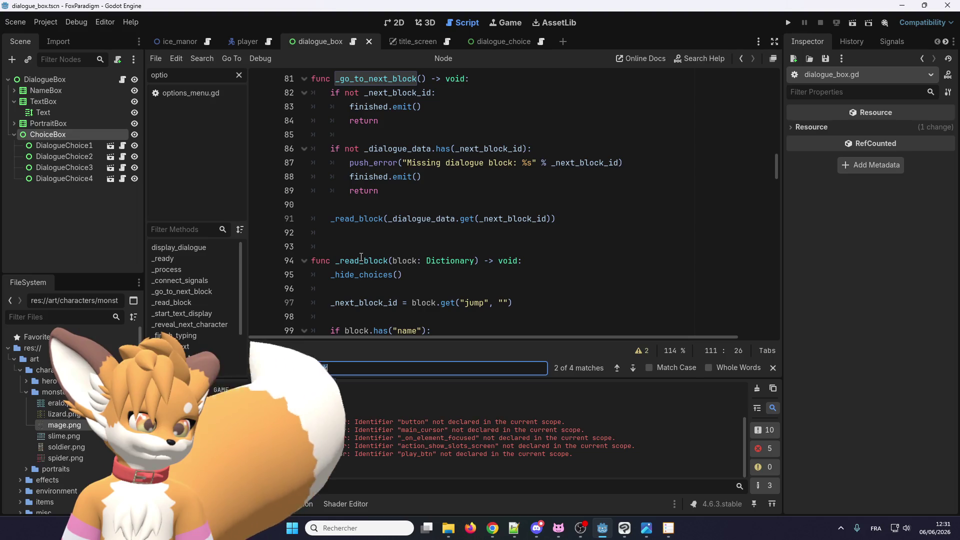
# Step: Copy the _read_block function name from its definition on line 94
pyautogui.doubleClick(362, 260)
pyautogui.rightClick(364, 260)
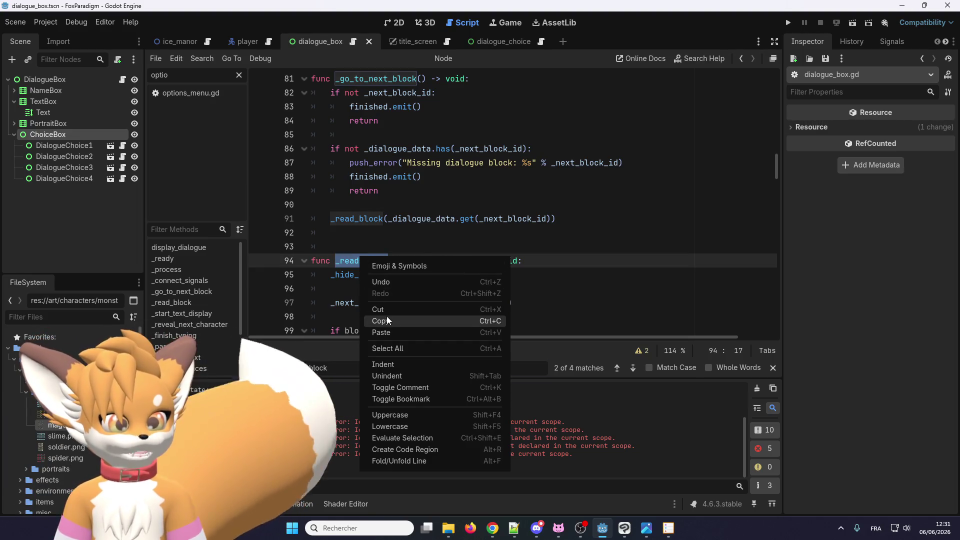
pyautogui.click(386, 319)
pyautogui.scroll(-5, 370, 276)
pyautogui.scroll(2, 369, 276)
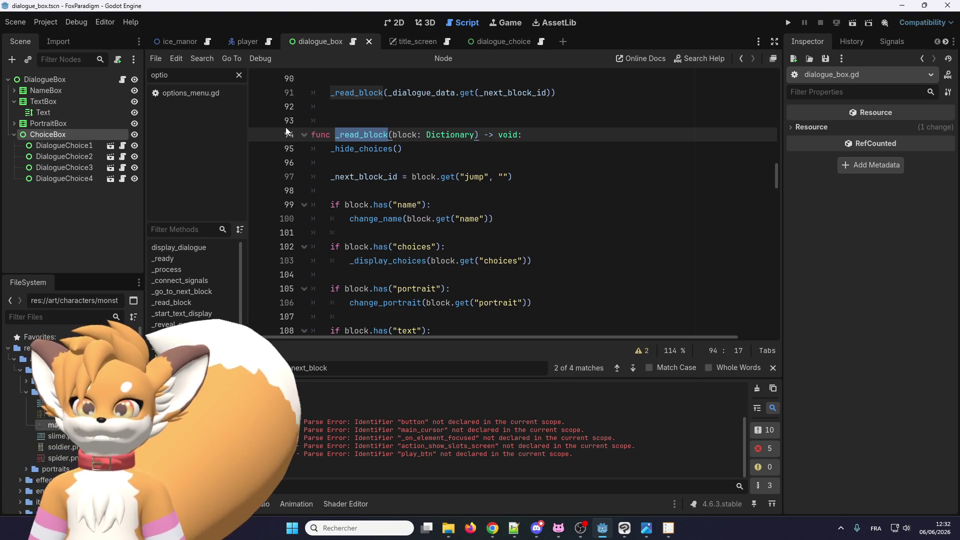
pyautogui.scroll(-6, 389, 235)
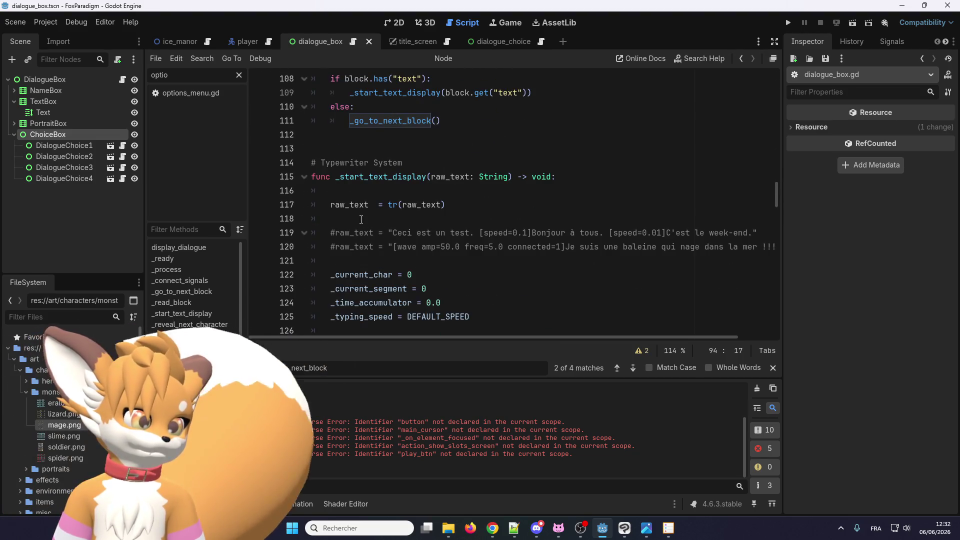
pyautogui.scroll(7, 370, 210)
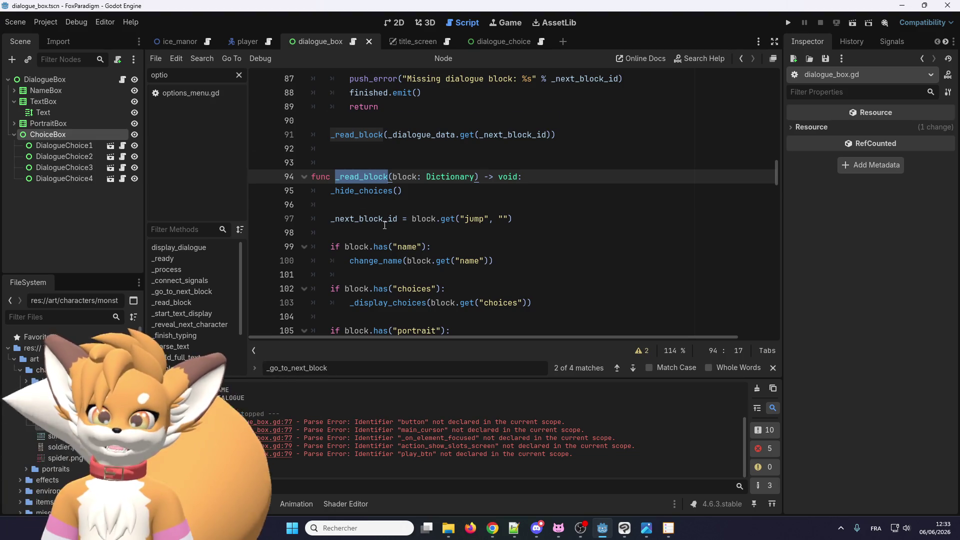
# Step: Review dialogue_box.gd and go to the _go_to_next_block definition on line 81
pyautogui.scroll(-4, 385, 225)
pyautogui.scroll(5, 393, 268)
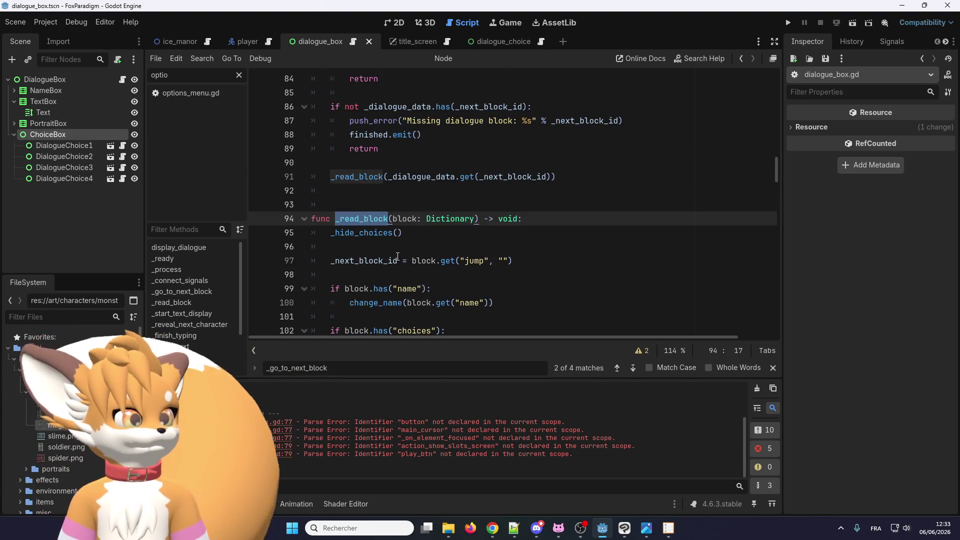
pyautogui.scroll(-3, 390, 250)
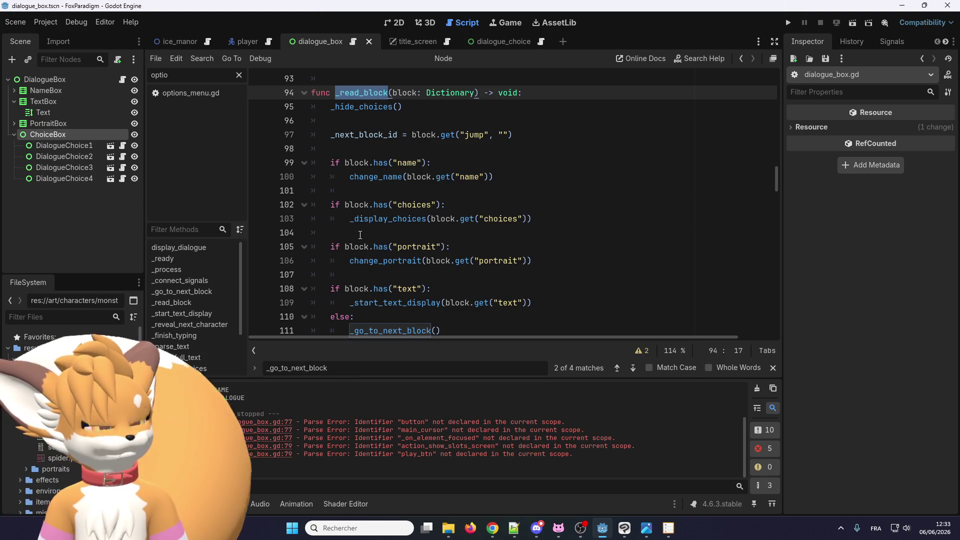
pyautogui.scroll(5, 353, 232)
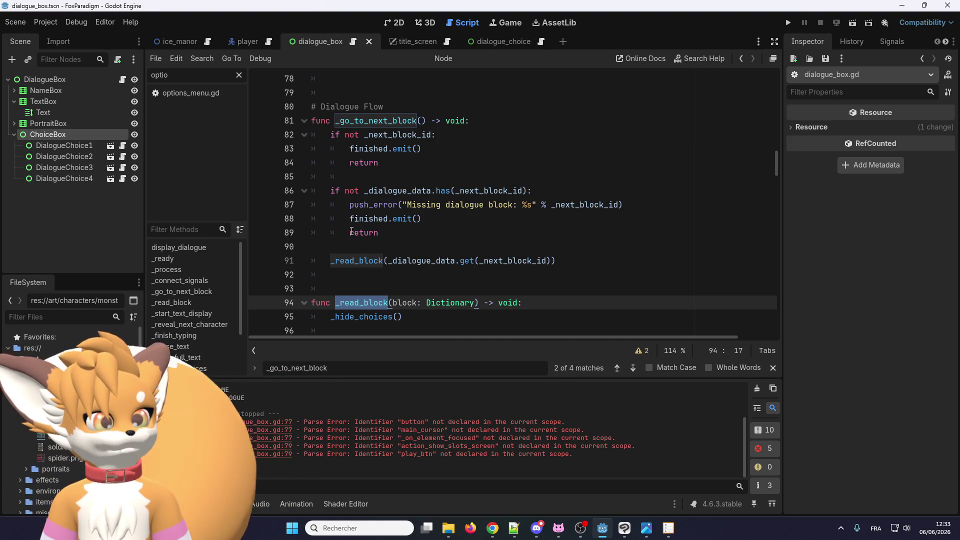
pyautogui.scroll(-6, 353, 228)
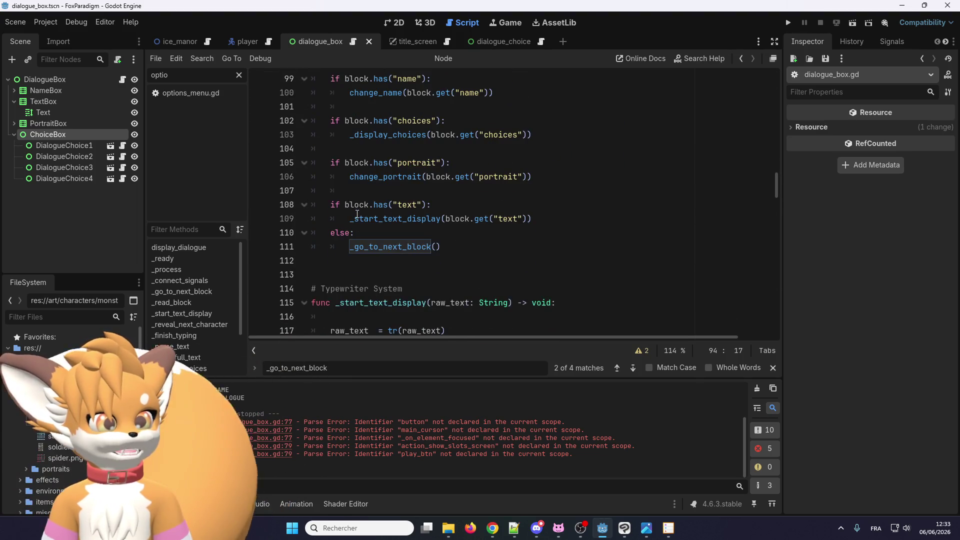
pyautogui.scroll(3, 358, 212)
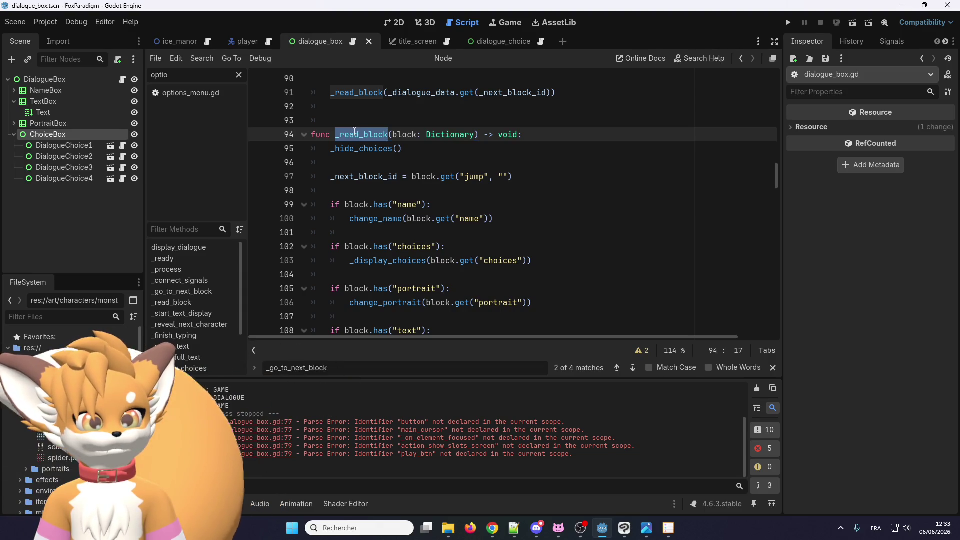
pyautogui.scroll(2, 364, 188)
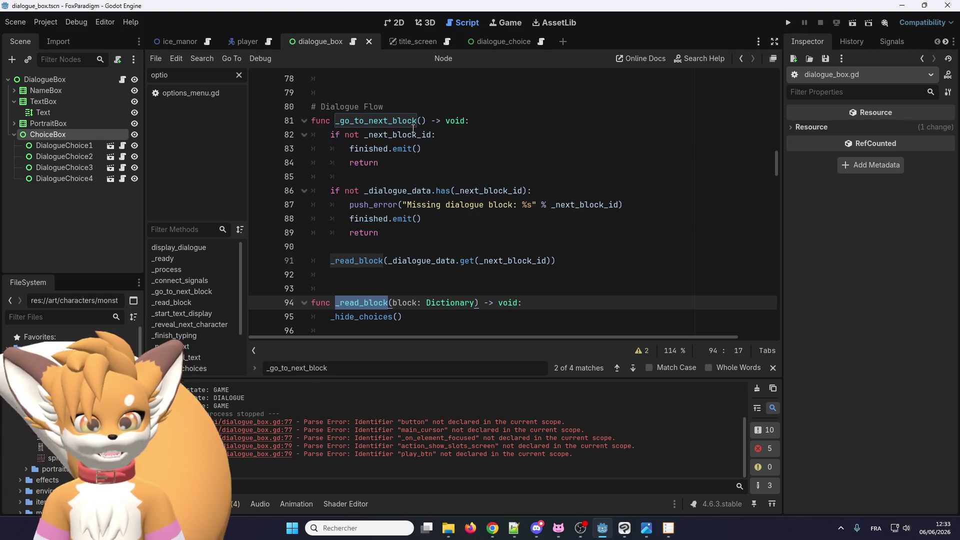
pyautogui.scroll(-1, 399, 149)
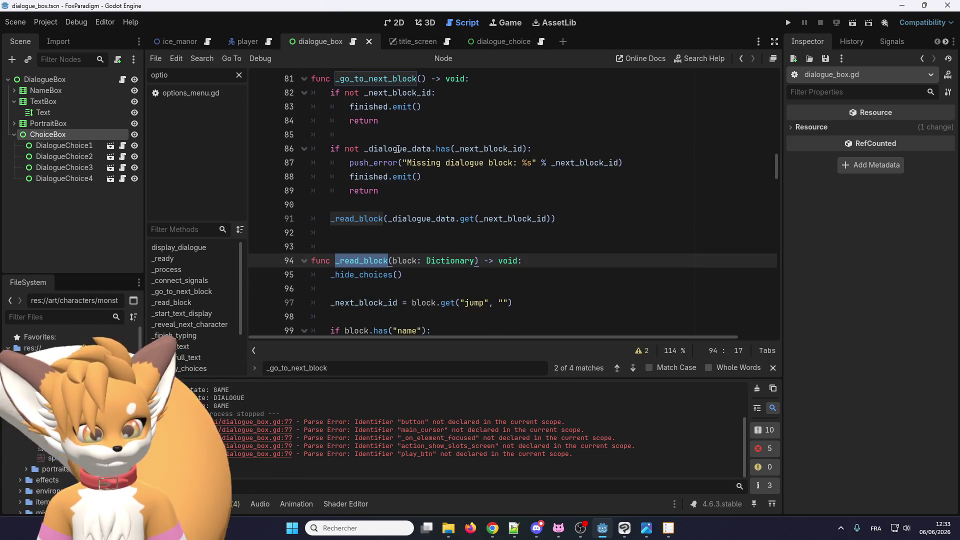
pyautogui.scroll(1, 399, 149)
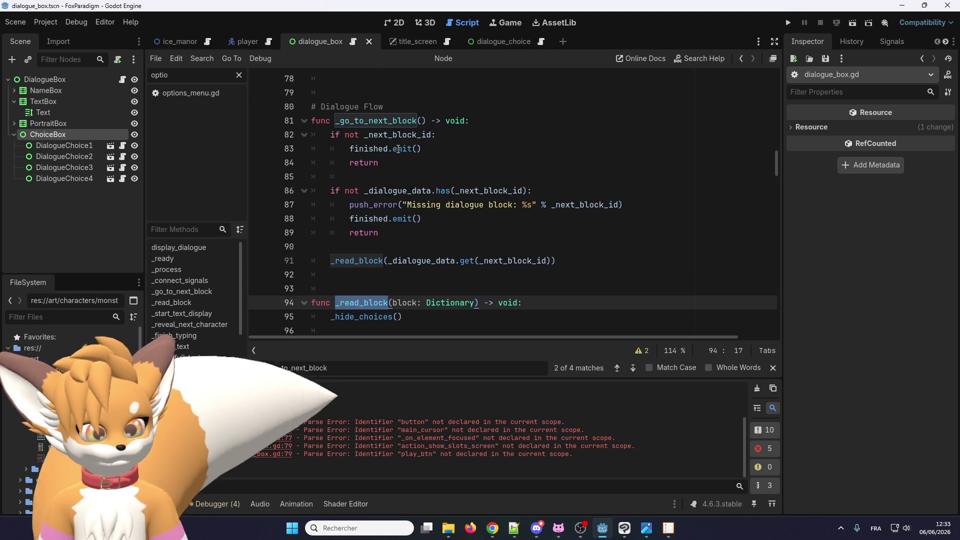
pyautogui.scroll(-2, 399, 149)
pyautogui.scroll(2, 398, 149)
pyautogui.click(386, 120)
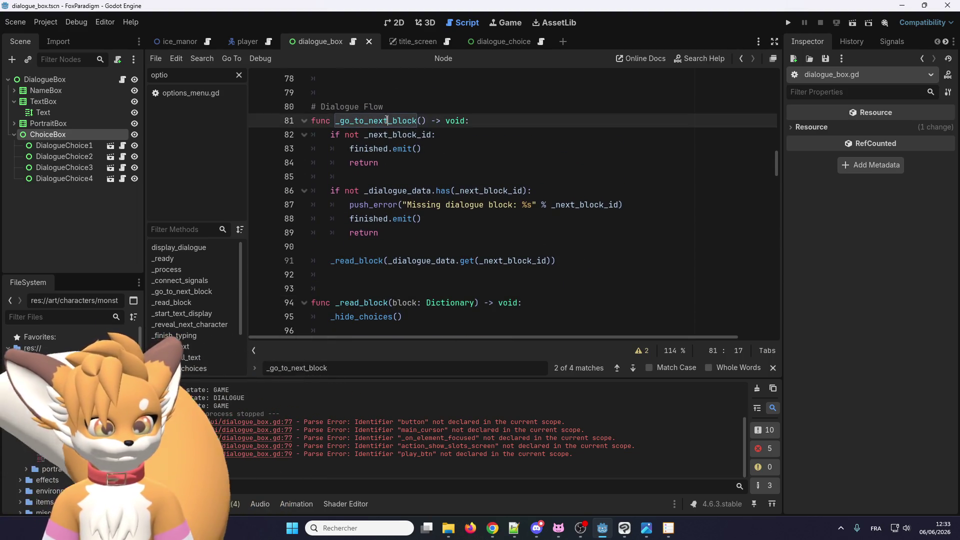
pyautogui.scroll(-2, 384, 145)
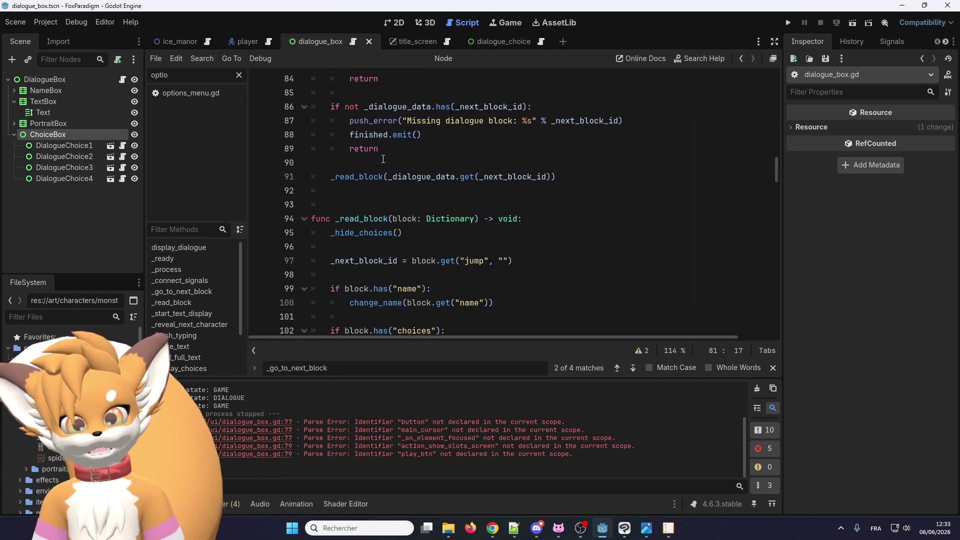
pyautogui.scroll(2, 364, 187)
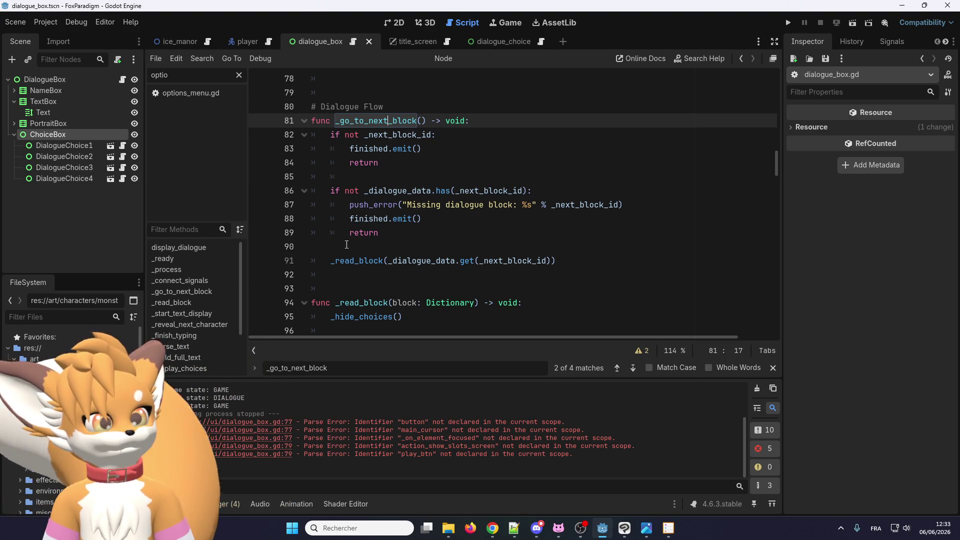
# Step: Search for _go_to_next_block and step through its calls to _on_choice_pressed on line 244
pyautogui.doubleClick(388, 120)
pyautogui.click(394, 120)
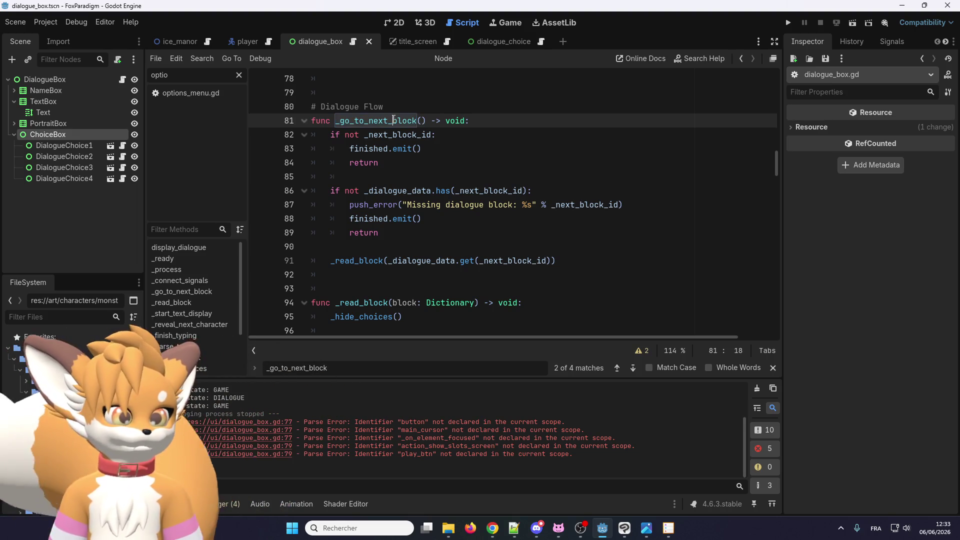
pyautogui.hotkey('ctrl', 'f')
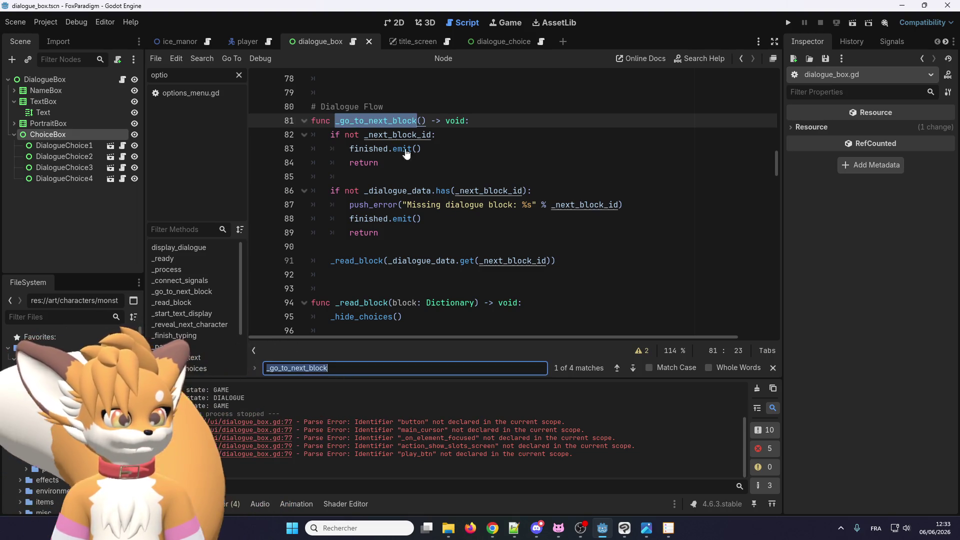
pyautogui.click(630, 371)
pyautogui.click(632, 371)
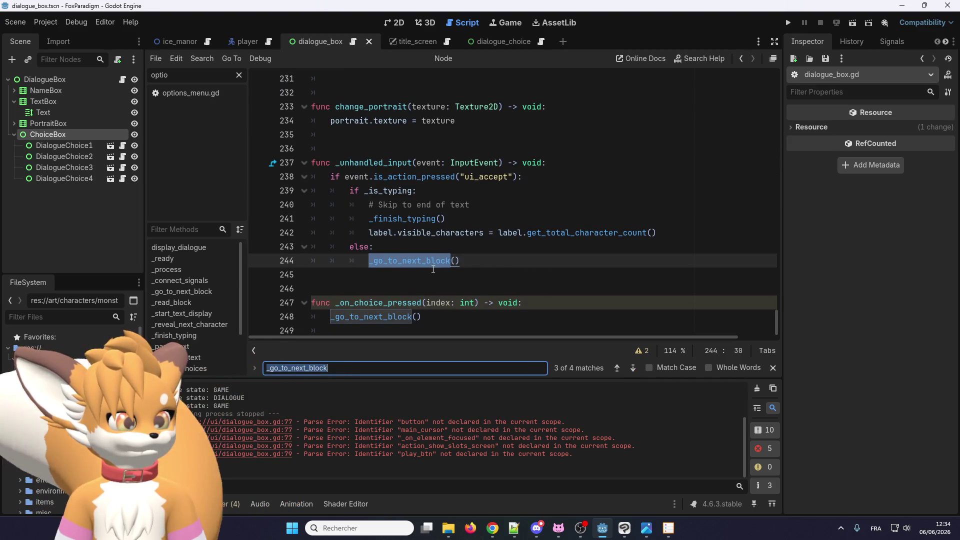
# Step: Add 'next_block_id = choices[index]' as the first line of _on_choice_pressed
pyautogui.click(470, 252)
pyautogui.click(549, 306)
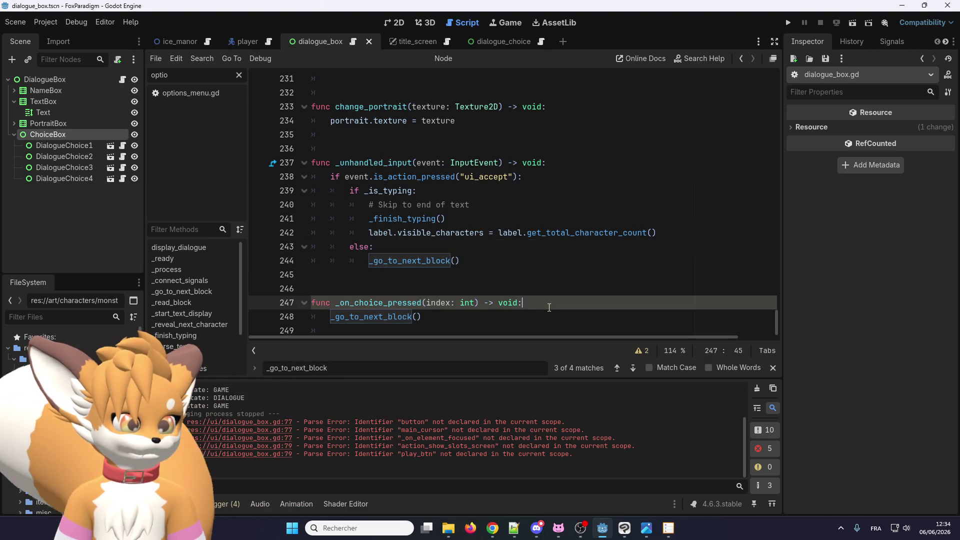
pyautogui.press('Return')
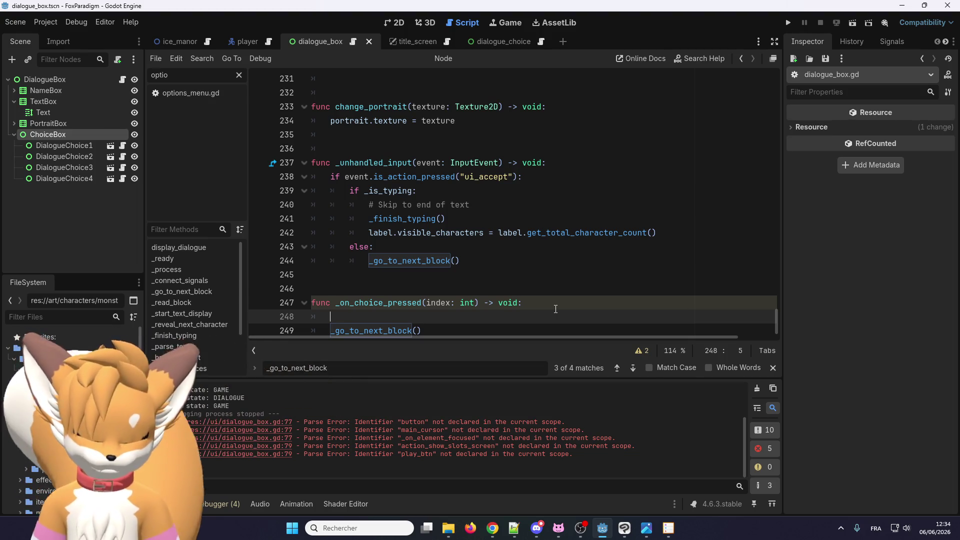
pyautogui.write('next_block')
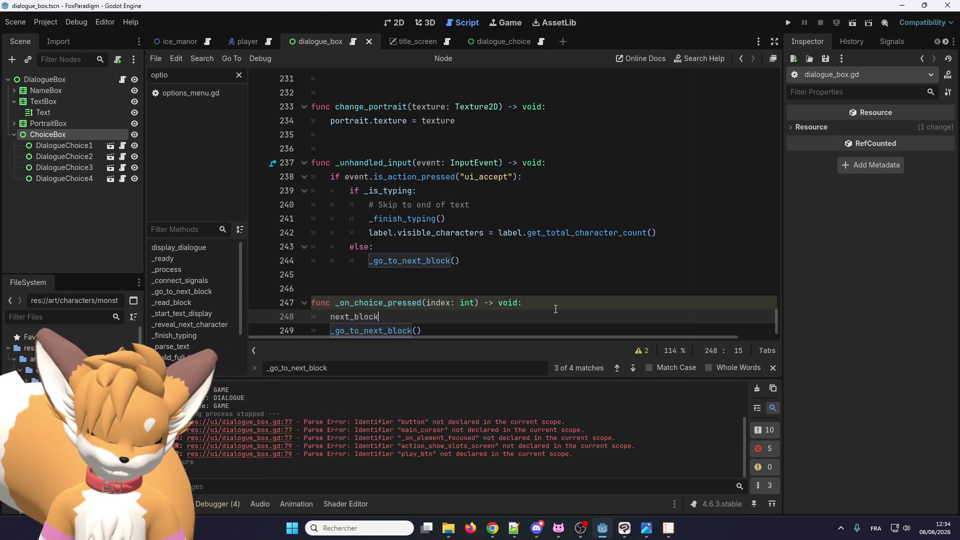
pyautogui.write('_id')
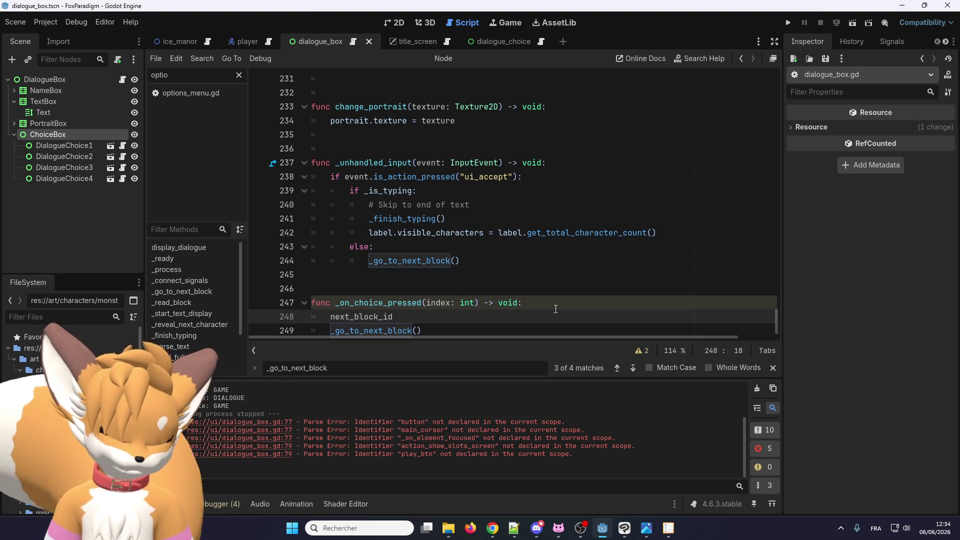
pyautogui.write(' = ')
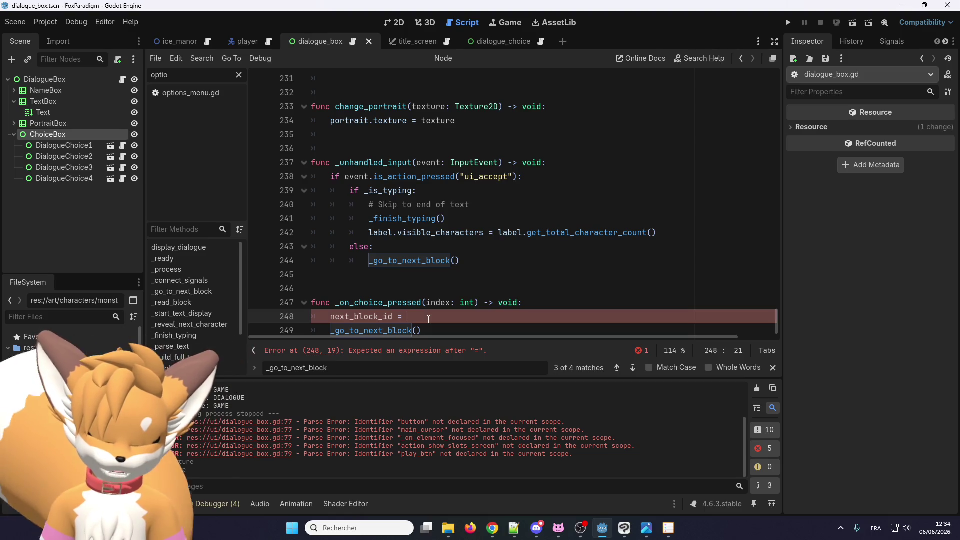
pyautogui.write('choices.')
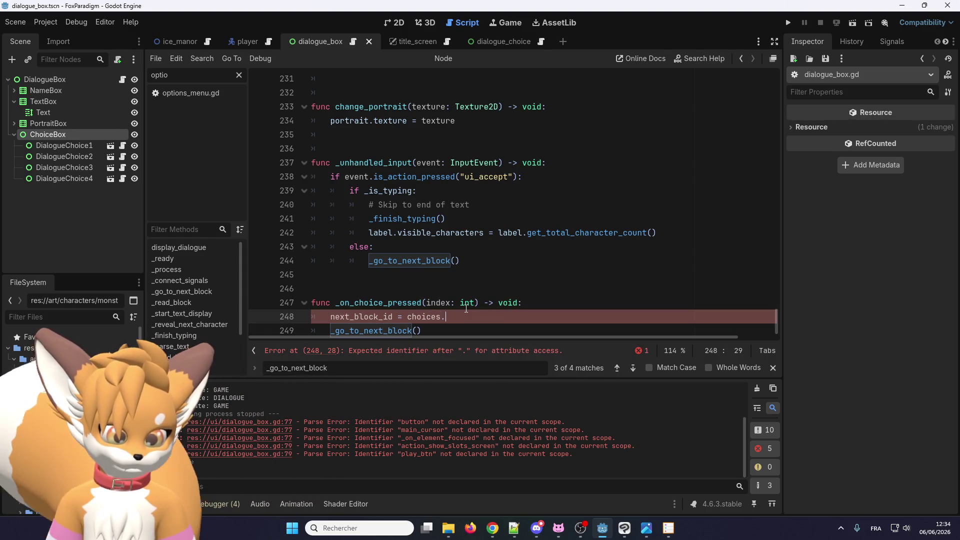
pyautogui.press('BackSpace')
pyautogui.write('[')
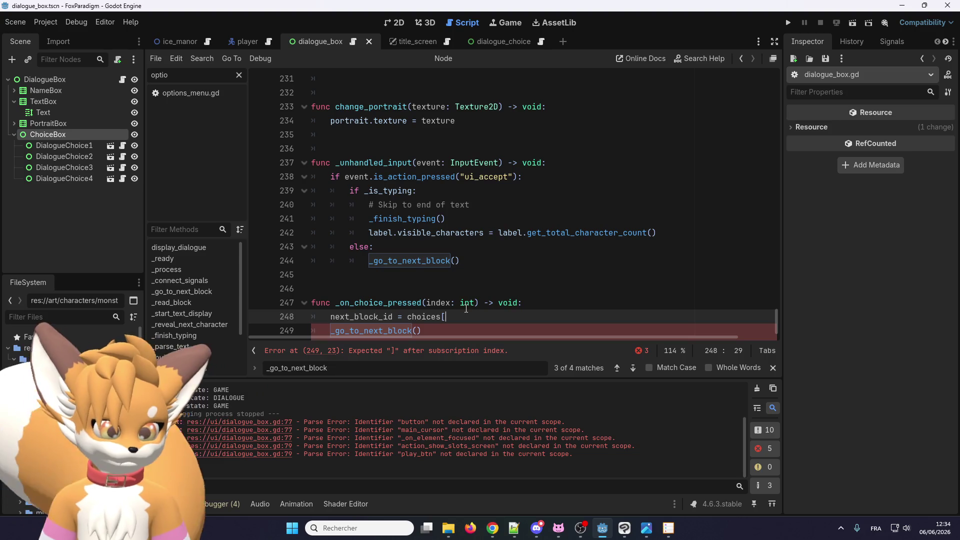
pyautogui.write('index')
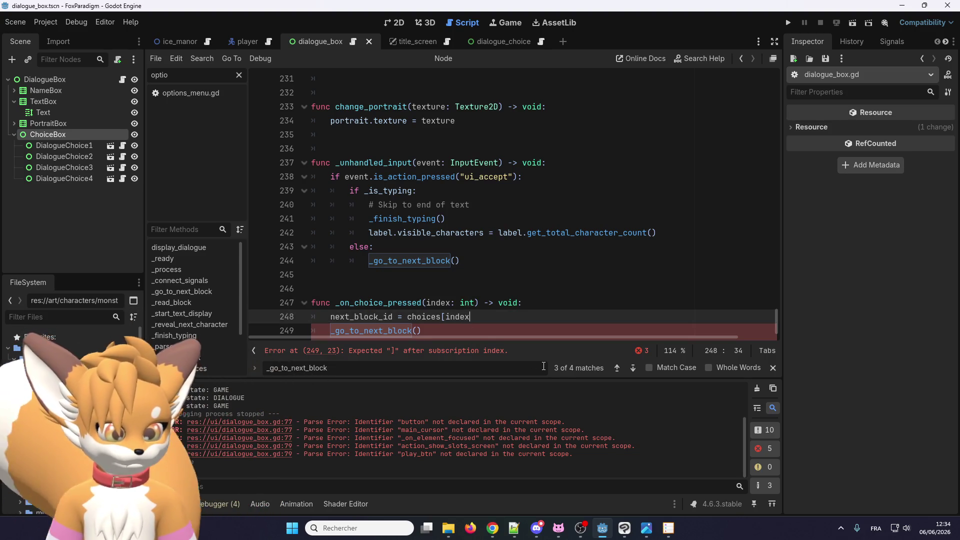
pyautogui.write(']')
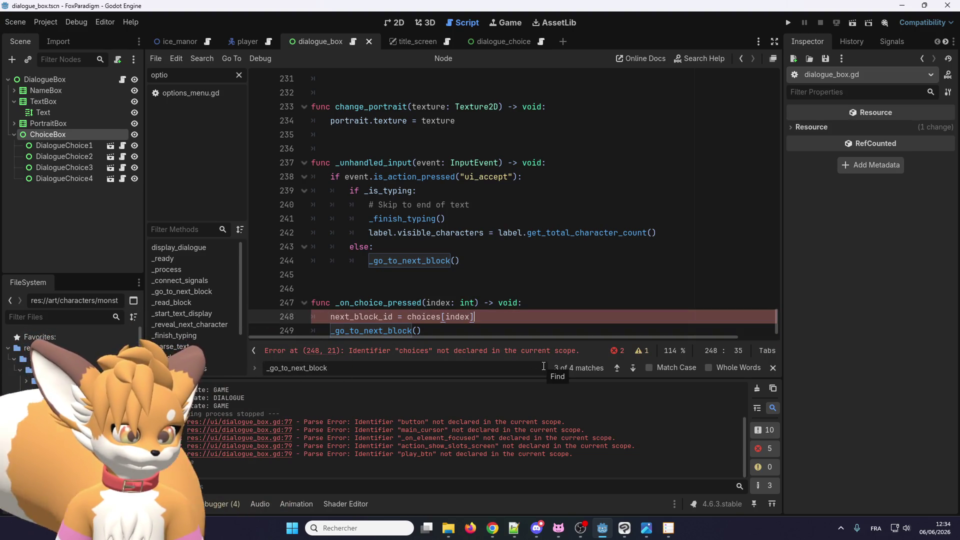
pyautogui.scroll(-1, 468, 319)
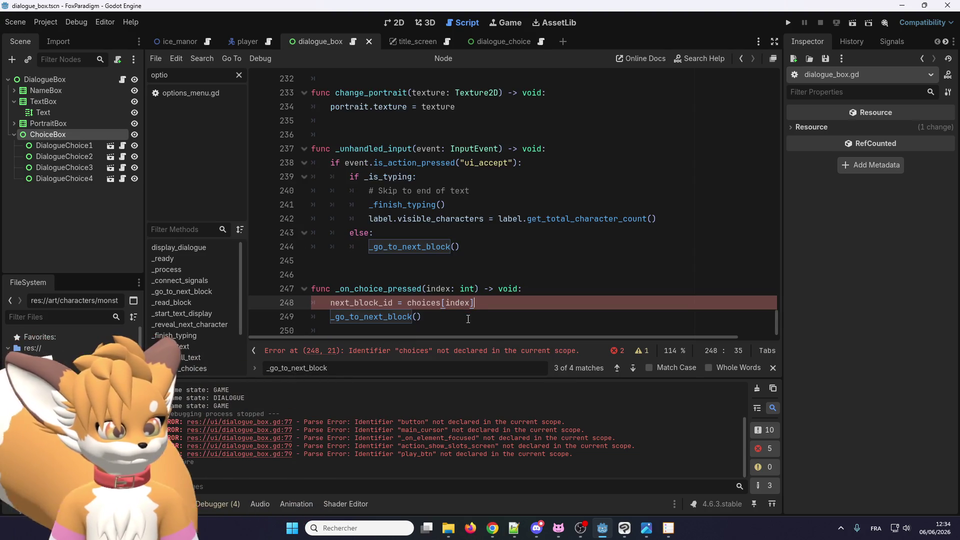
pyautogui.doubleClick(422, 303)
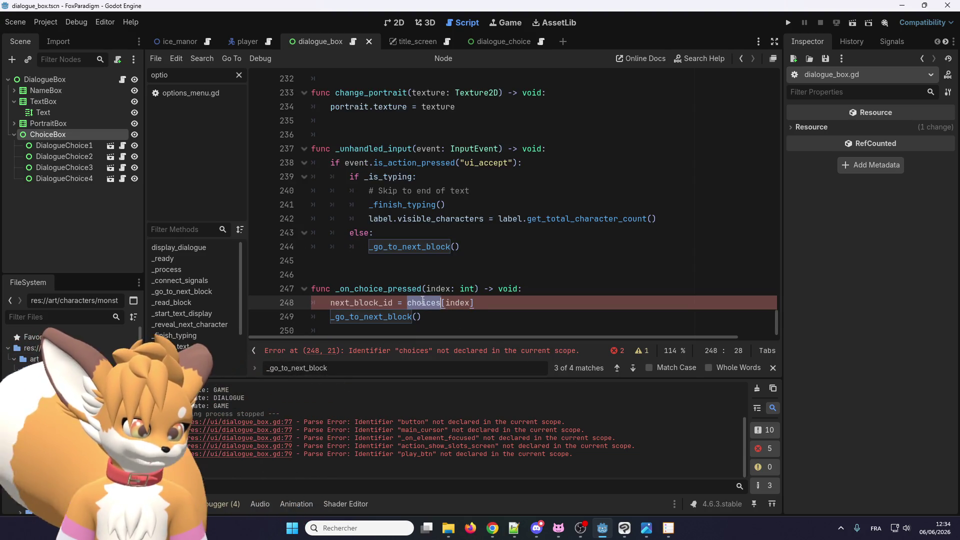
pyautogui.press('Left')
pyautogui.press('Left')
pyautogui.press('Left')
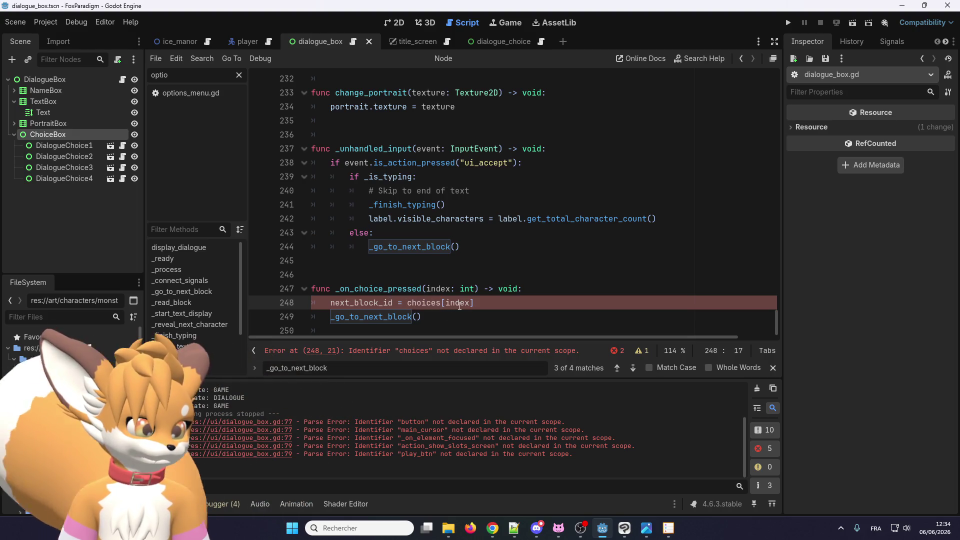
pyautogui.moveTo(776, 330); pyautogui.dragTo(764, 135)
# Step: Declare a _choices variable by duplicating the _segments line, and use _choices on line 249
pyautogui.scroll(13, 509, 229)
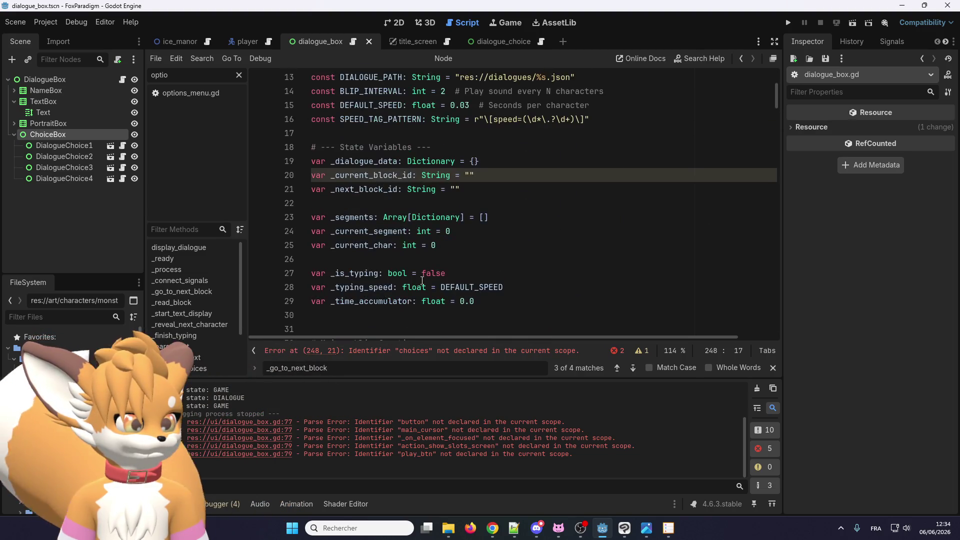
pyautogui.scroll(1, 420, 281)
pyautogui.scroll(-2, 418, 245)
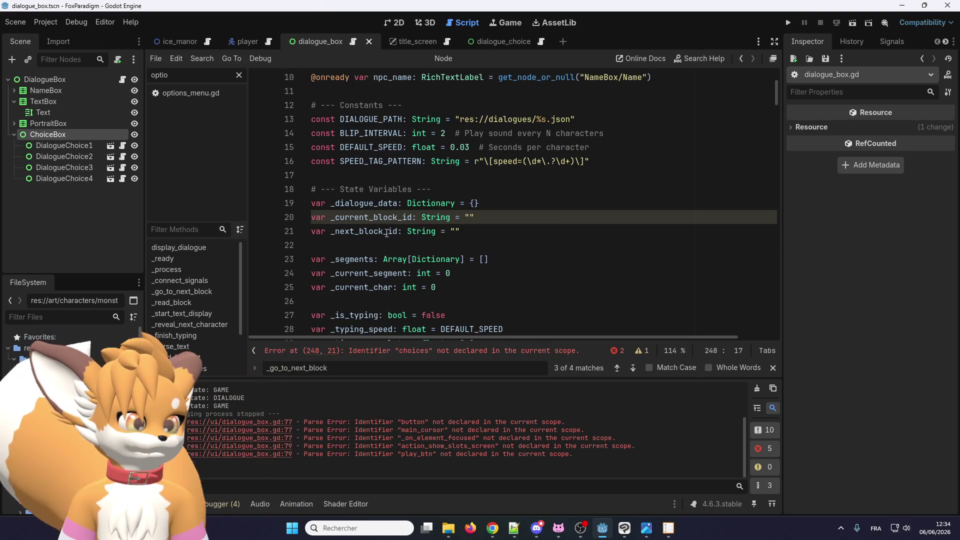
pyautogui.click(509, 216)
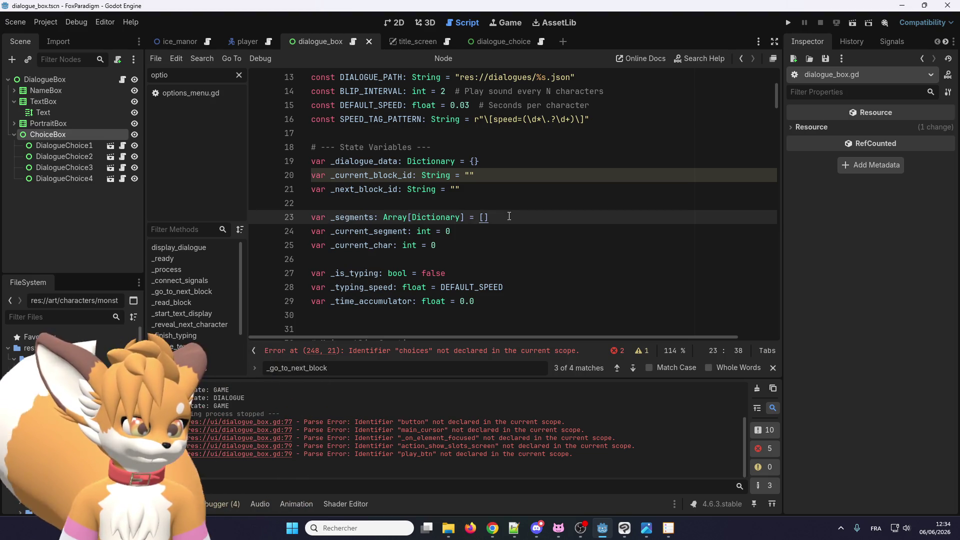
pyautogui.hotkey('ctrl', 'shift', 'd')
pyautogui.moveTo(374, 219); pyautogui.dragTo(336, 219)
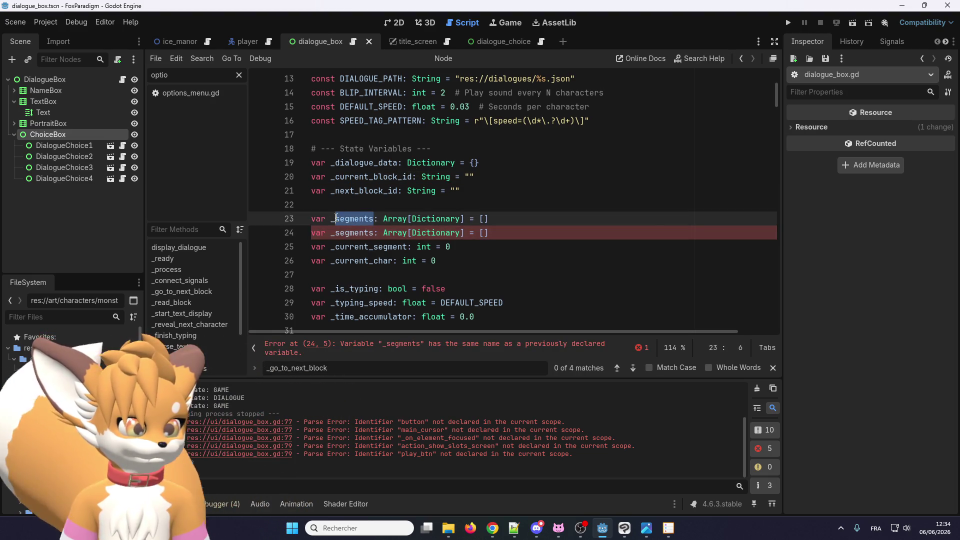
pyautogui.write('choices')
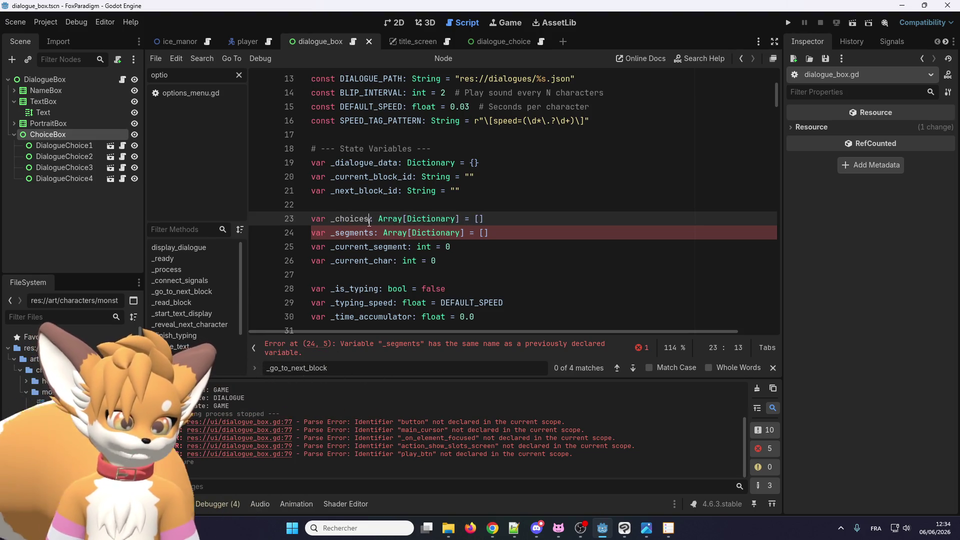
pyautogui.moveTo(772, 101); pyautogui.dragTo(789, 332)
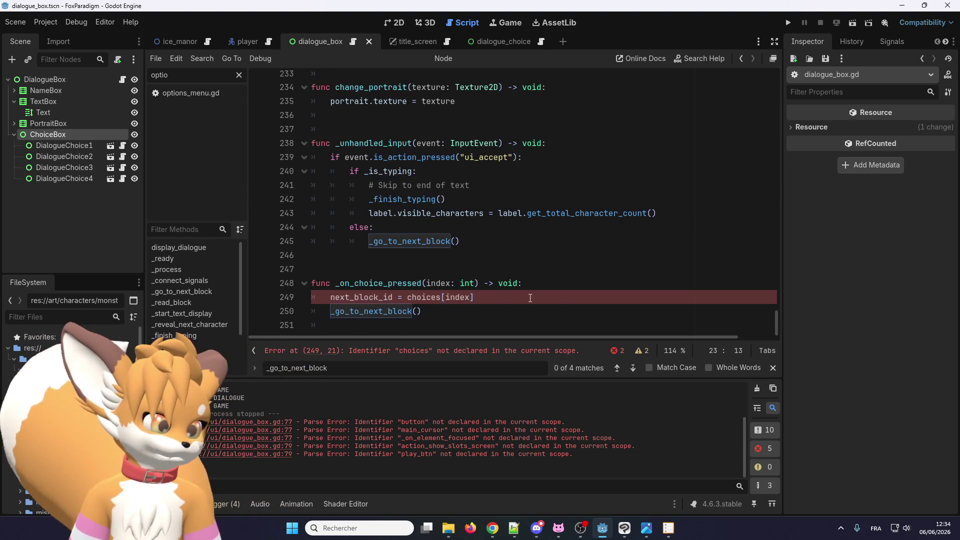
pyautogui.click(407, 298)
pyautogui.write('_')
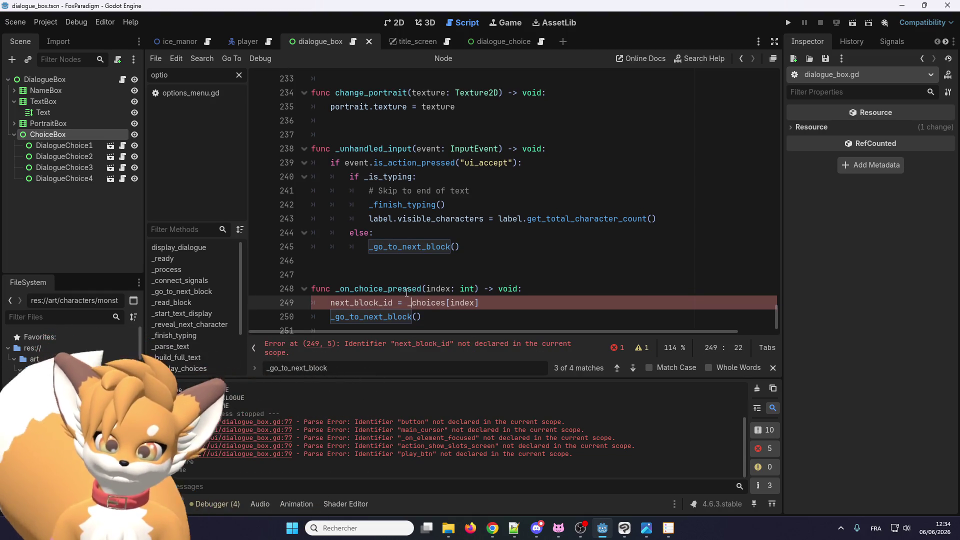
# Step: Change the _choices type on line 23 from Array[Dictionary] to Array[String]
pyautogui.scroll(2, 406, 285)
pyautogui.scroll(-2, 407, 278)
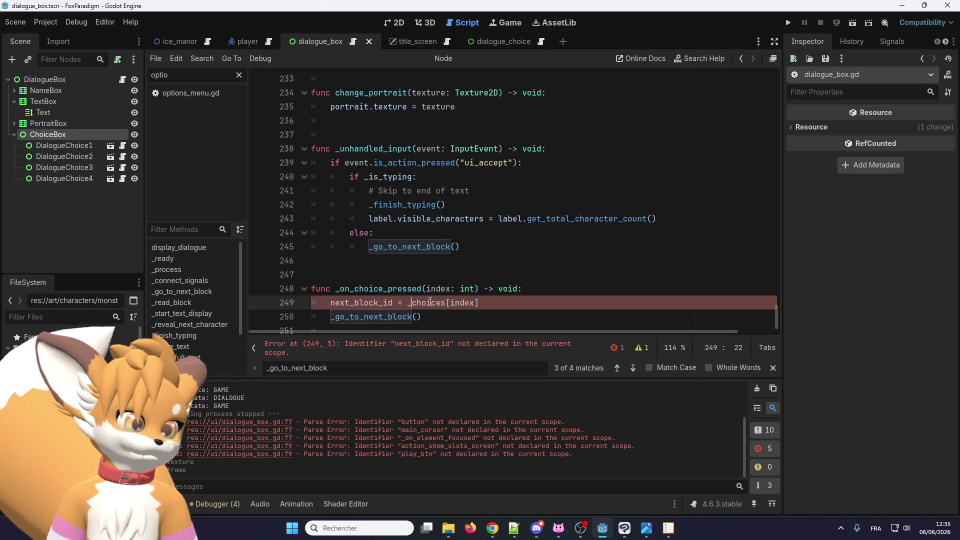
pyautogui.moveTo(776, 316); pyautogui.dragTo(785, 101)
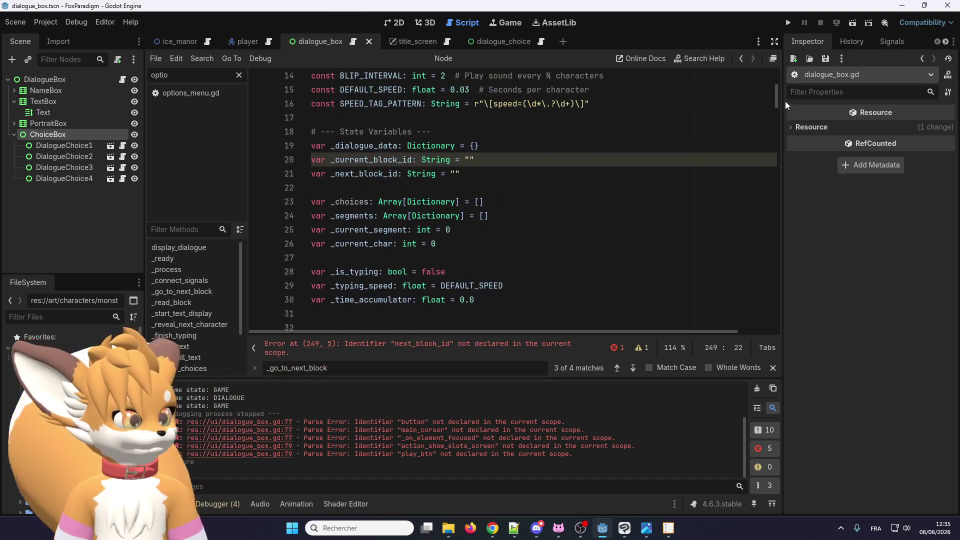
pyautogui.scroll(1, 501, 242)
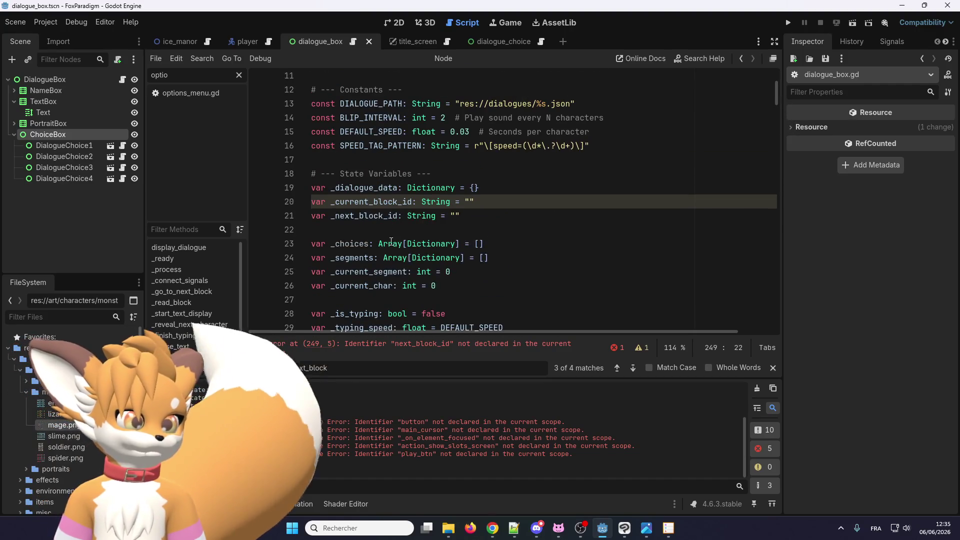
pyautogui.doubleClick(443, 245)
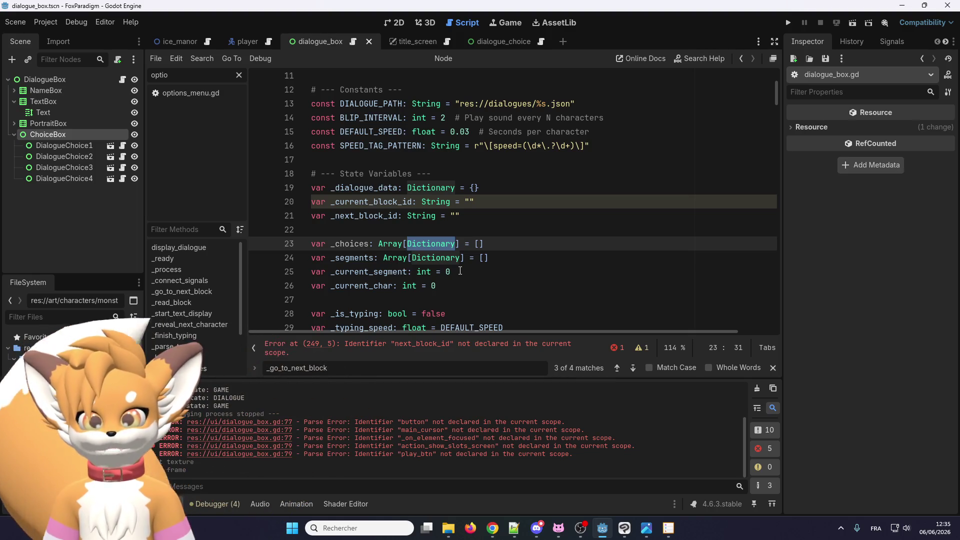
pyautogui.write('String')
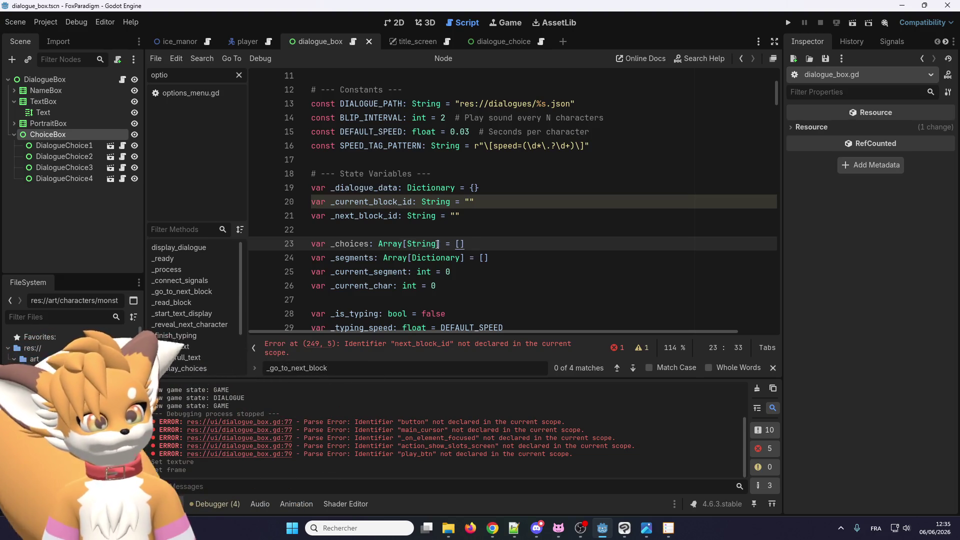
pyautogui.click(502, 244)
pyautogui.write('choices')
pyautogui.press('BackSpace')
pyautogui.press('BackSpace')
pyautogui.press('BackSpace')
pyautogui.scroll(-2, 377, 181)
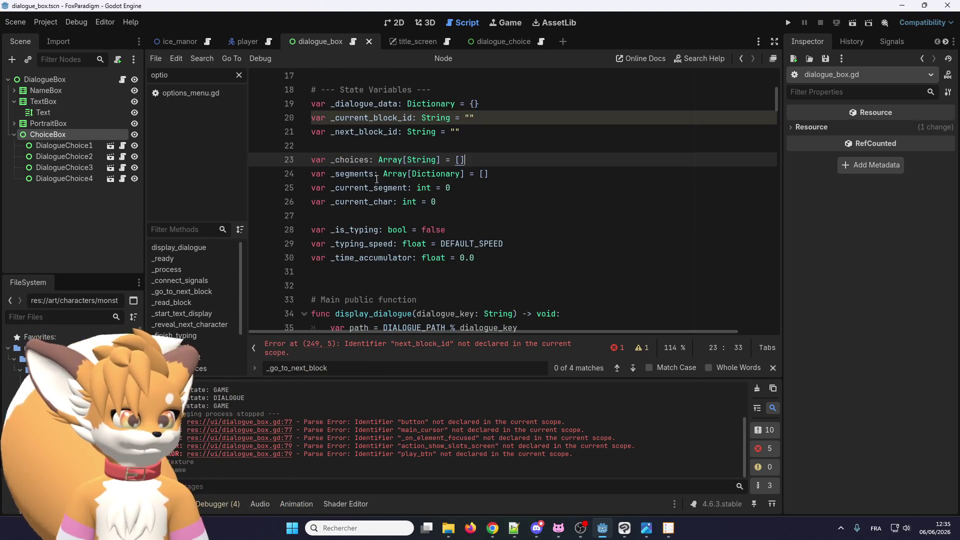
pyautogui.doubleClick(350, 160)
# Step: Search for _segments uses to locate the reset code in _read_block
pyautogui.scroll(-3, 382, 250)
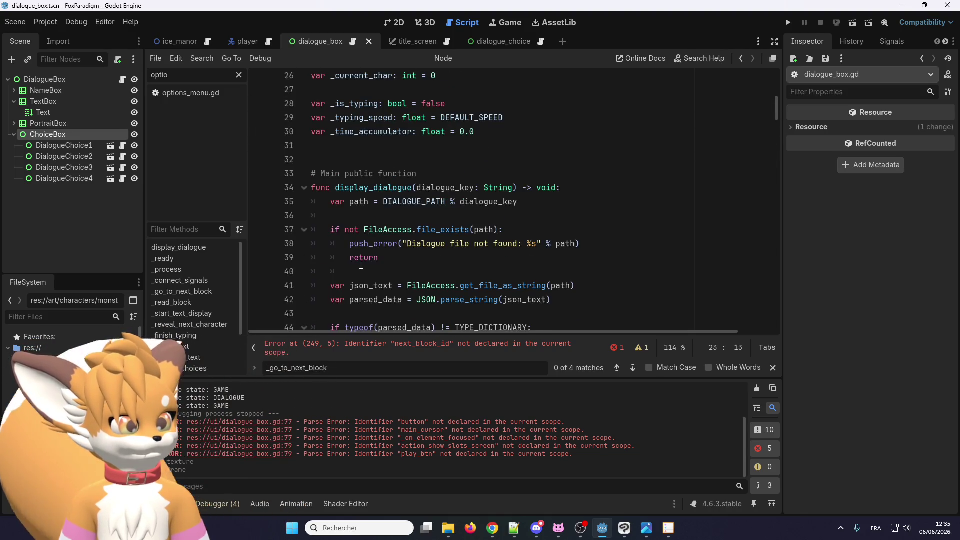
pyautogui.scroll(2, 382, 250)
pyautogui.scroll(-2, 382, 250)
pyautogui.scroll(-2, 470, 220)
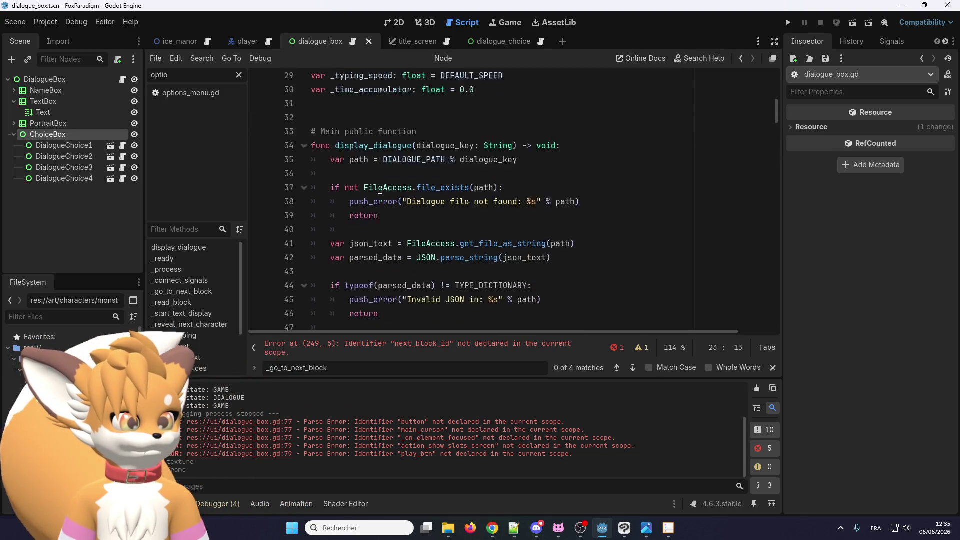
pyautogui.scroll(-5, 366, 218)
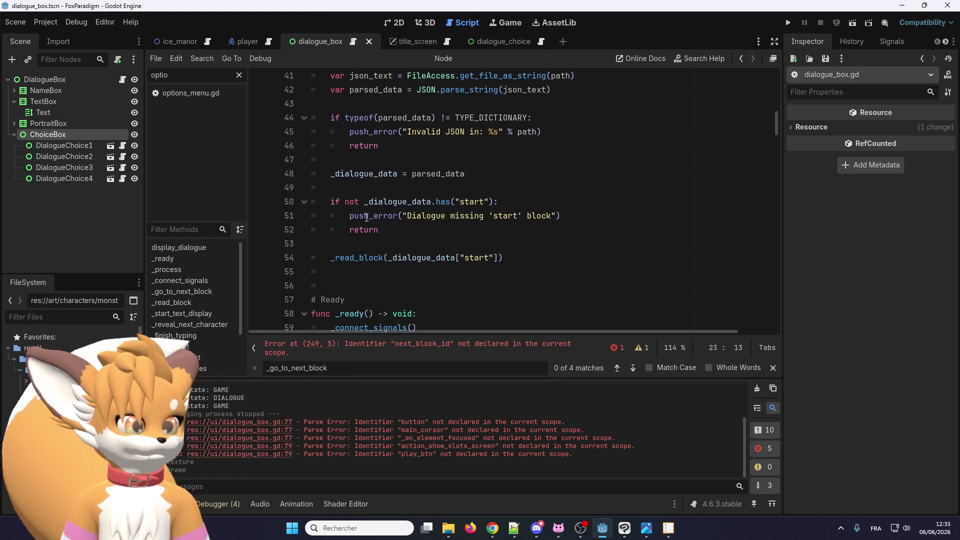
pyautogui.scroll(8, 365, 211)
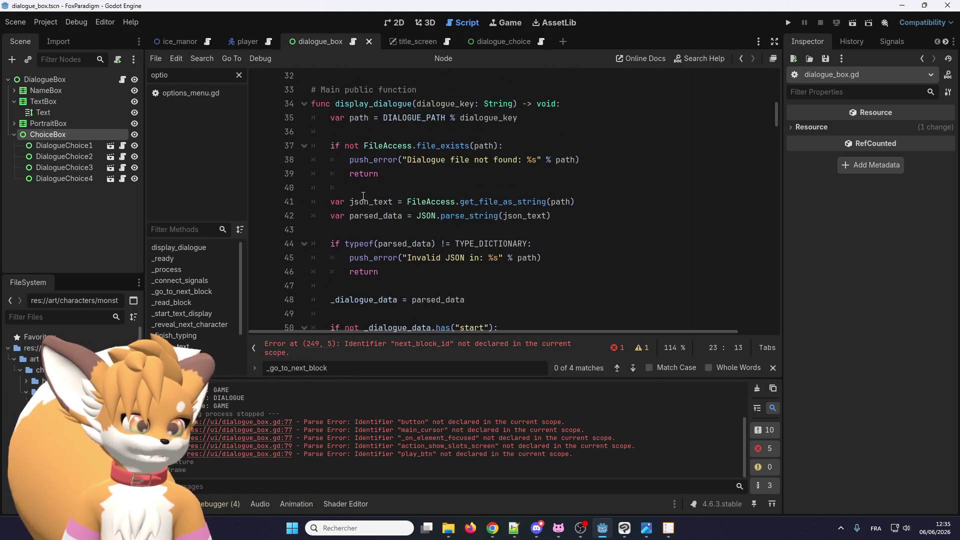
pyautogui.scroll(3, 362, 201)
pyautogui.doubleClick(351, 216)
pyautogui.hotkey('ctrl', 'f')
pyautogui.click(633, 369)
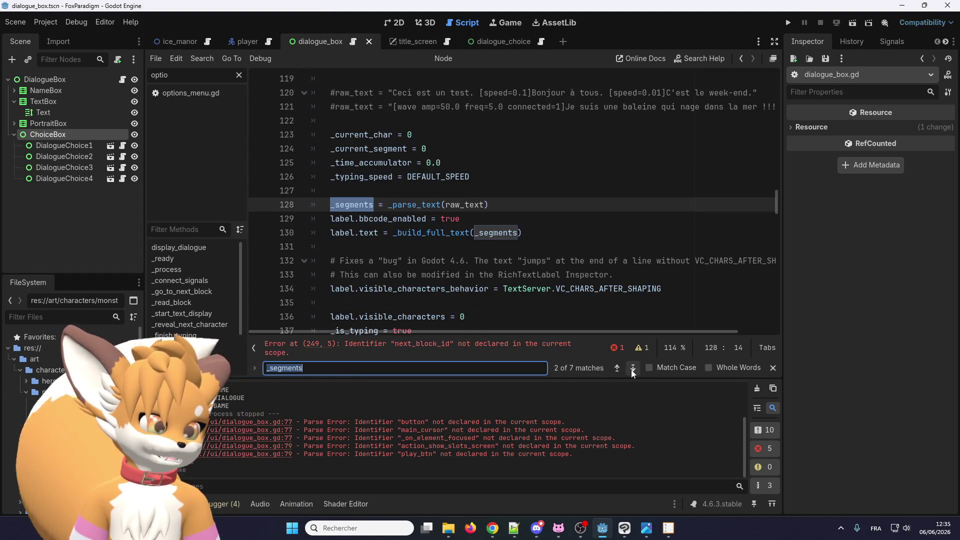
pyautogui.scroll(9, 360, 263)
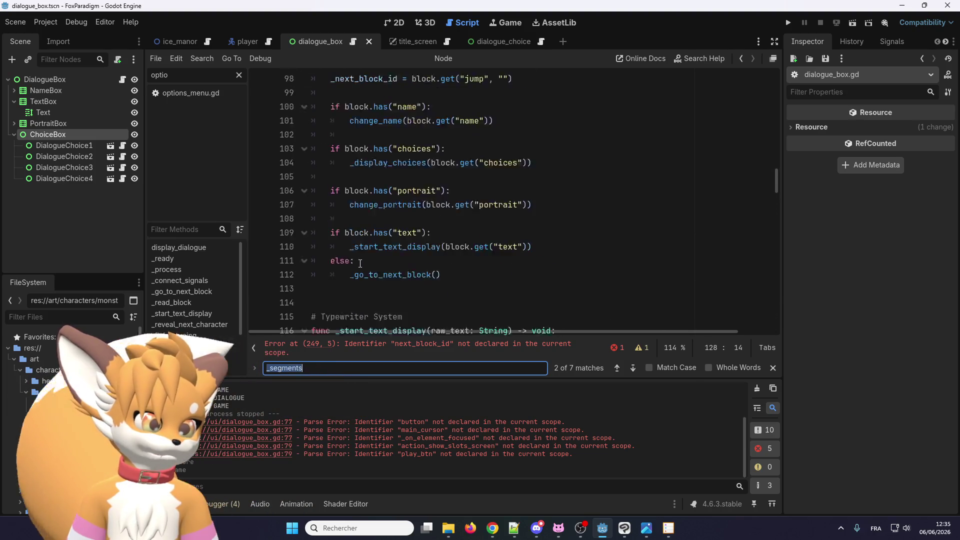
# Step: Insert '_choices = []' right after _hide_choices() in _read_block
pyautogui.click(362, 235)
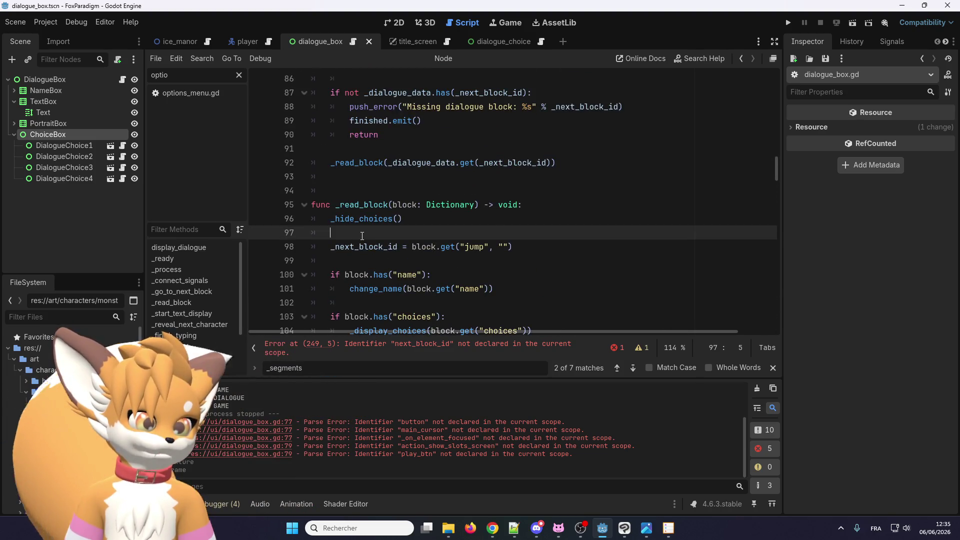
pyautogui.press('Return')
pyautogui.write('_choices = [')
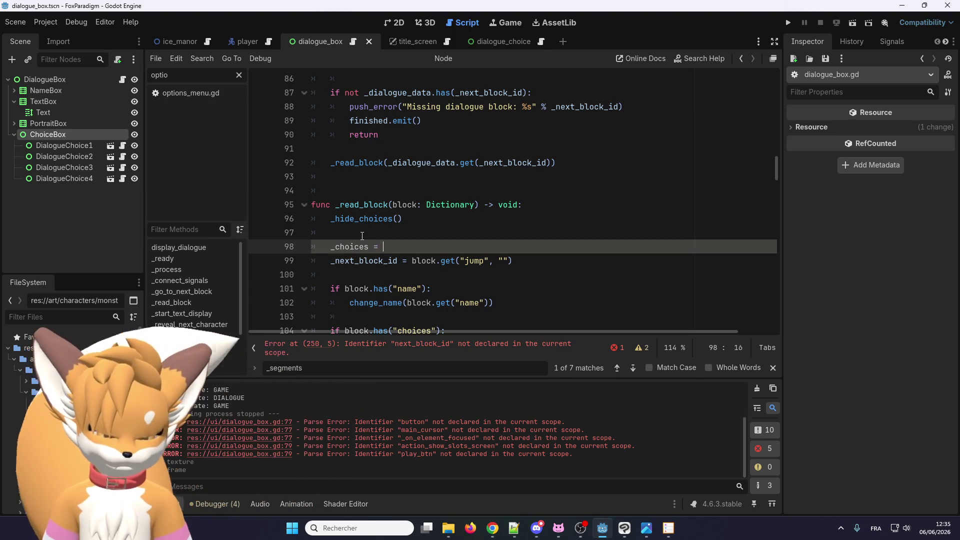
pyautogui.doubleClick(352, 247)
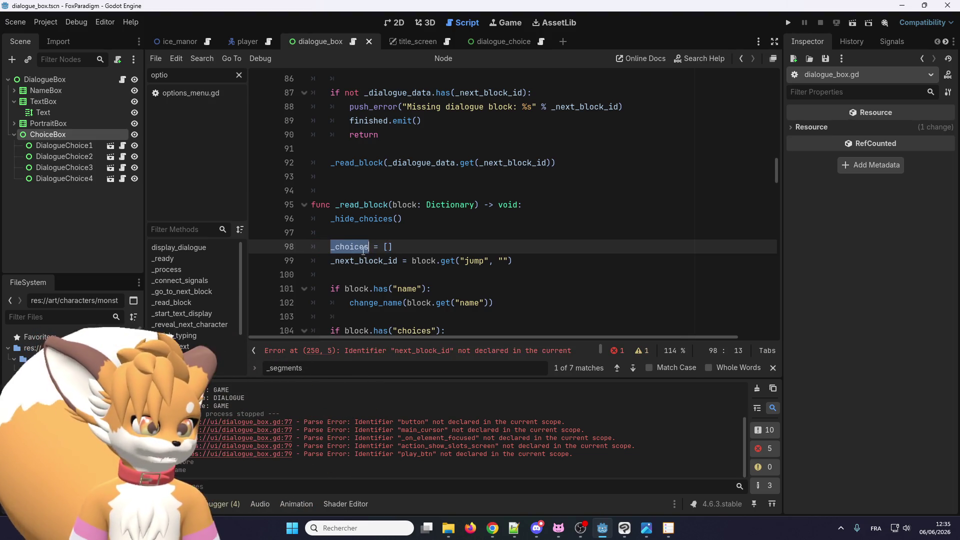
pyautogui.scroll(-2, 388, 226)
pyautogui.scroll(-2, 389, 226)
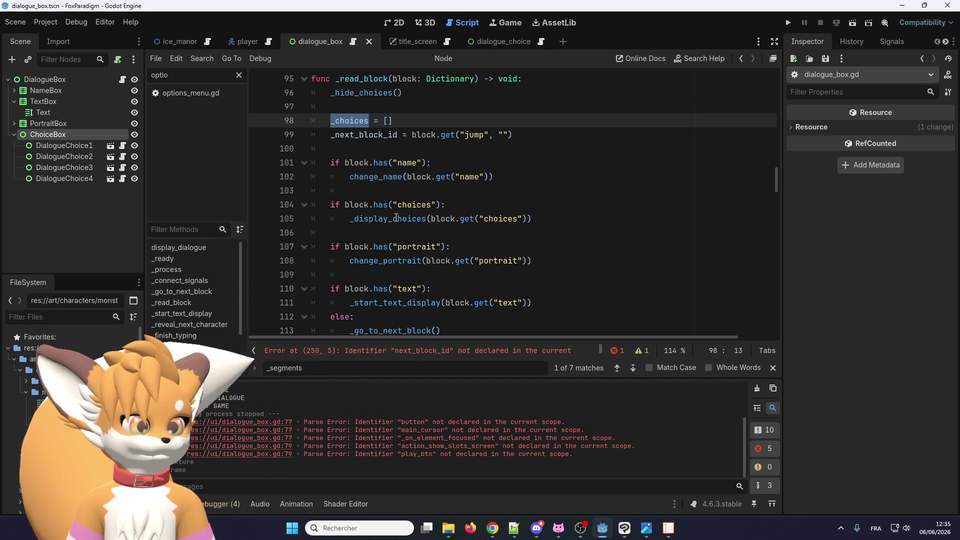
pyautogui.rightClick(396, 218)
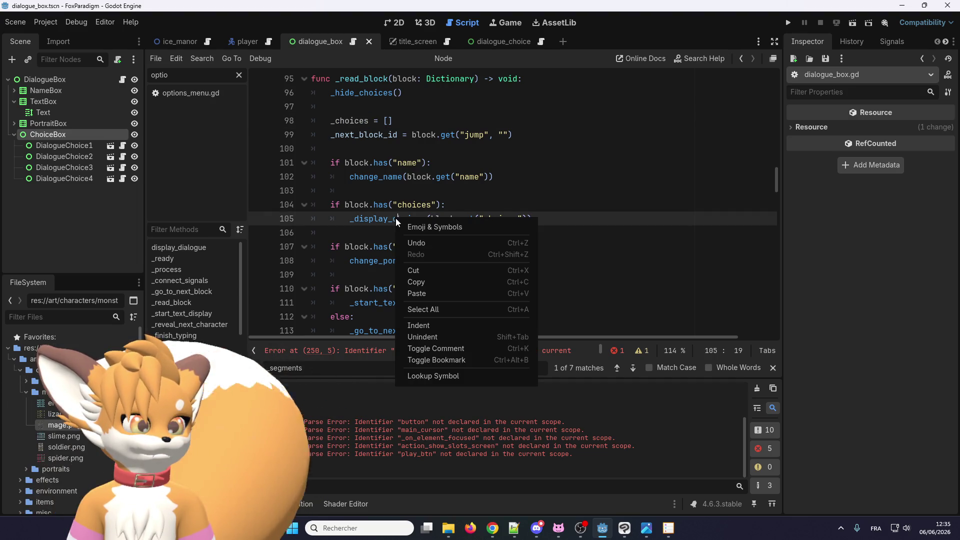
# Step: In _display_choices, begin a _choices.push line inside the loop, then delete it again
pyautogui.click(424, 376)
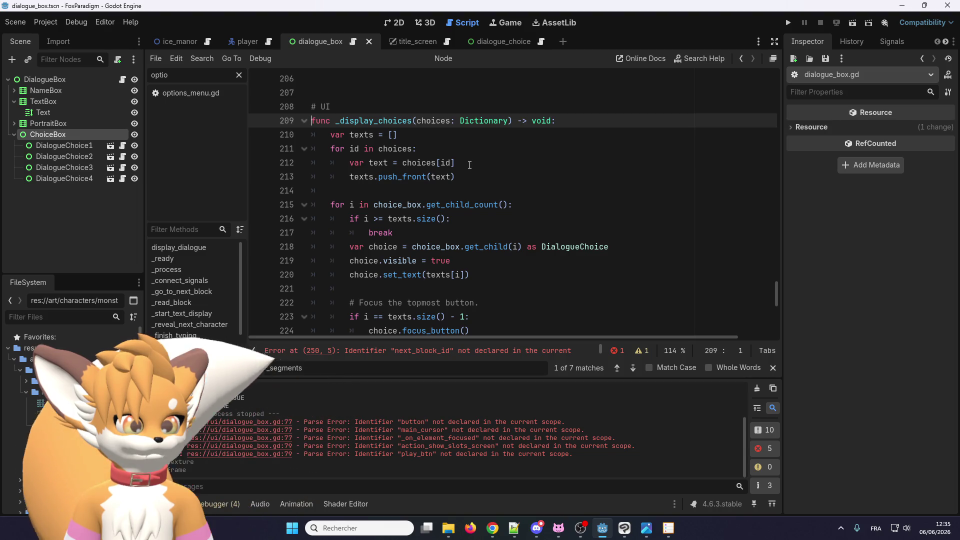
pyautogui.click(467, 176)
pyautogui.press('Return')
pyautogui.write('_choices.puc')
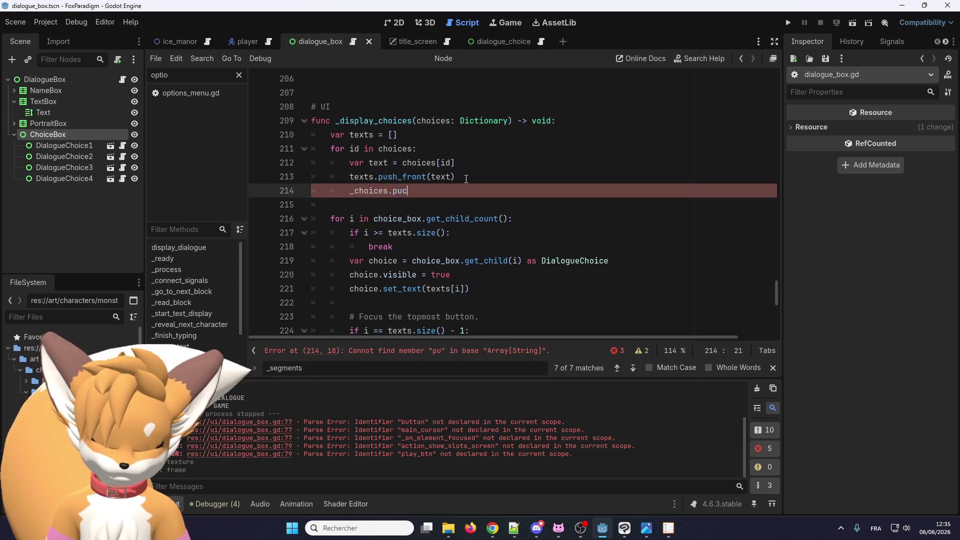
pyautogui.press('BackSpace')
pyautogui.write('sh')
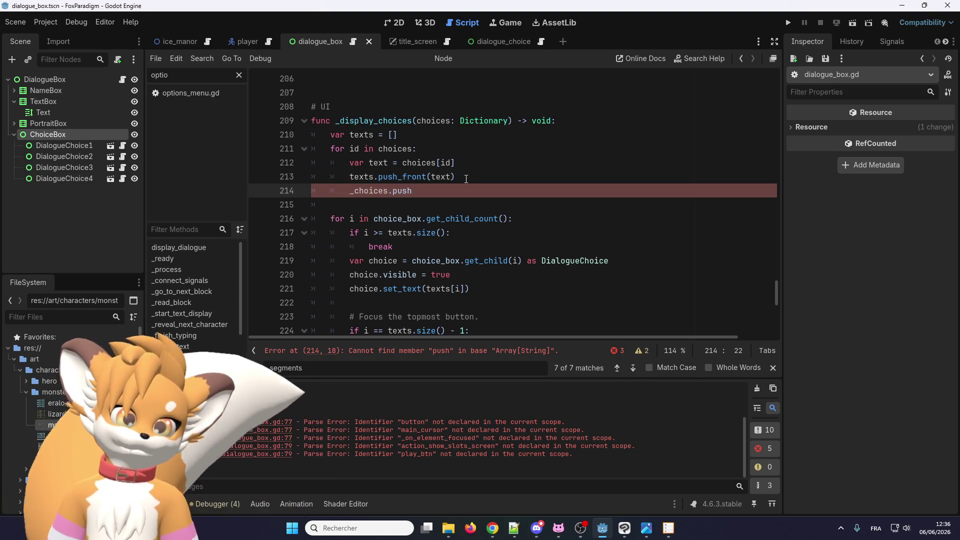
pyautogui.hotkey('ctrl', 'shift', 'Left')
pyautogui.hotkey('ctrl', 'shift', 'Left')
pyautogui.hotkey('ctrl', 'shift', 'Left')
pyautogui.press('BackSpace')
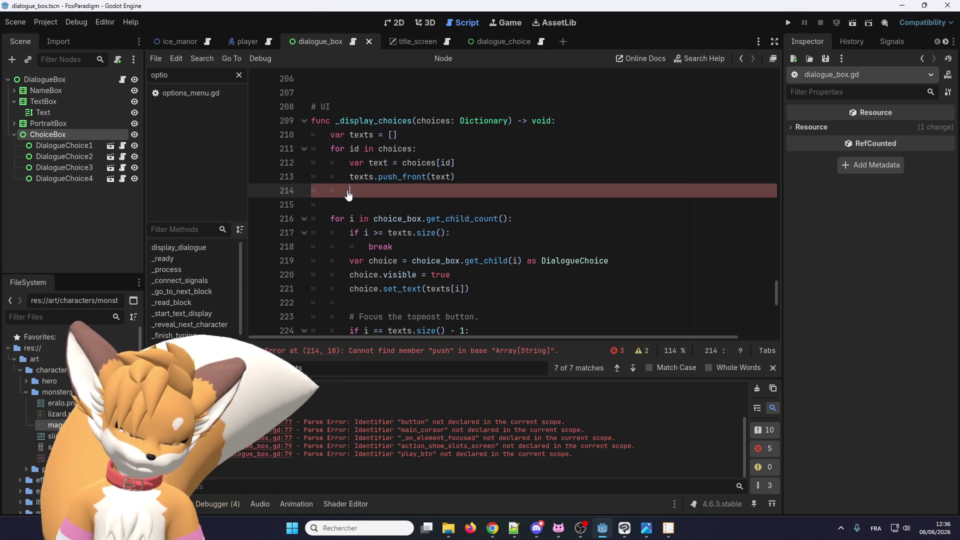
pyautogui.press('BackSpace')
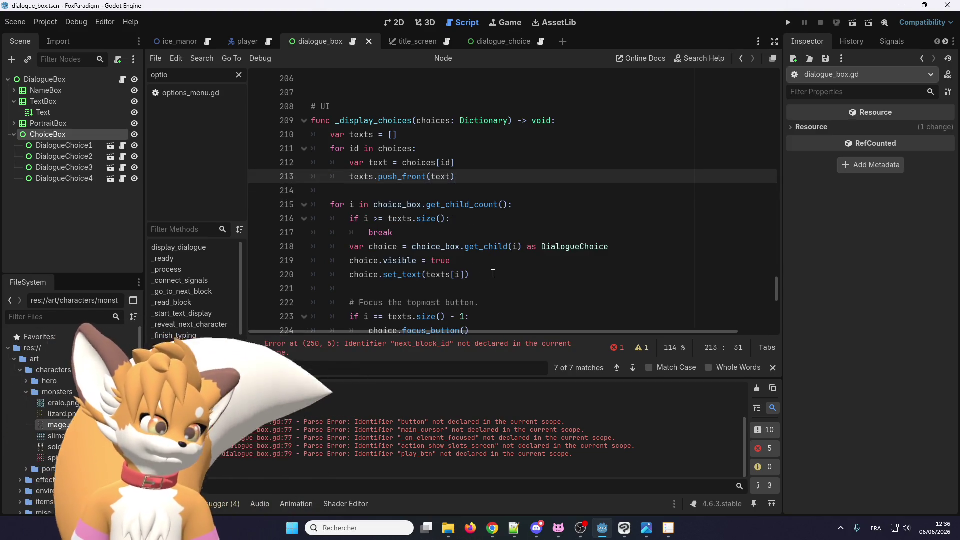
# Step: Add a _choices.push_back(key) call after the set_text line
pyautogui.click(493, 271)
pyautogui.scroll(-2, 489, 266)
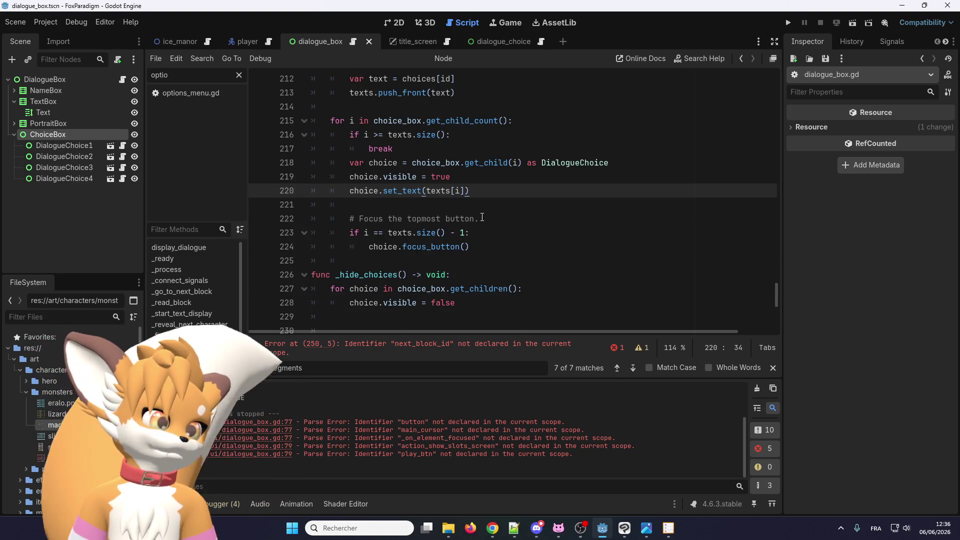
pyautogui.scroll(2, 482, 217)
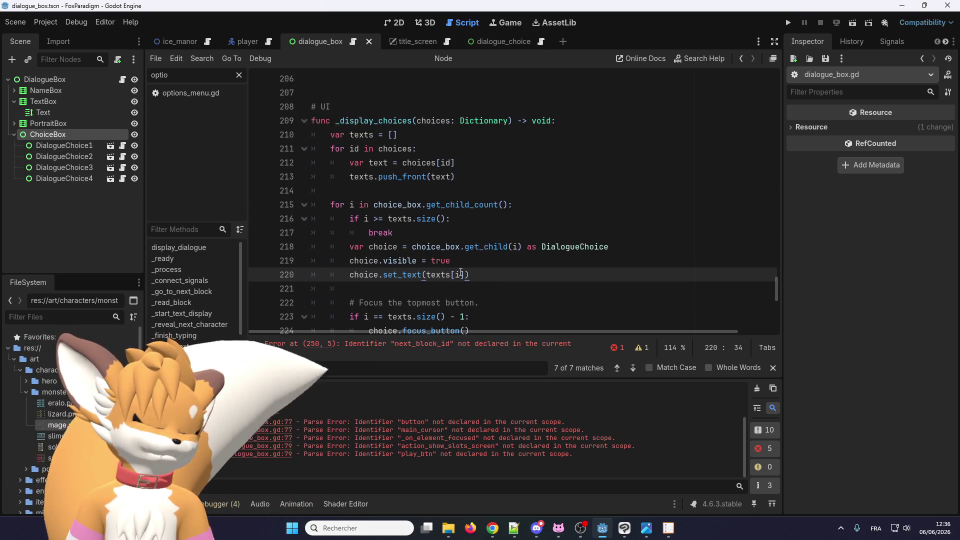
pyautogui.scroll(-1, 497, 276)
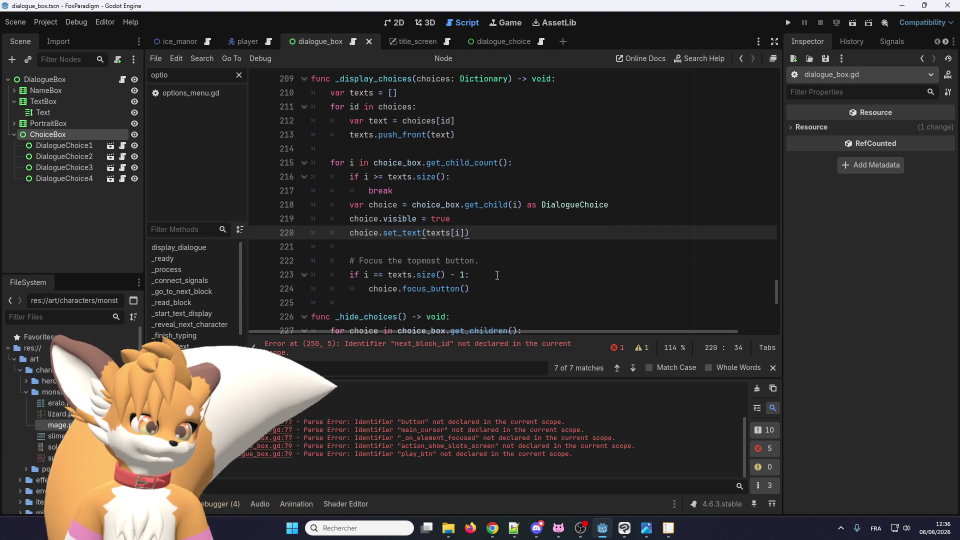
pyautogui.press('Return')
pyautogui.write('_choices.push_b')
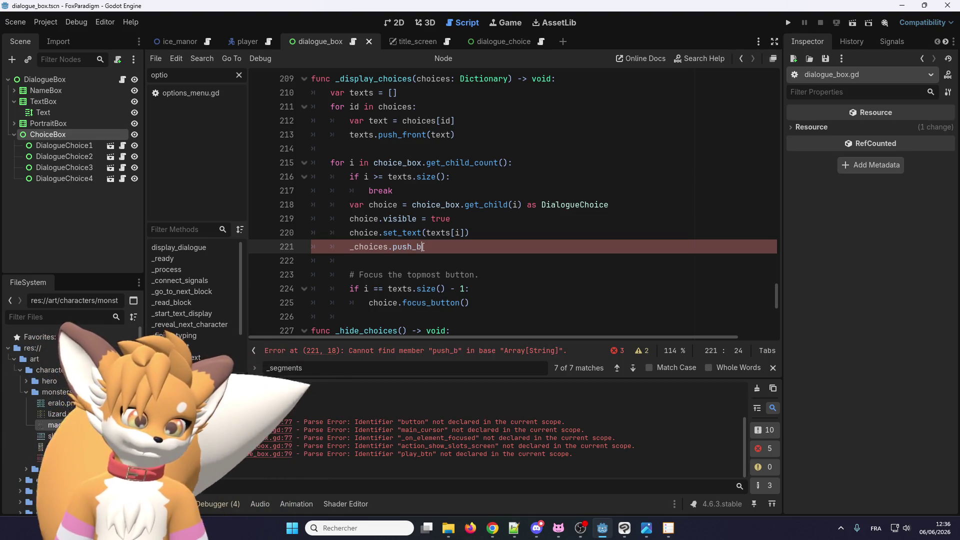
pyautogui.write('(')
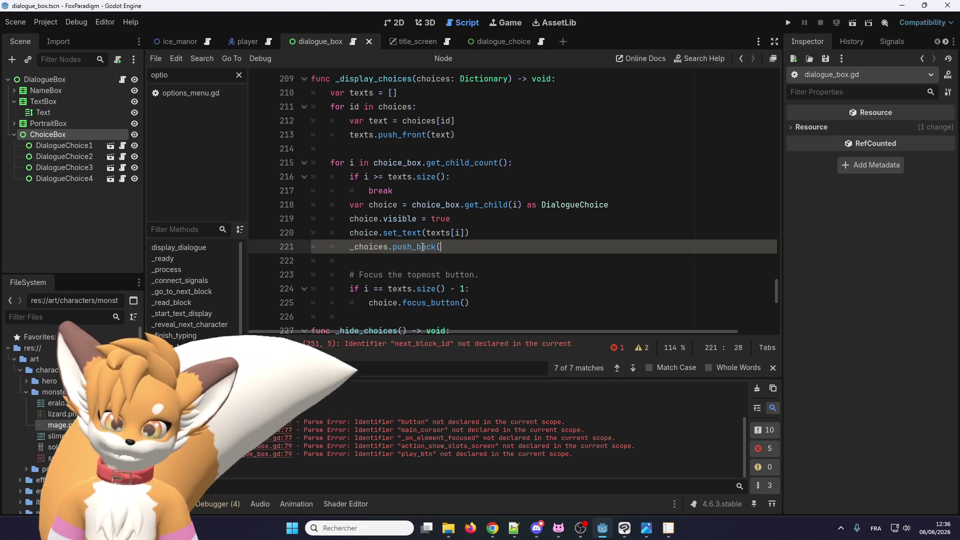
pyautogui.moveTo(423, 247)
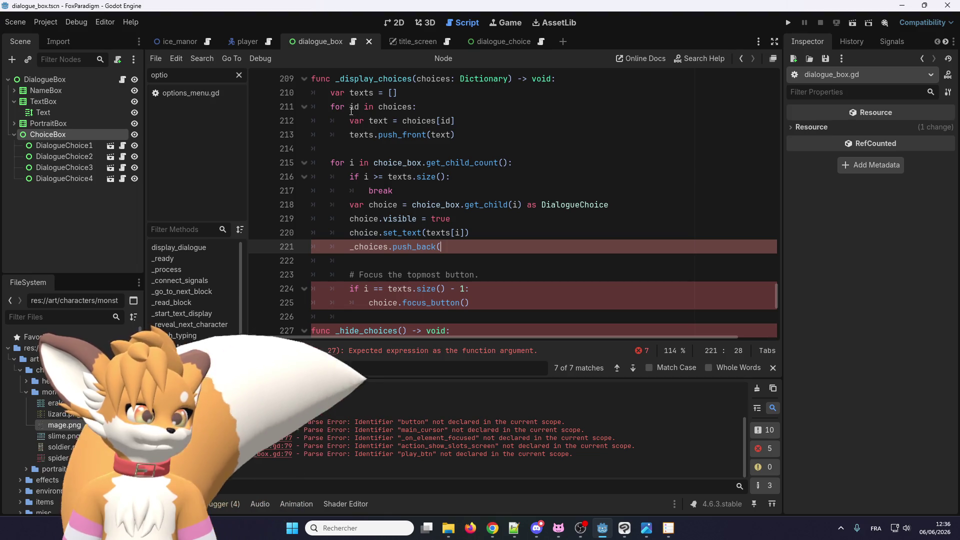
pyautogui.scroll(1, 377, 131)
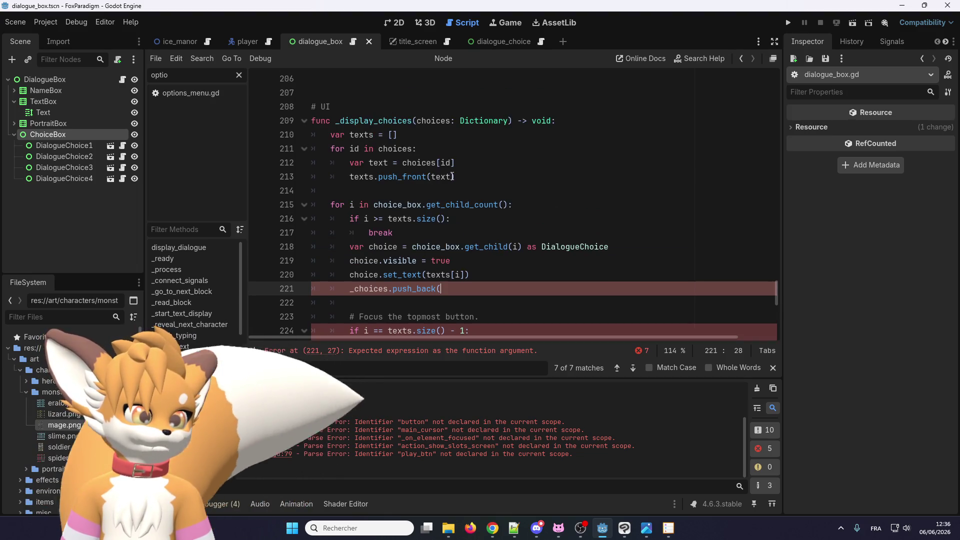
pyautogui.click(468, 176)
pyautogui.click(475, 289)
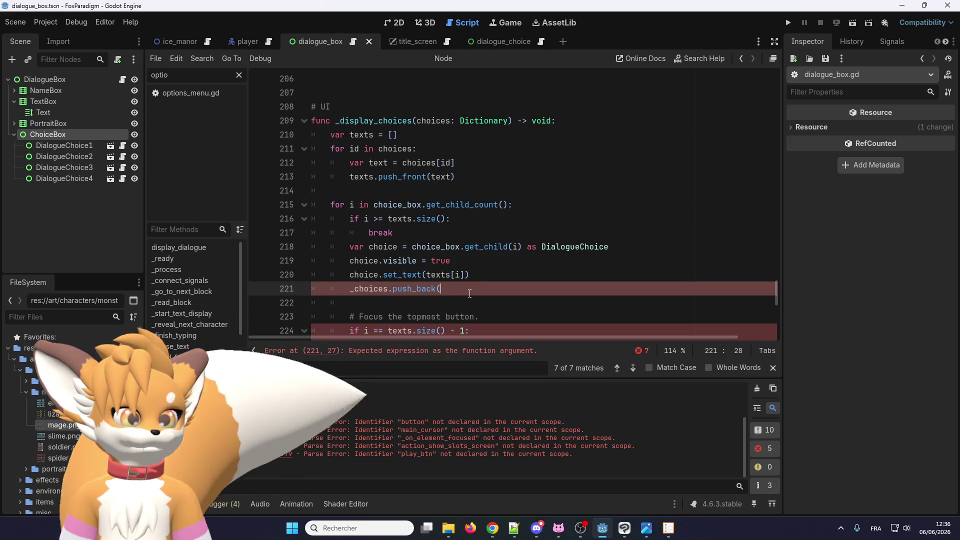
pyautogui.write('key)')
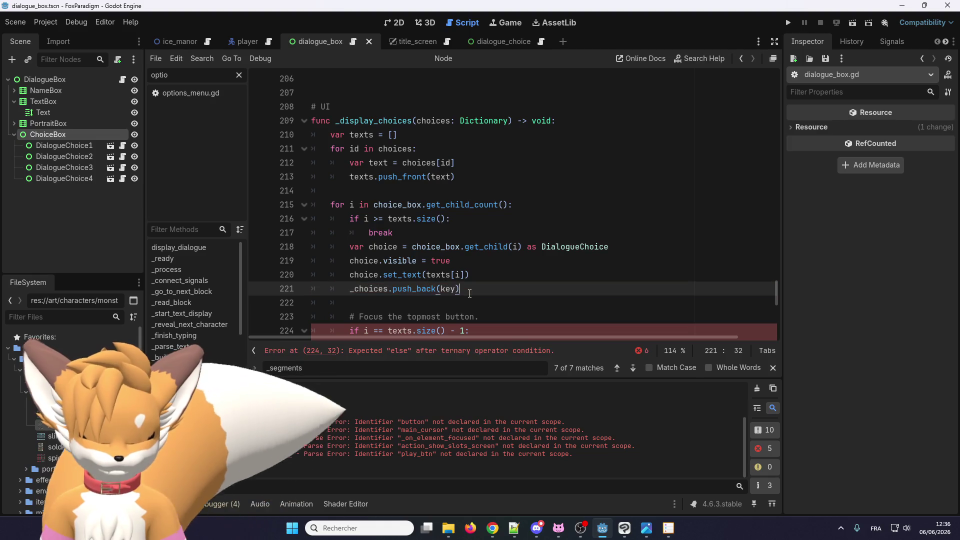
# Step: Declare var keys = [] and copy the texts.push_front line for keys
pyautogui.doubleClick(450, 289)
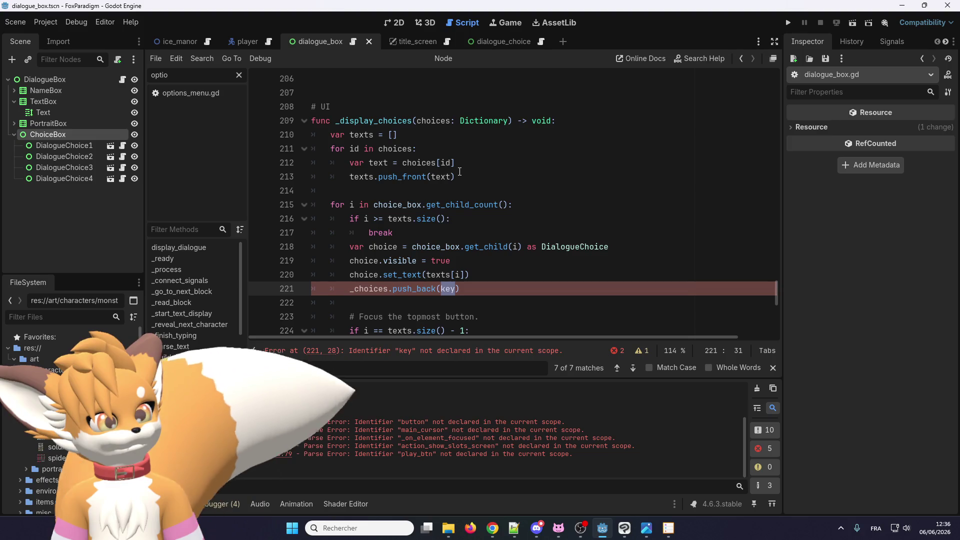
pyautogui.click(456, 176)
pyautogui.press('Return')
pyautogui.write('keys.push_front(text)')
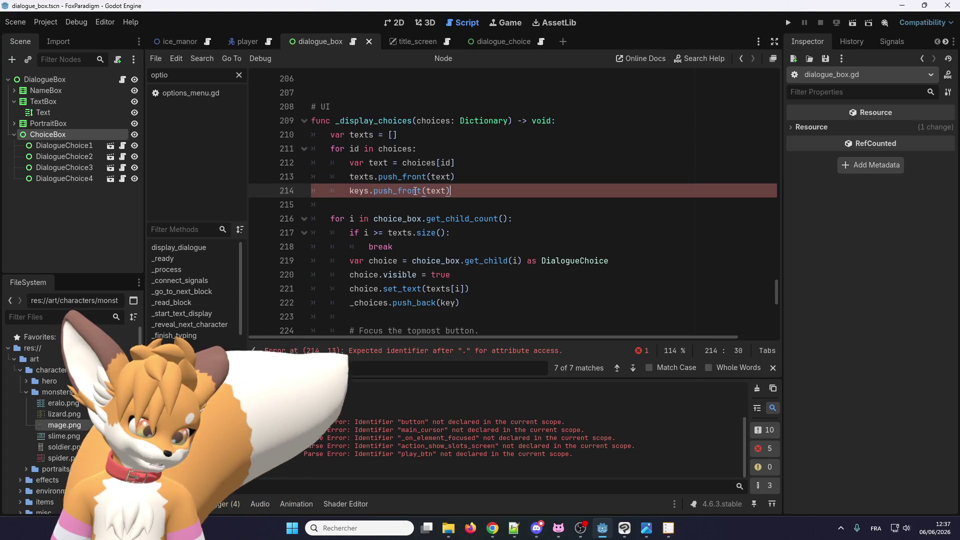
pyautogui.click(400, 136)
pyautogui.hotkey('ctrl', 'shift', 'd')
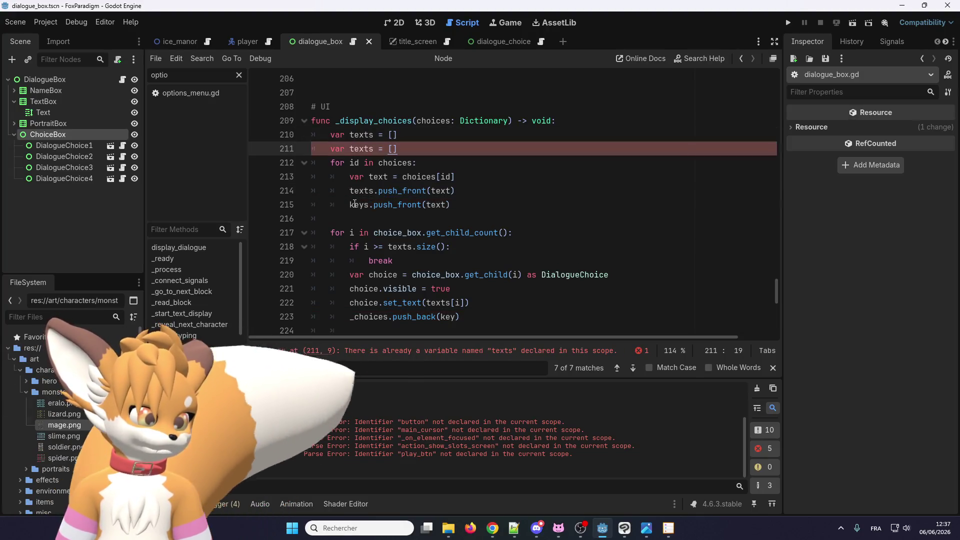
pyautogui.doubleClick(360, 149)
pyautogui.write('keys')
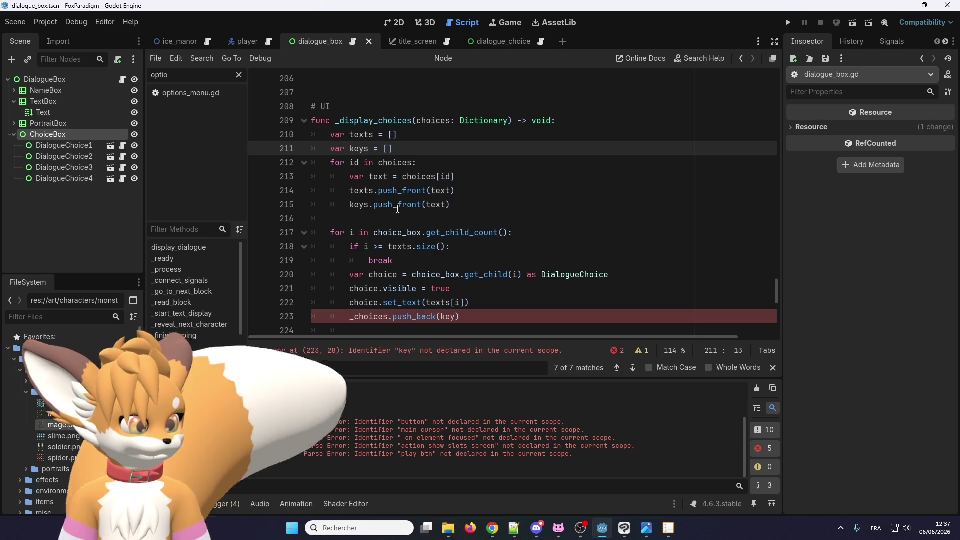
# Step: Make the loop call keys.push_front(id) and change the call to _choices.push_back(keys[i])
pyautogui.doubleClick(436, 205)
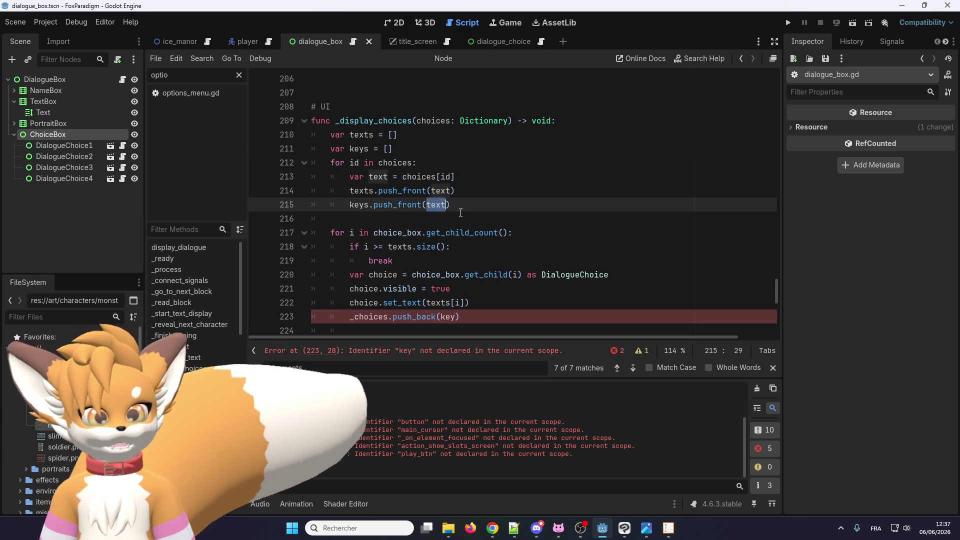
pyautogui.write('id')
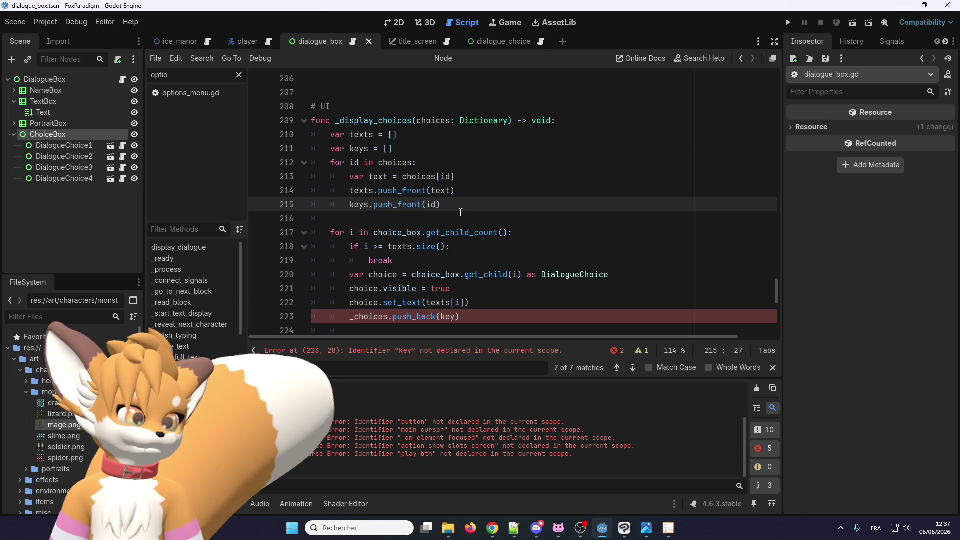
pyautogui.doubleClick(360, 205)
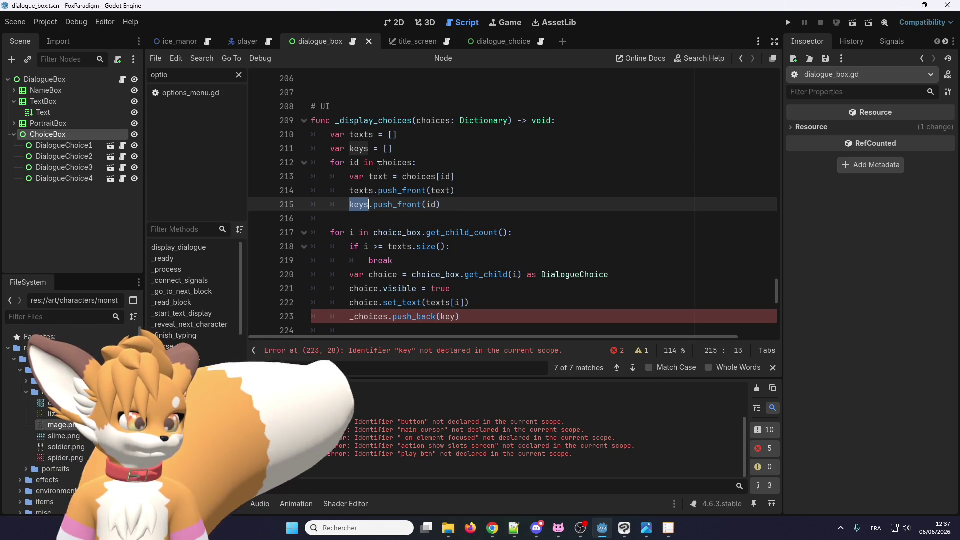
pyautogui.doubleClick(359, 148)
pyautogui.doubleClick(448, 317)
pyautogui.write('keys[i')
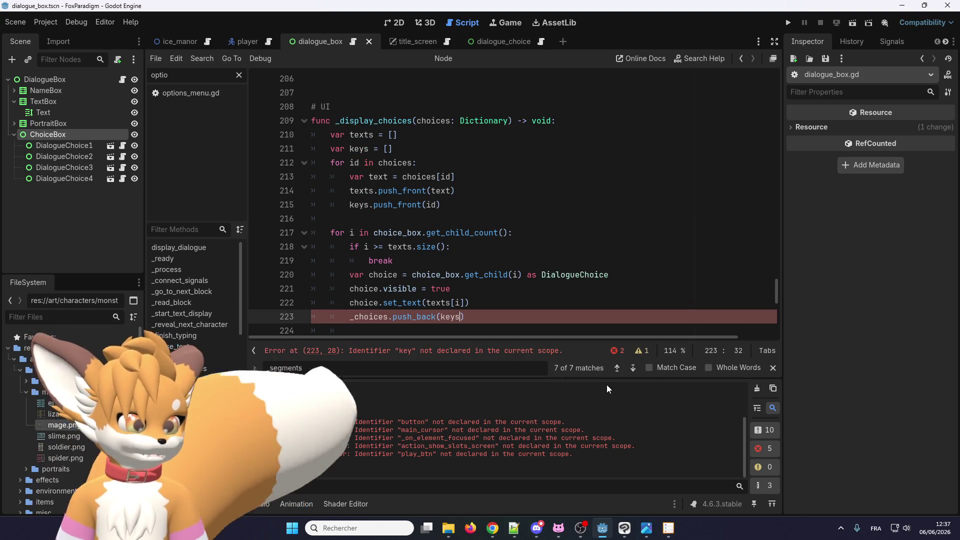
pyautogui.write(']')
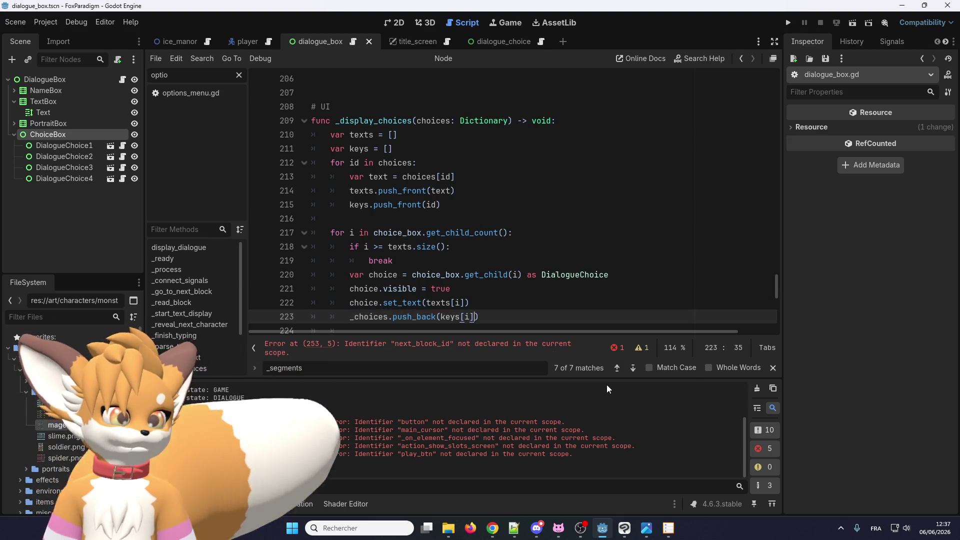
pyautogui.click(510, 260)
# Step: Save the script and add a blank line after _display_choices
pyautogui.scroll(-2, 507, 262)
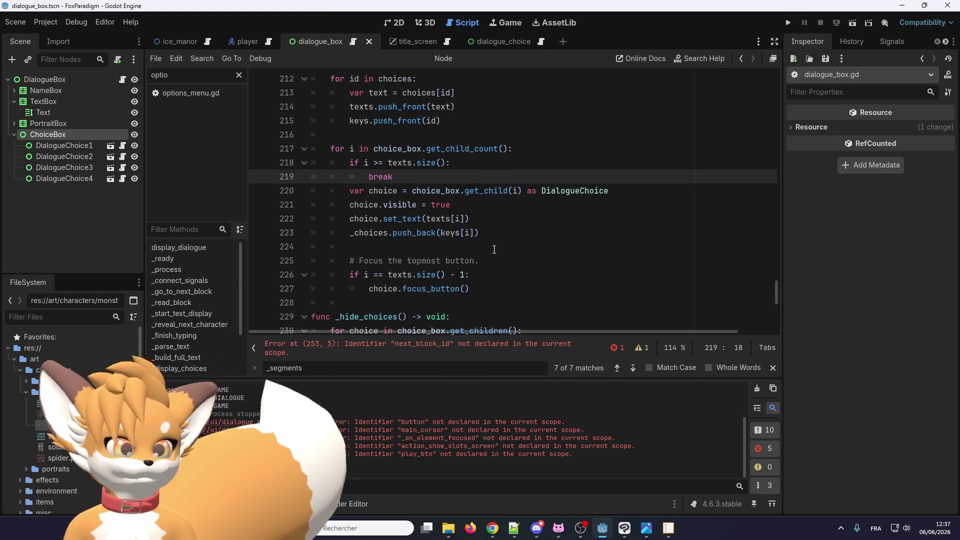
pyautogui.scroll(1, 452, 239)
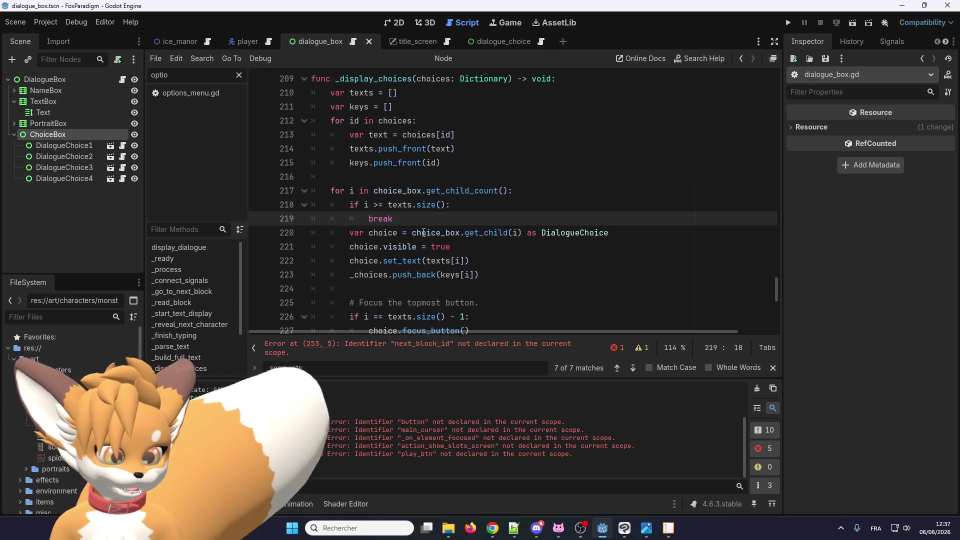
pyautogui.scroll(-1, 421, 200)
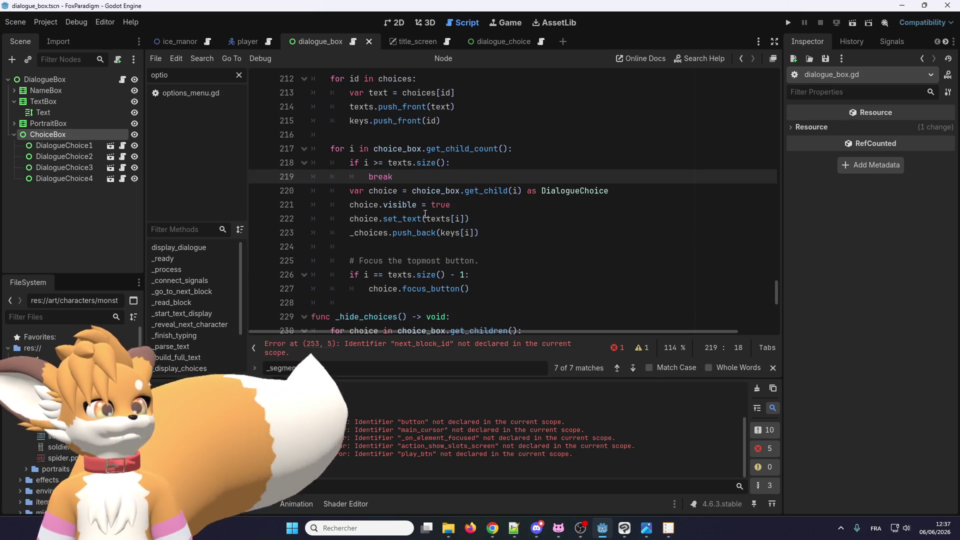
pyautogui.scroll(1, 551, 267)
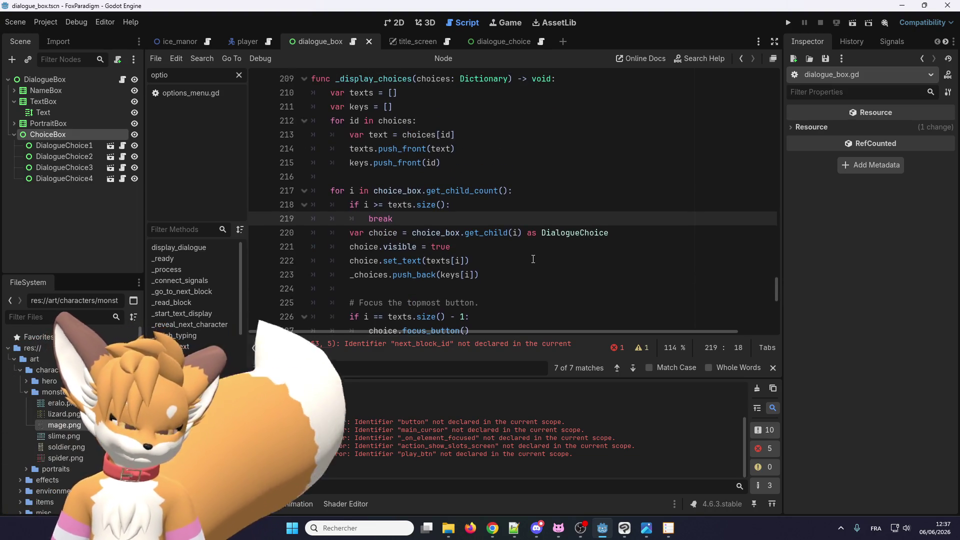
pyautogui.hotkey('ctrl', 's')
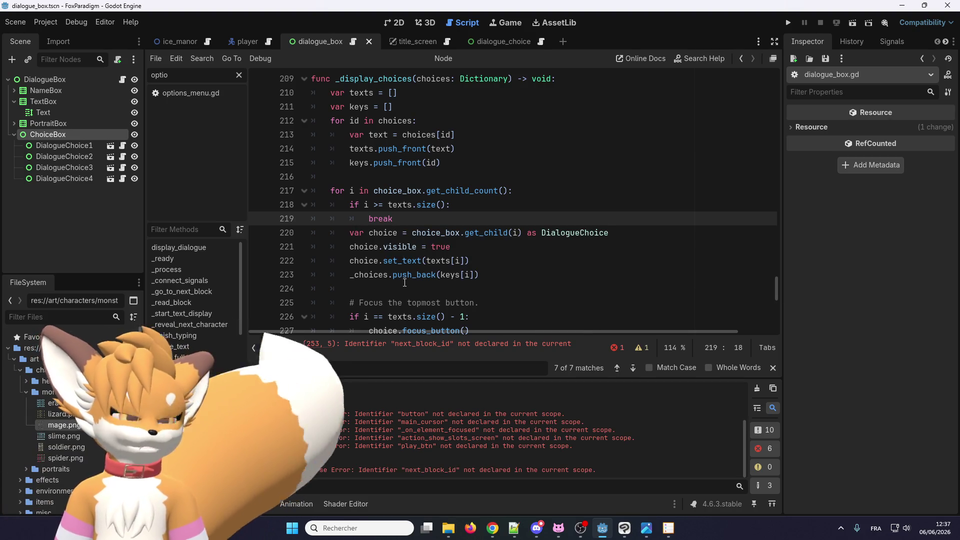
pyautogui.scroll(-5, 413, 264)
pyautogui.scroll(5, 413, 265)
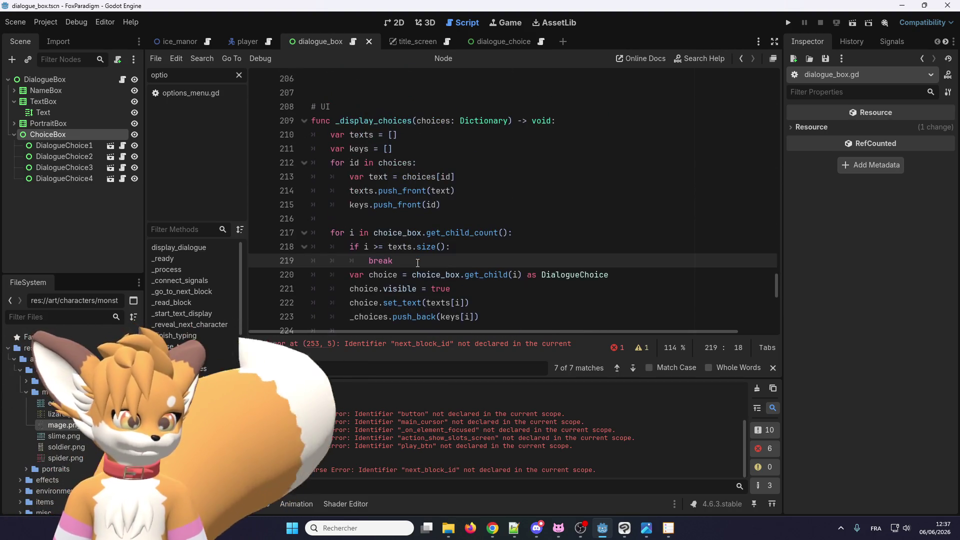
pyautogui.scroll(-2, 415, 264)
pyautogui.click(416, 262)
pyautogui.press('Return')
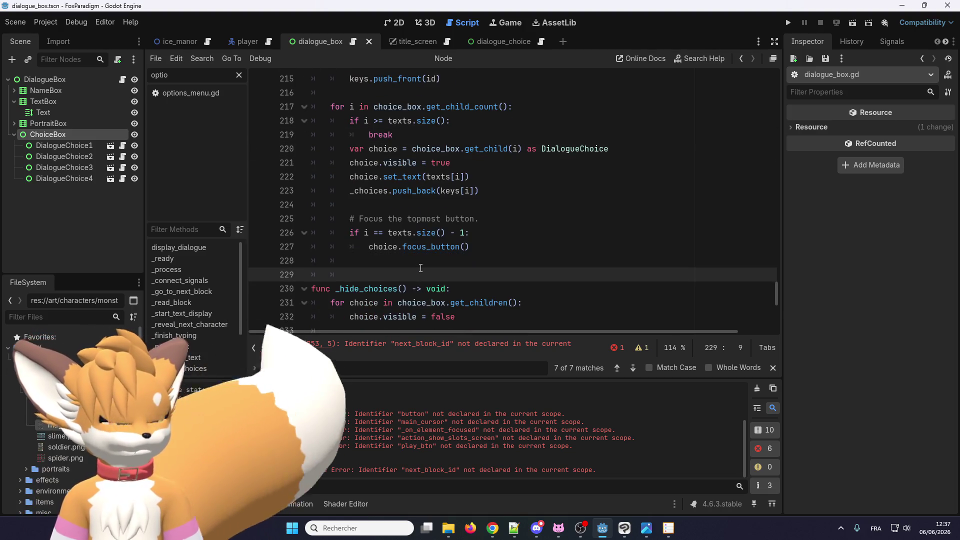
pyautogui.scroll(8, 423, 268)
pyautogui.scroll(-6, 435, 300)
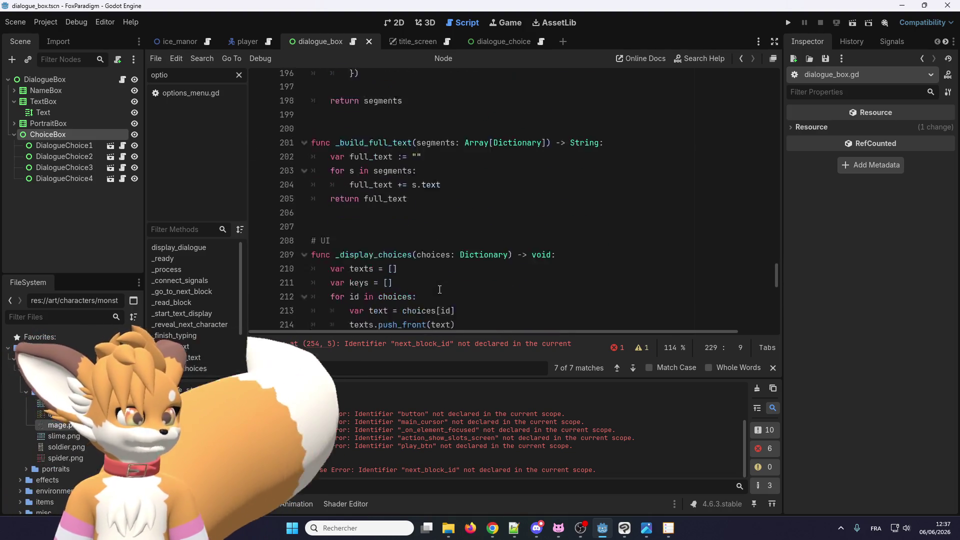
# Step: Rename next_block_id on line 254 to _next_block_id
pyautogui.click(429, 350)
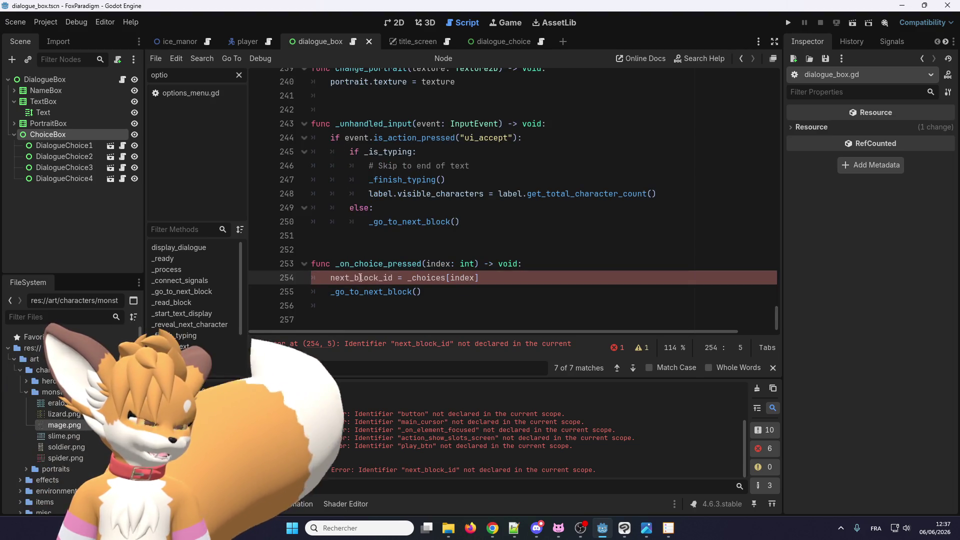
pyautogui.write('_')
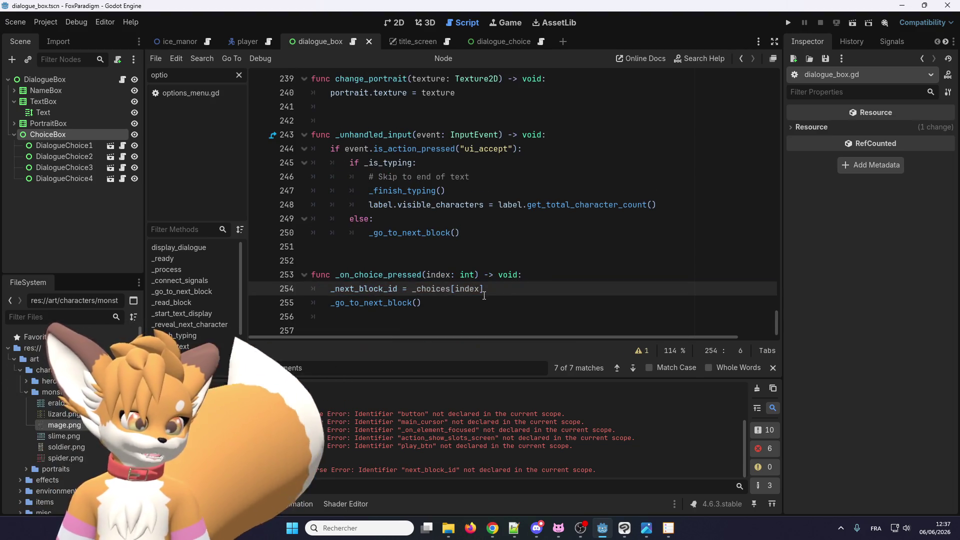
pyautogui.click(466, 305)
pyautogui.doubleClick(439, 289)
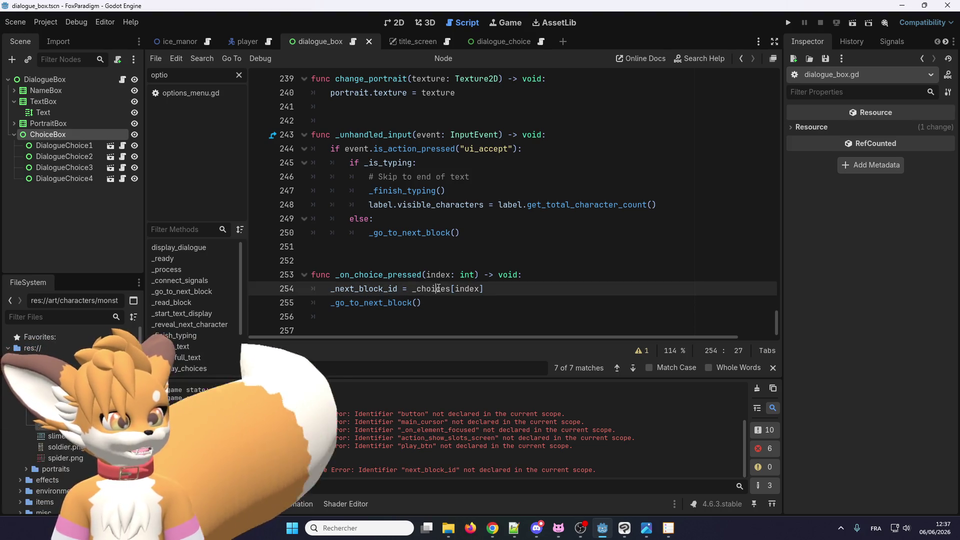
# Step: Search the script for _choices and step through every match
pyautogui.hotkey('ctrl', 'f')
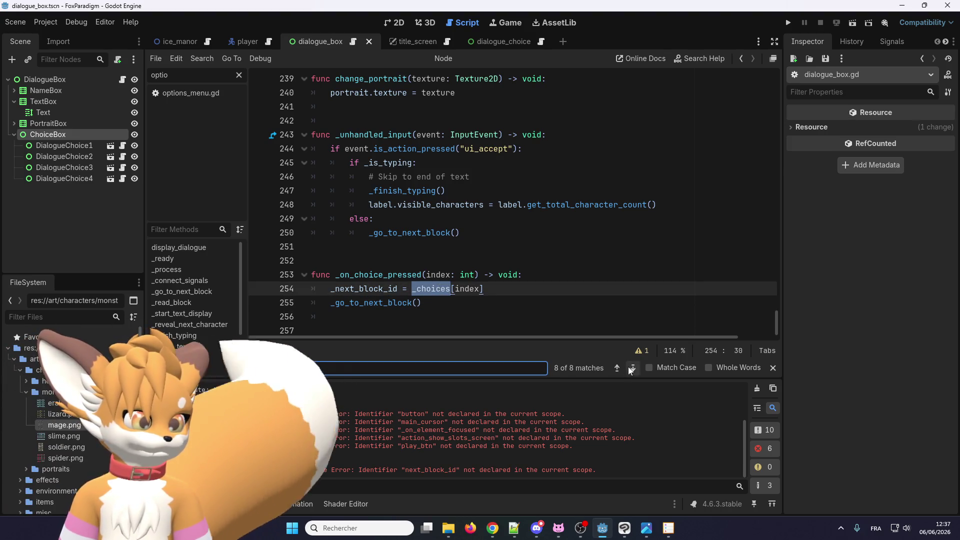
pyautogui.click(631, 368)
pyautogui.click(632, 368)
pyautogui.click(632, 368)
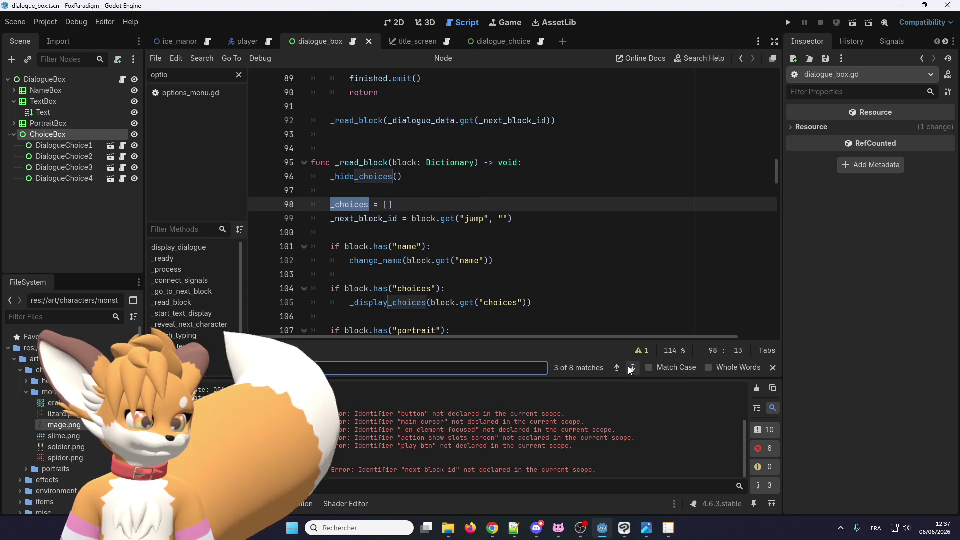
pyautogui.click(631, 368)
pyautogui.click(629, 368)
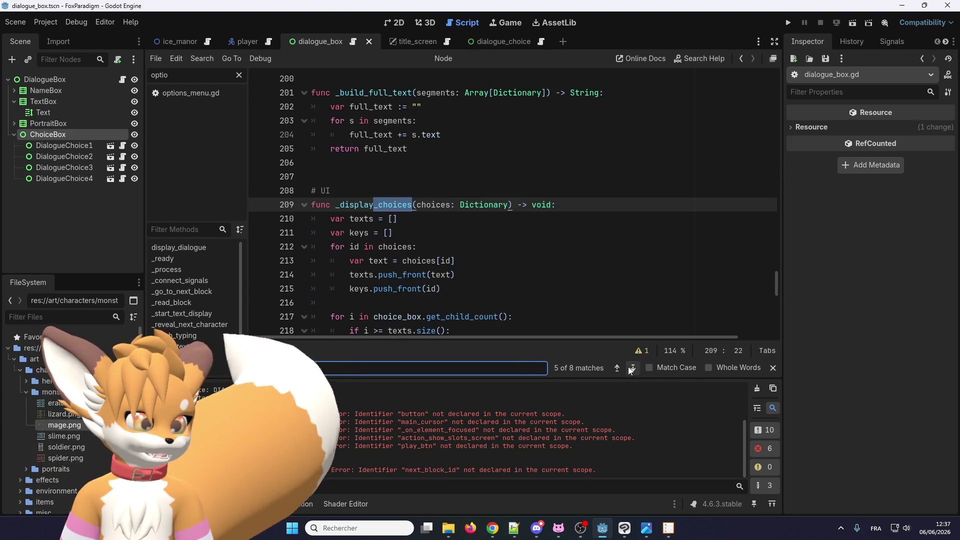
pyautogui.click(628, 368)
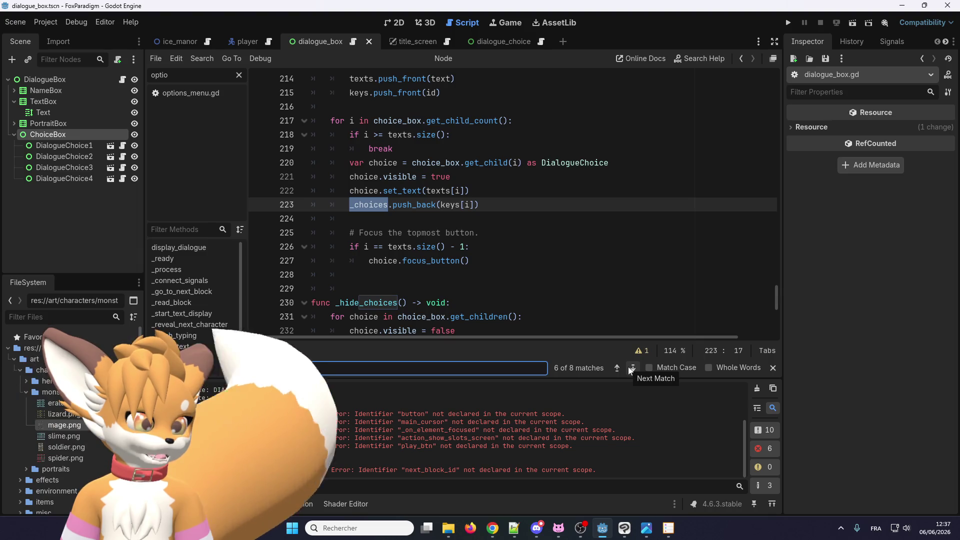
pyautogui.click(629, 368)
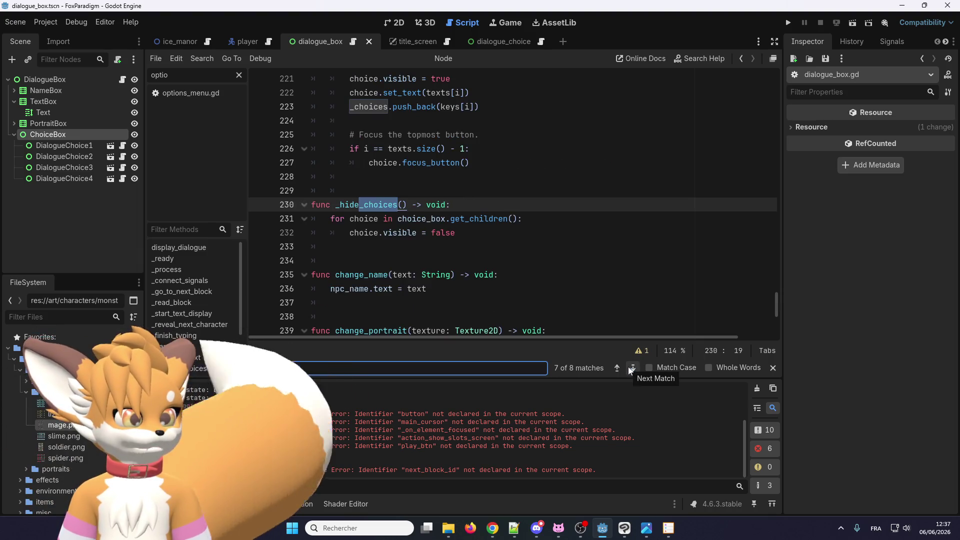
pyautogui.click(629, 367)
pyautogui.click(469, 223)
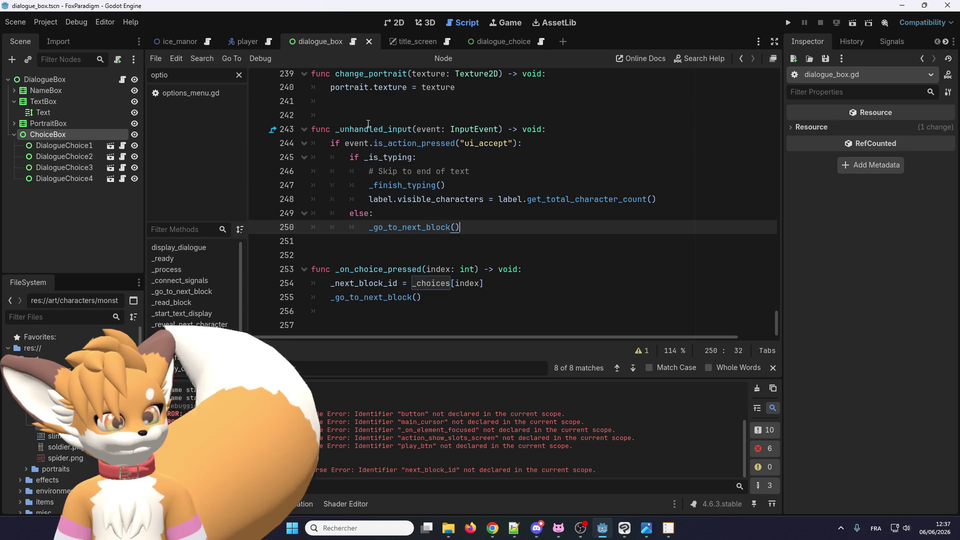
# Step: Review the _unhandled_input and _on_choice_pressed functions
pyautogui.moveTo(365, 132); pyautogui.dragTo(500, 228)
pyautogui.click(550, 239)
pyautogui.click(384, 270)
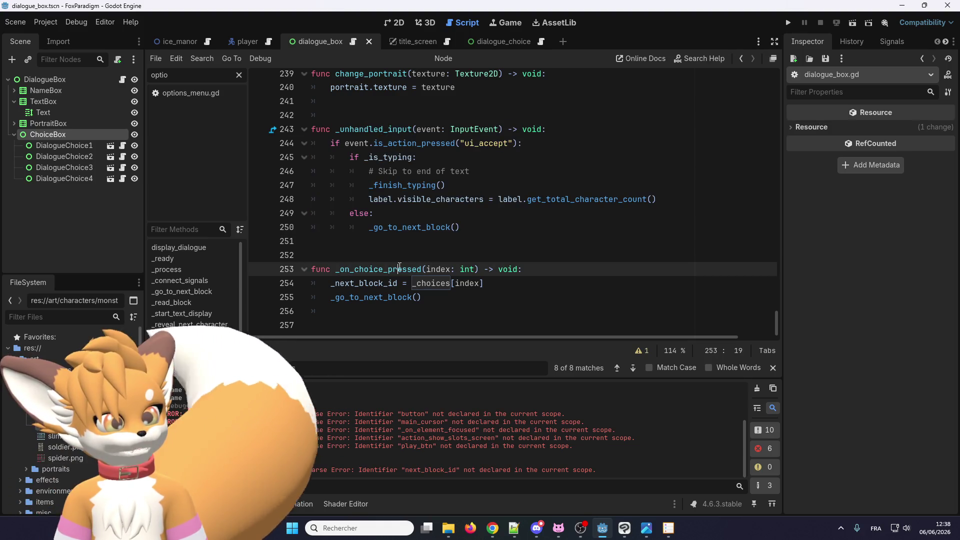
pyautogui.click(404, 131)
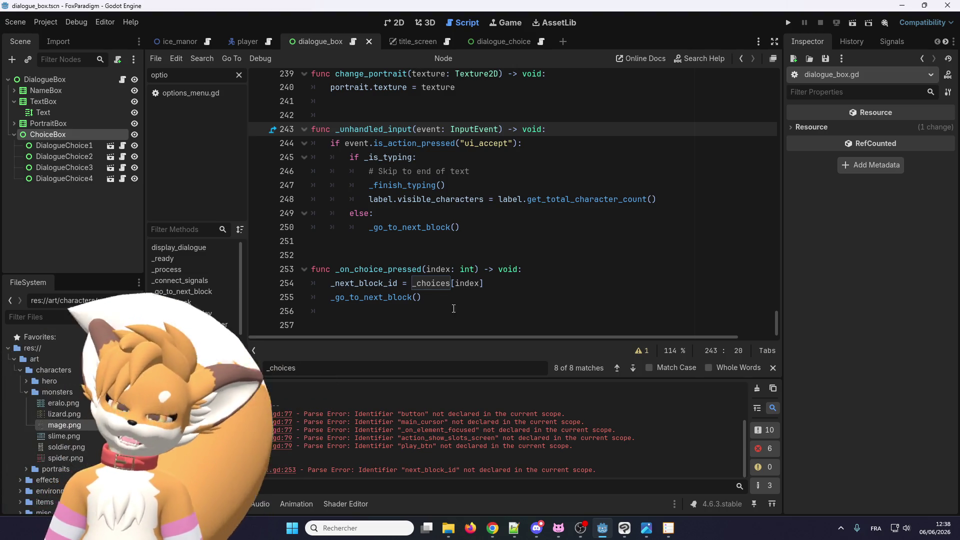
# Step: Comment out the _go_to_next_block() call in _on_choice_pressed and save
pyautogui.moveTo(440, 296); pyautogui.dragTo(330, 295)
pyautogui.click(336, 295)
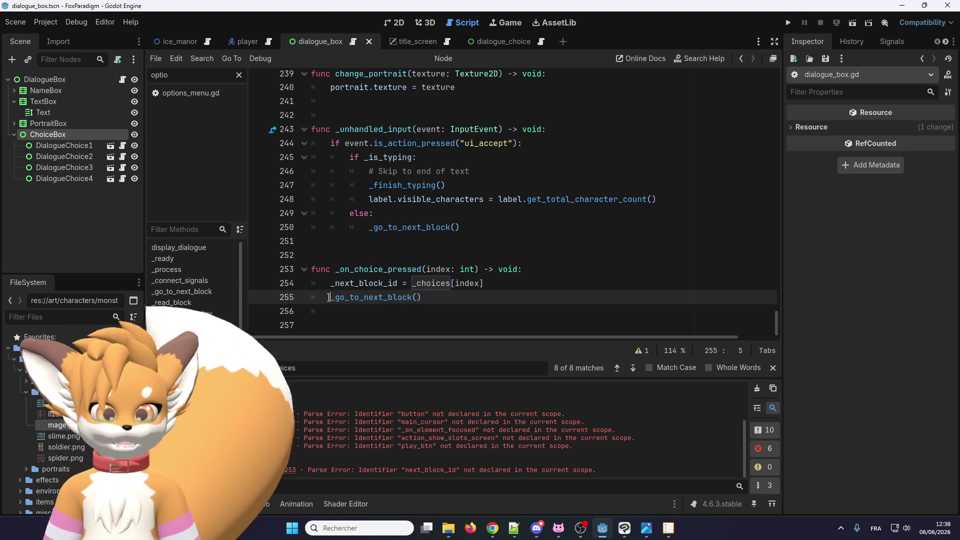
pyautogui.write('#')
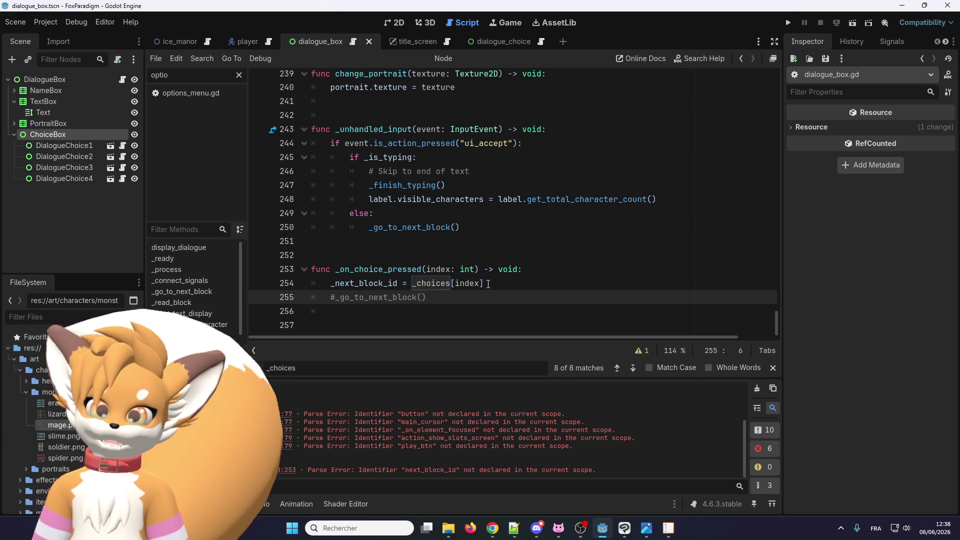
pyautogui.click(491, 282)
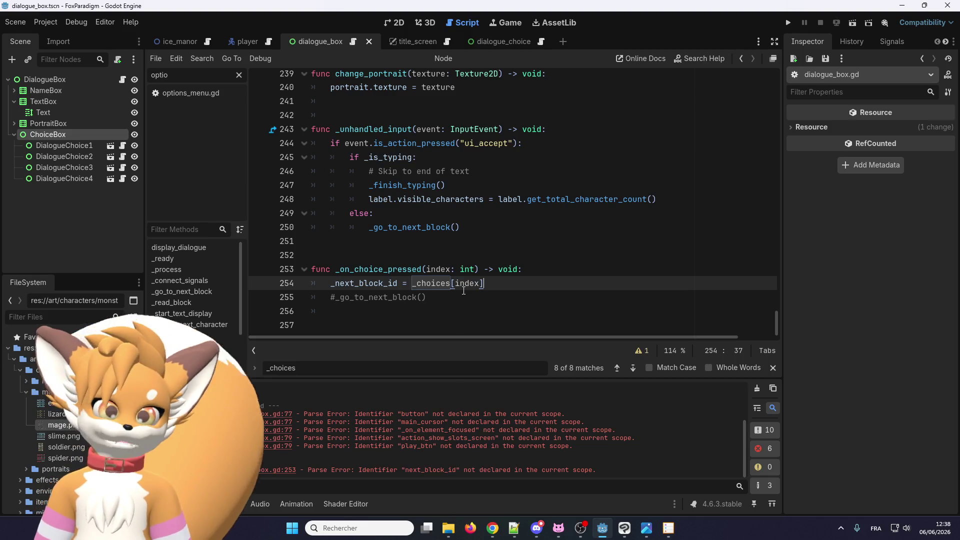
pyautogui.hotkey('ctrl', 's')
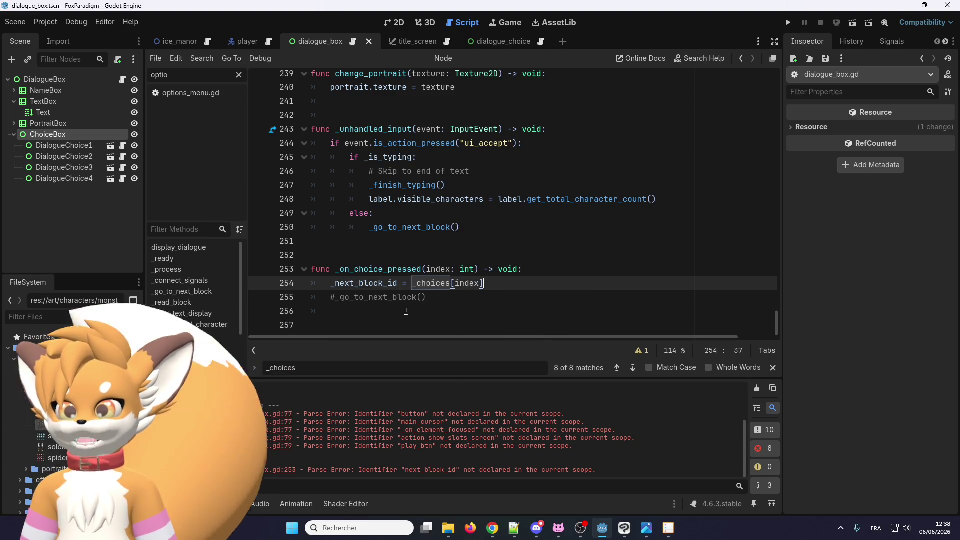
# Step: Look over _unhandled_input again and place the caret after its signature
pyautogui.scroll(1, 421, 275)
pyautogui.scroll(-1, 433, 240)
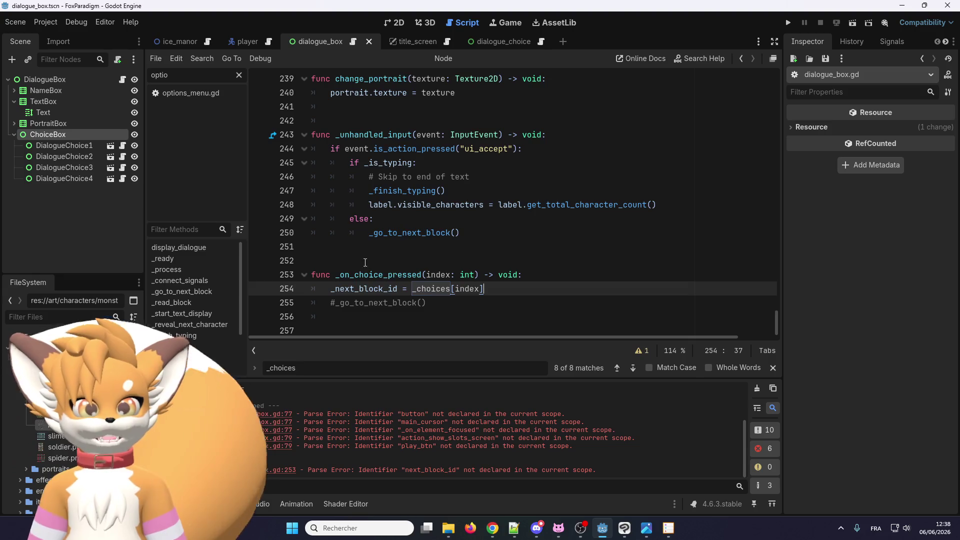
pyautogui.moveTo(373, 263); pyautogui.dragTo(428, 303)
pyautogui.scroll(1, 357, 150)
pyautogui.click(356, 154)
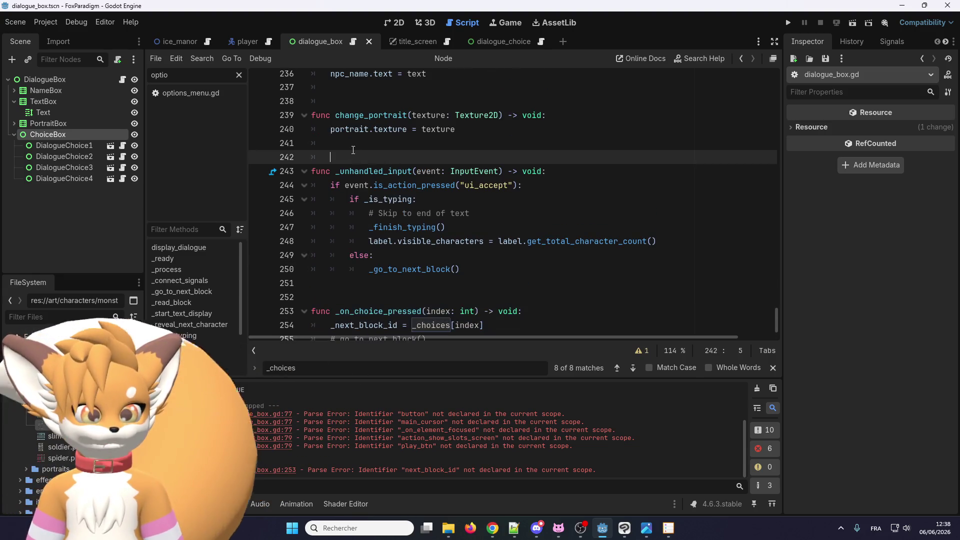
pyautogui.moveTo(356, 150); pyautogui.dragTo(495, 269)
pyautogui.click(497, 265)
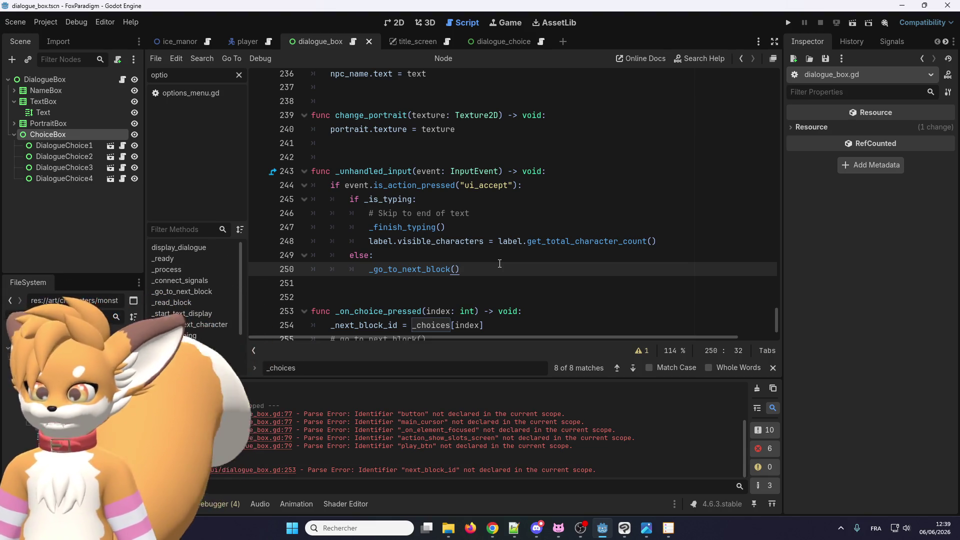
pyautogui.scroll(-1, 462, 209)
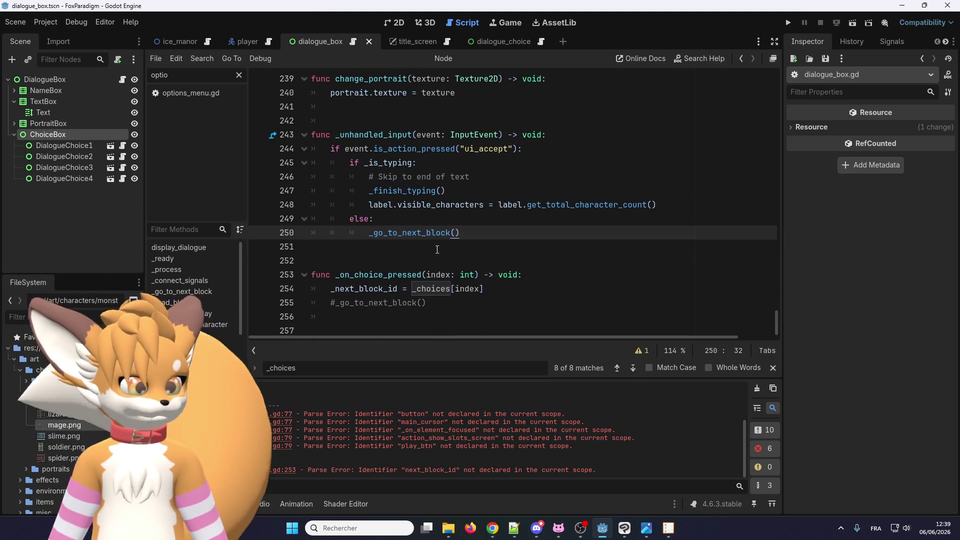
pyautogui.click(564, 137)
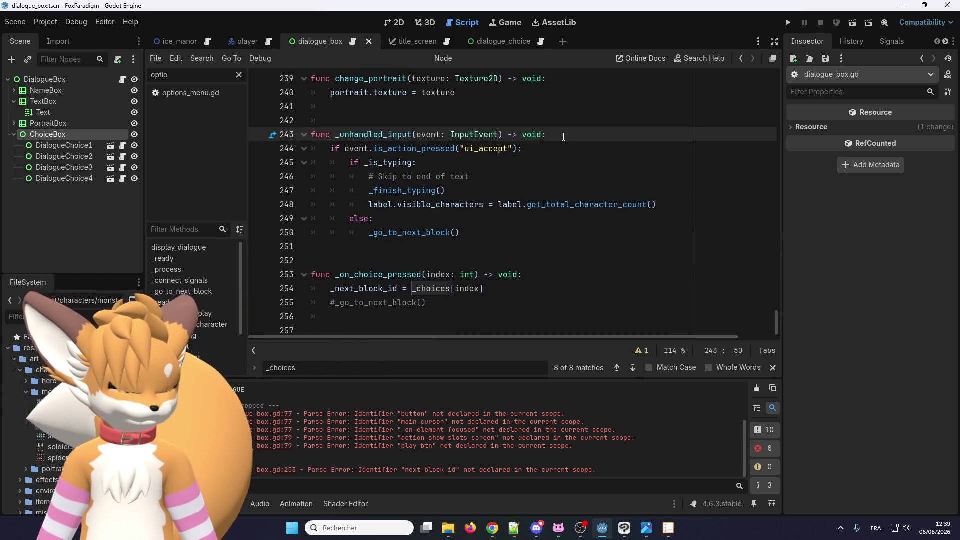
# Step: Add print('APPUI') at the top of _unhandled_input
pyautogui.press('Return')
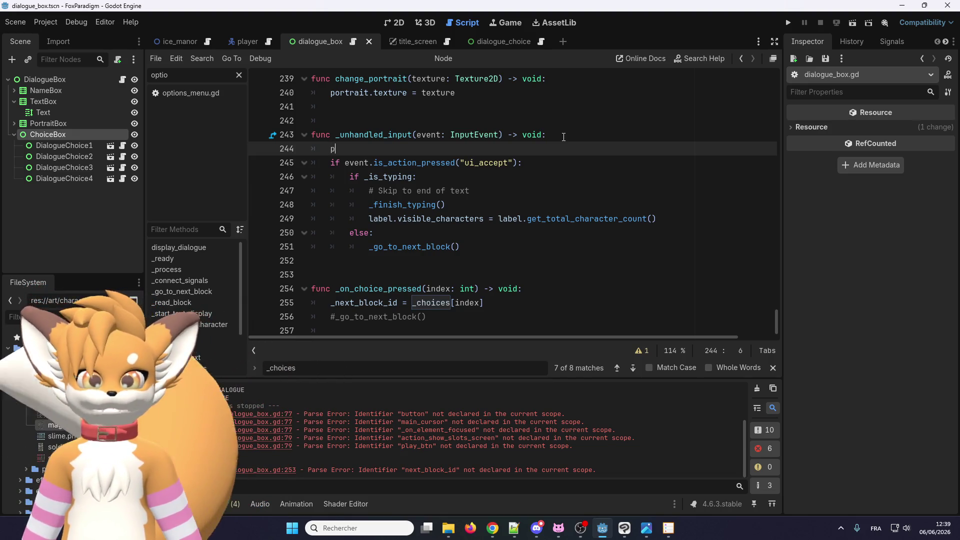
pyautogui.write('rint(')
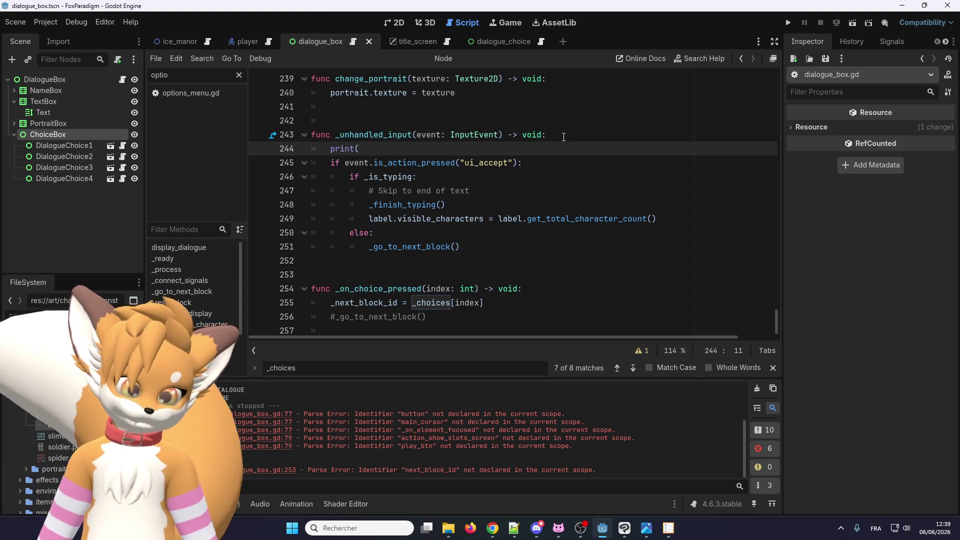
pyautogui.write("'")
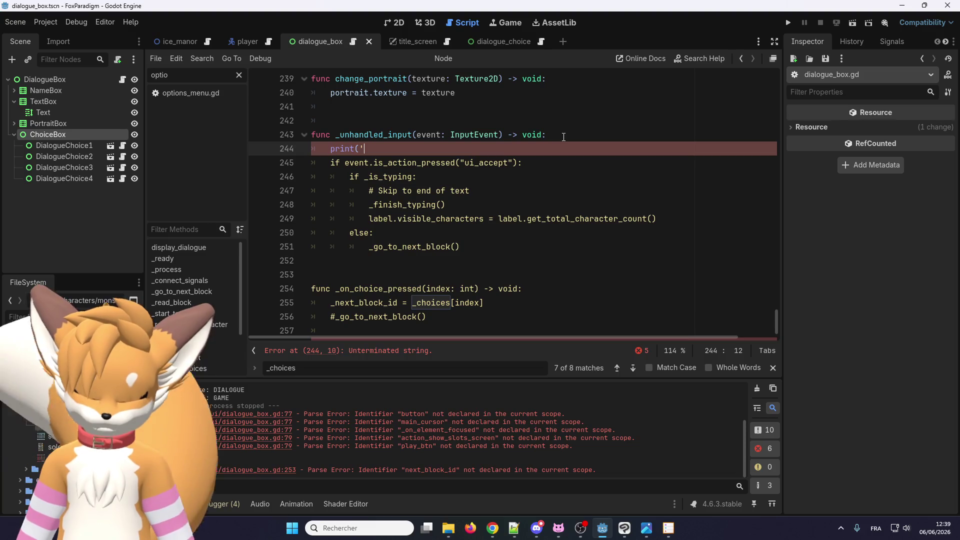
pyautogui.write('APPUI')
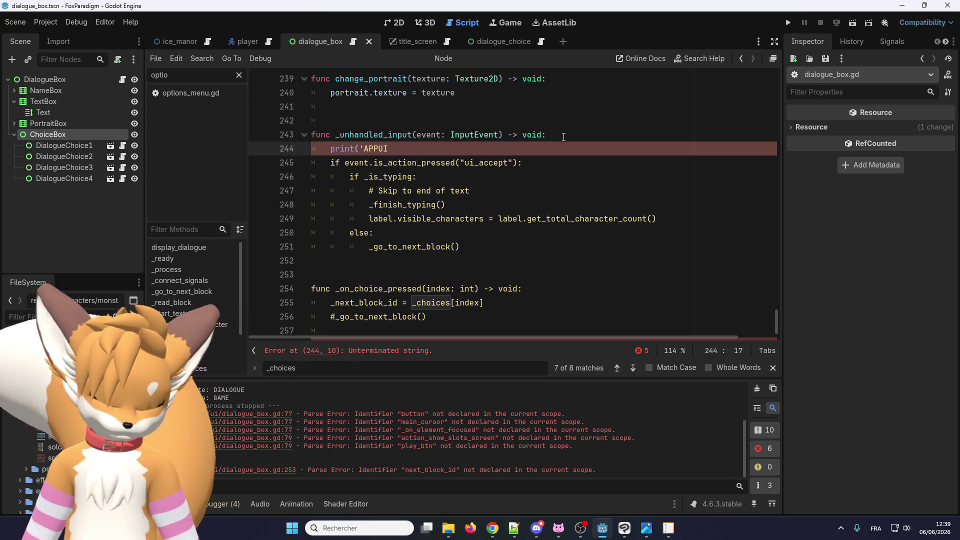
pyautogui.write("')")
pyautogui.moveTo(398, 148); pyautogui.dragTo(331, 149)
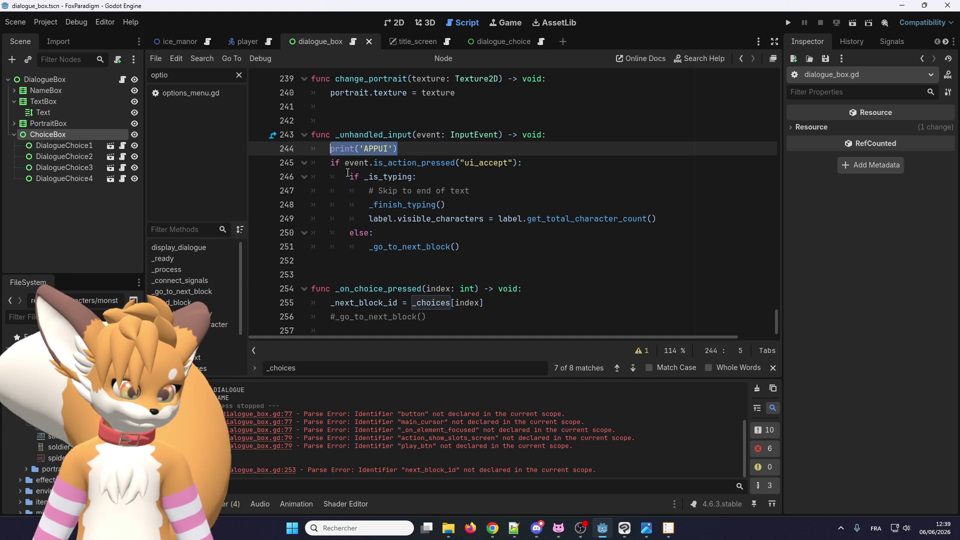
# Step: Copy the print into _on_choice_pressed as print('CHOIX') and run the project
pyautogui.hotkey('ctrl', 'c')
pyautogui.click(528, 283)
pyautogui.press('Return')
pyautogui.hotkey('ctrl', 'v')
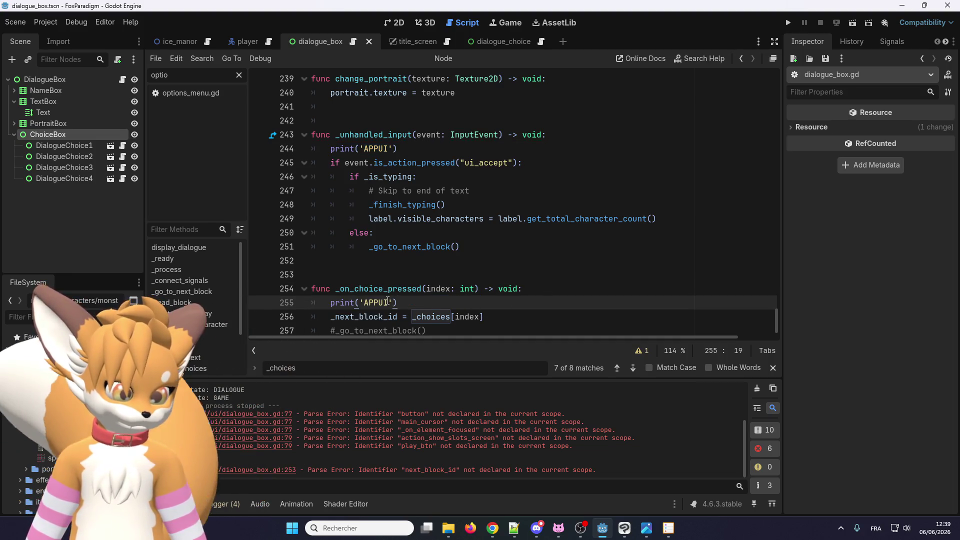
pyautogui.doubleClick(377, 302)
pyautogui.write('CHOIX')
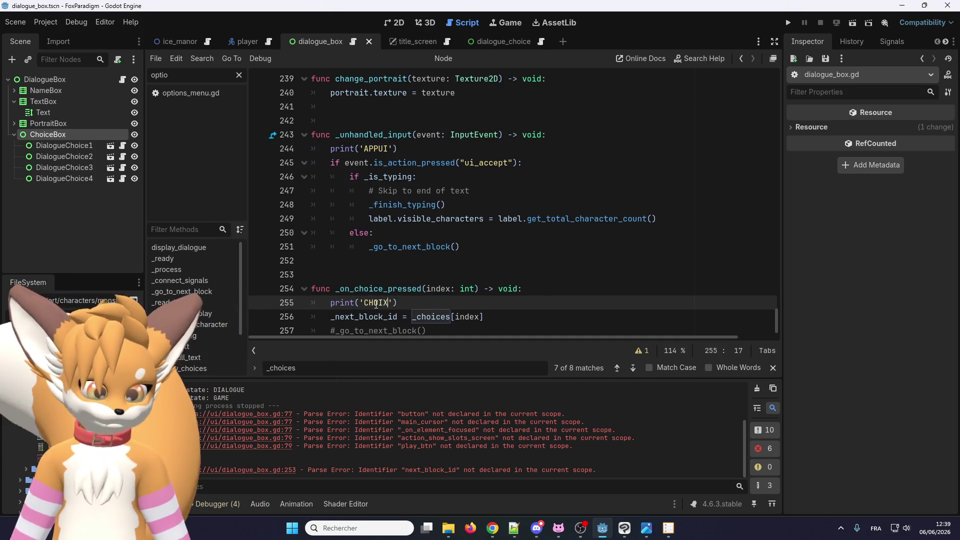
pyautogui.click(788, 23)
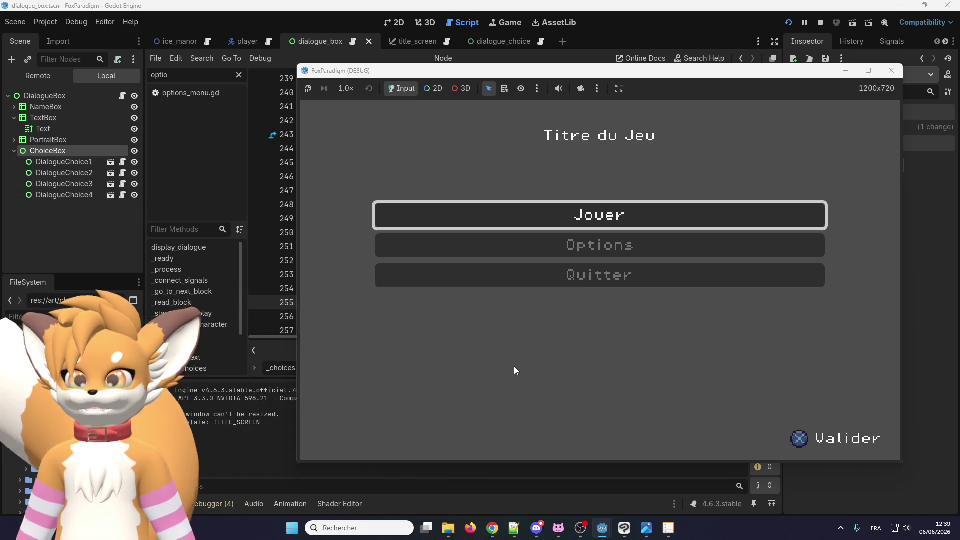
# Step: Start from save slot 1, walk the fox to a monster and talk, triggering the line-78 crash
pyautogui.press('Return')
pyautogui.press('Return')
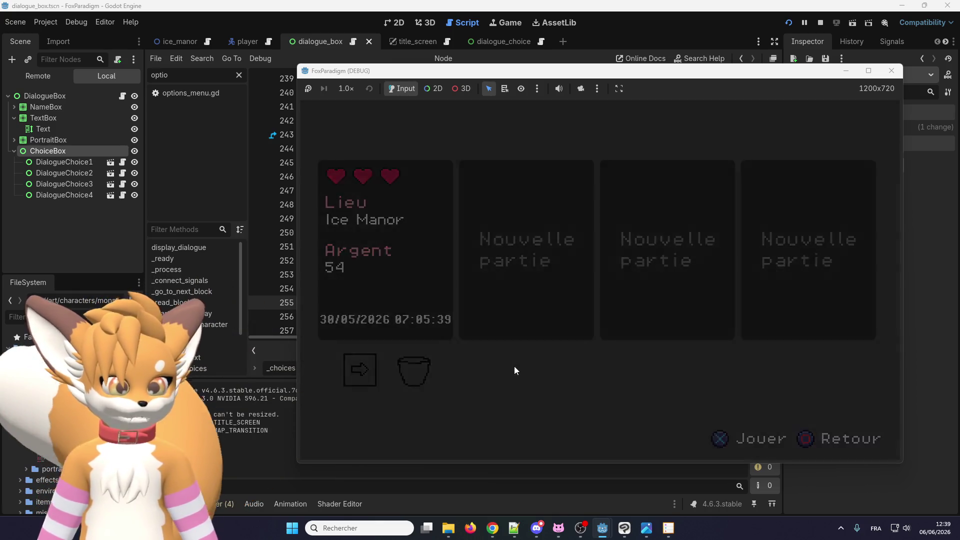
pyautogui.press('Up')
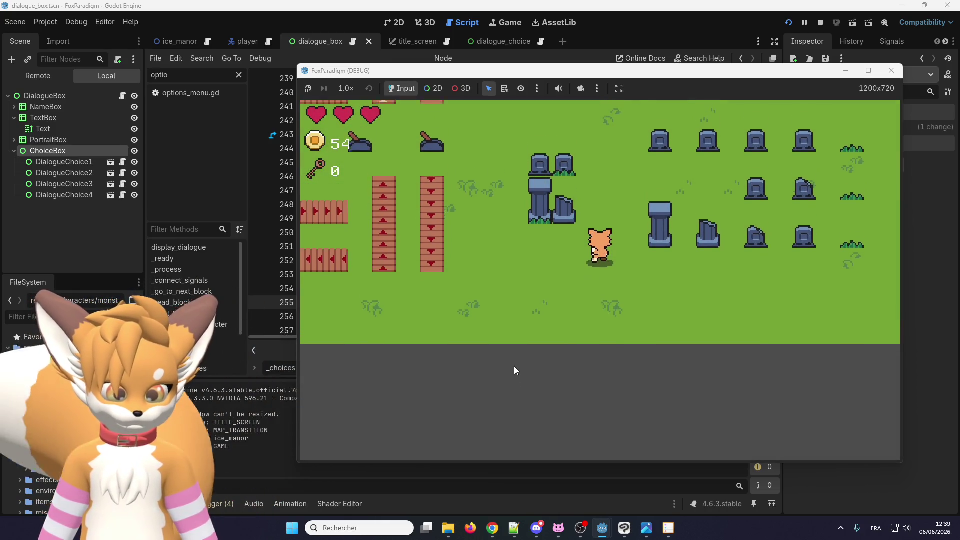
pyautogui.press('Up')
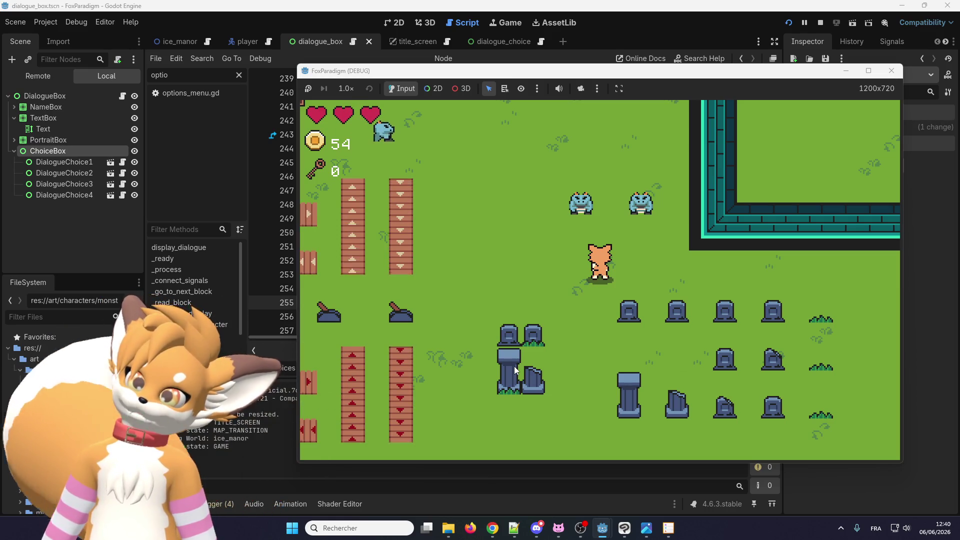
pyautogui.press('Up')
pyautogui.press('Right')
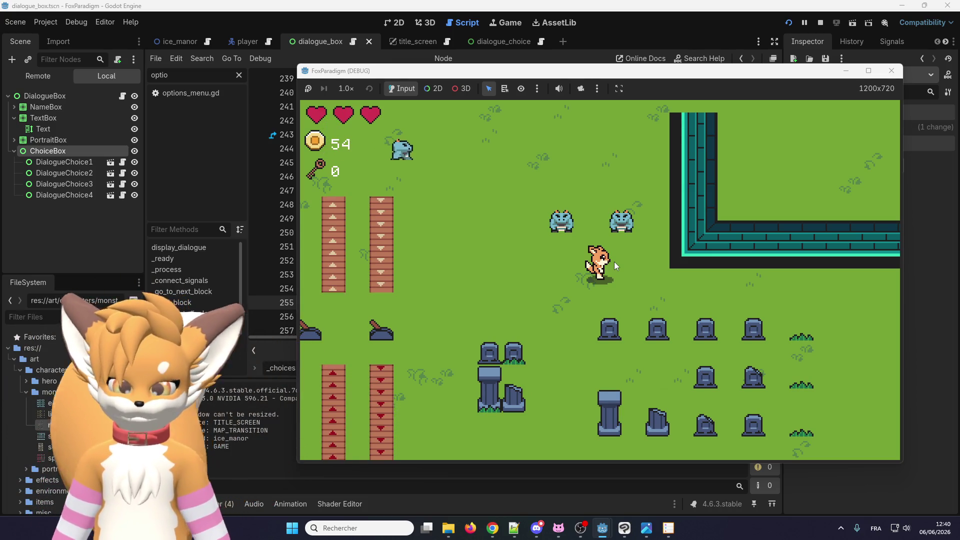
pyautogui.press('Right')
pyautogui.press('Up')
pyautogui.press('space')
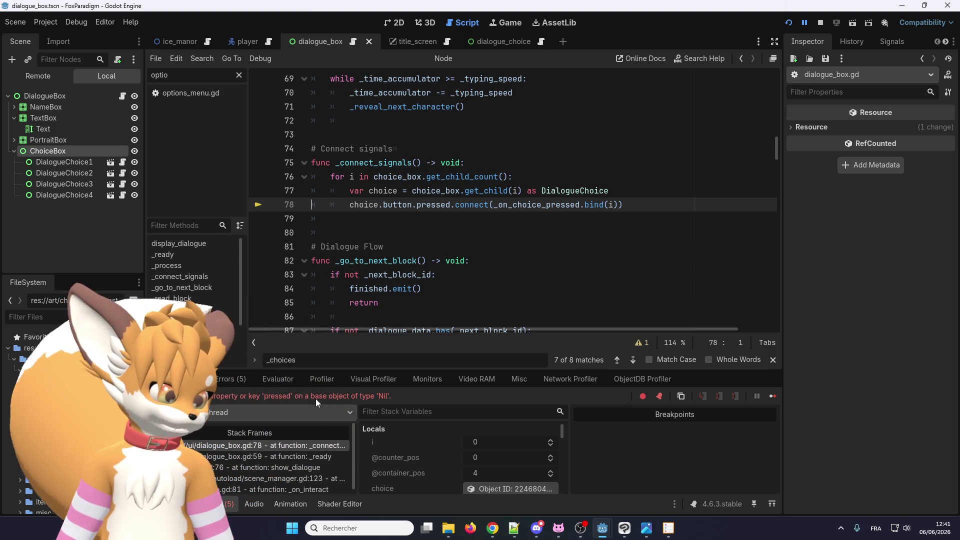
# Step: Assign the Button node to DialogueChoice's Button export, save, and rerun the game
pyautogui.click(402, 218)
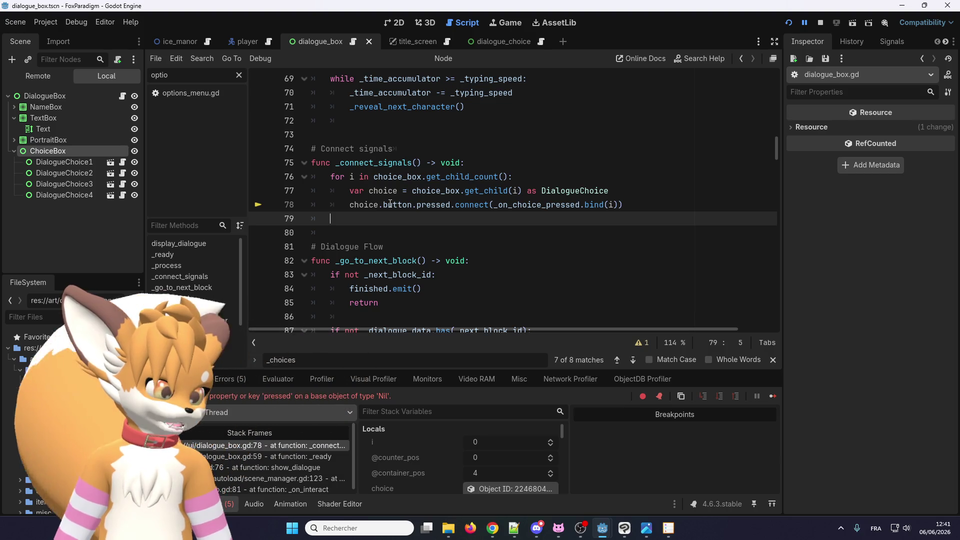
pyautogui.keyDown('ctrl'); pyautogui.click(390, 204); pyautogui.keyUp('ctrl')
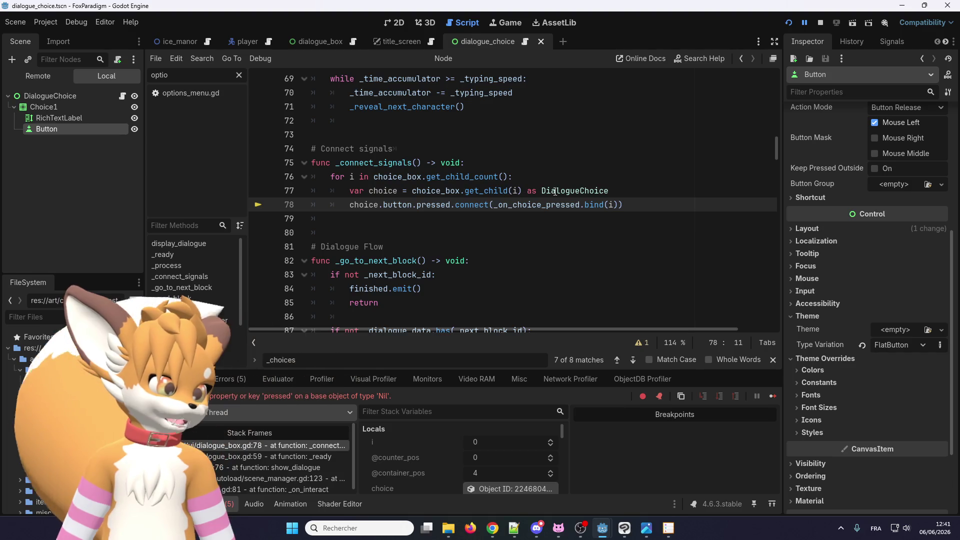
pyautogui.keyDown('ctrl'); pyautogui.click(390, 204); pyautogui.keyUp('ctrl')
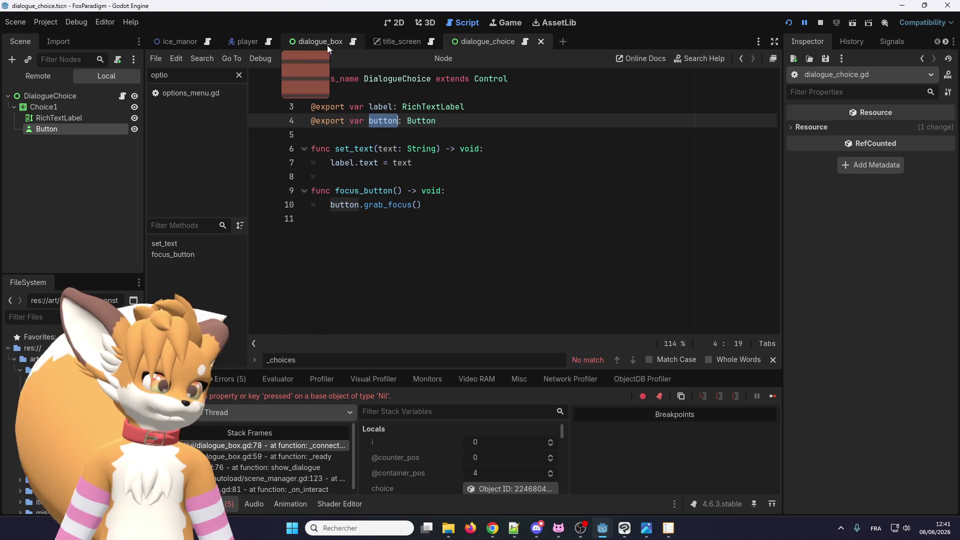
pyautogui.click(68, 98)
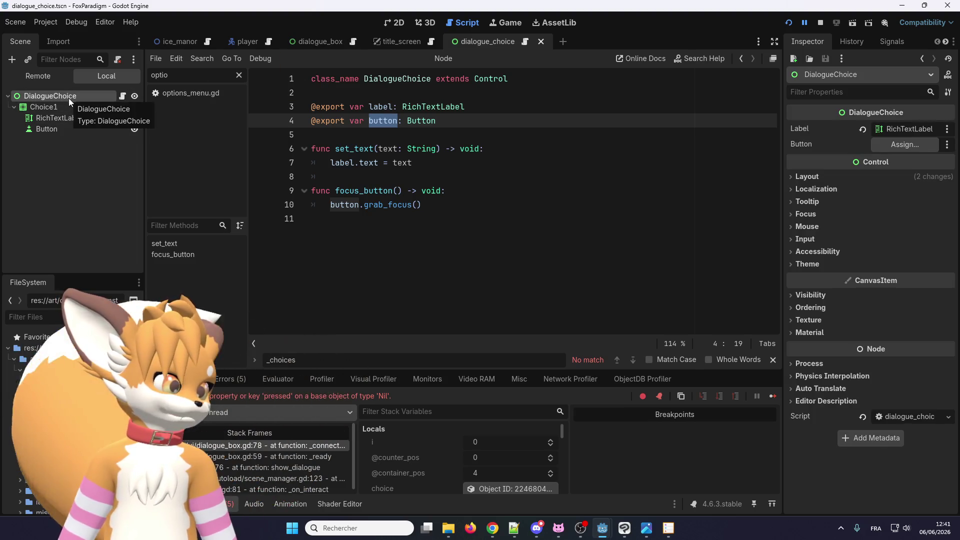
pyautogui.moveTo(126, 128)
pyautogui.mouseDown()
pyautogui.moveTo(958, 145)
pyautogui.moveTo(923, 146)
pyautogui.mouseUp()
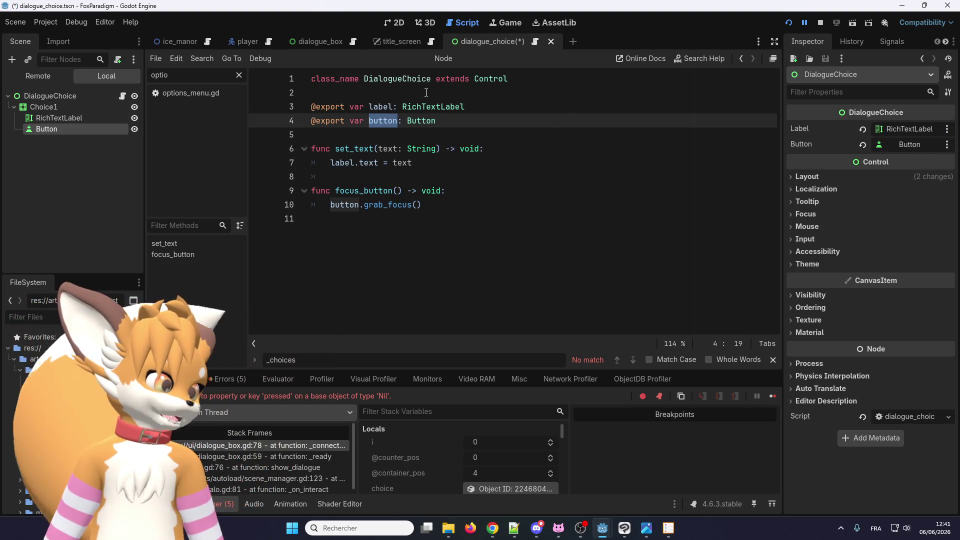
pyautogui.click(788, 22)
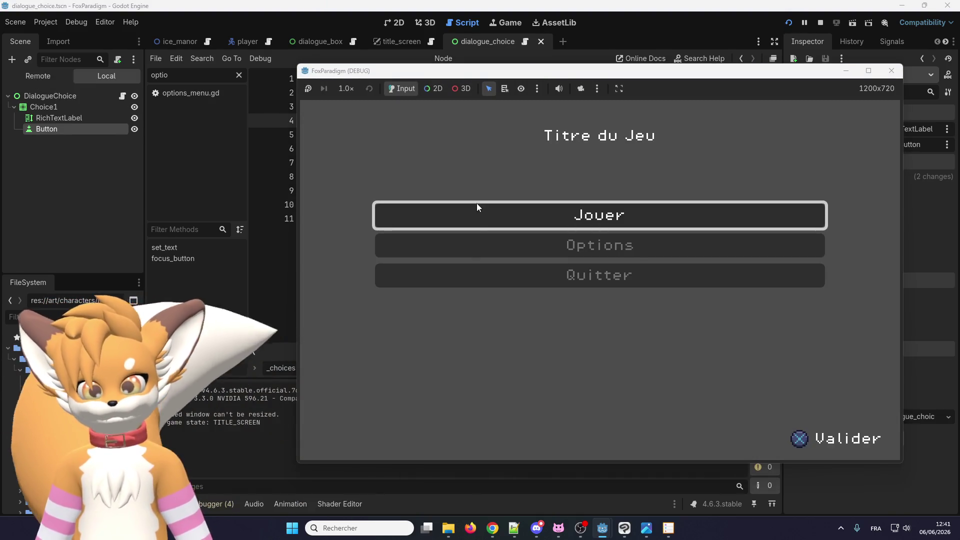
# Step: Talk to Eralo, toggle between the two replies, choose 'Ça va bien.', talk again, then close the game
pyautogui.press('Return')
pyautogui.press('Return')
pyautogui.press('Up')
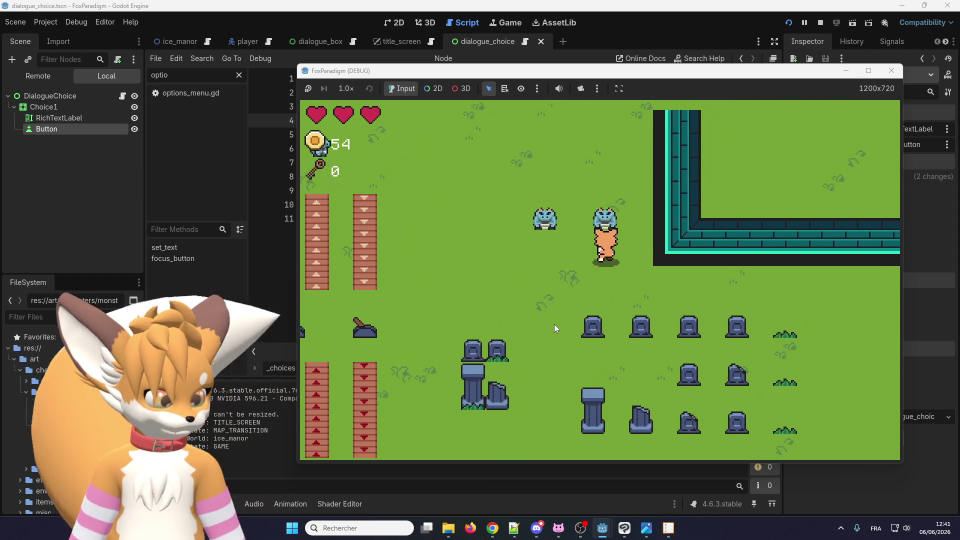
pyautogui.press('Return')
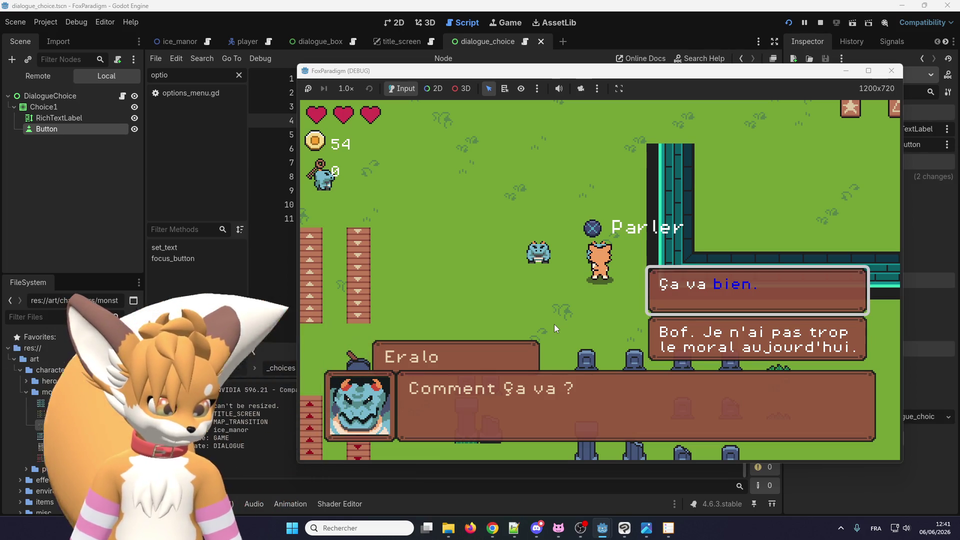
pyautogui.press('Down')
pyautogui.press('Up')
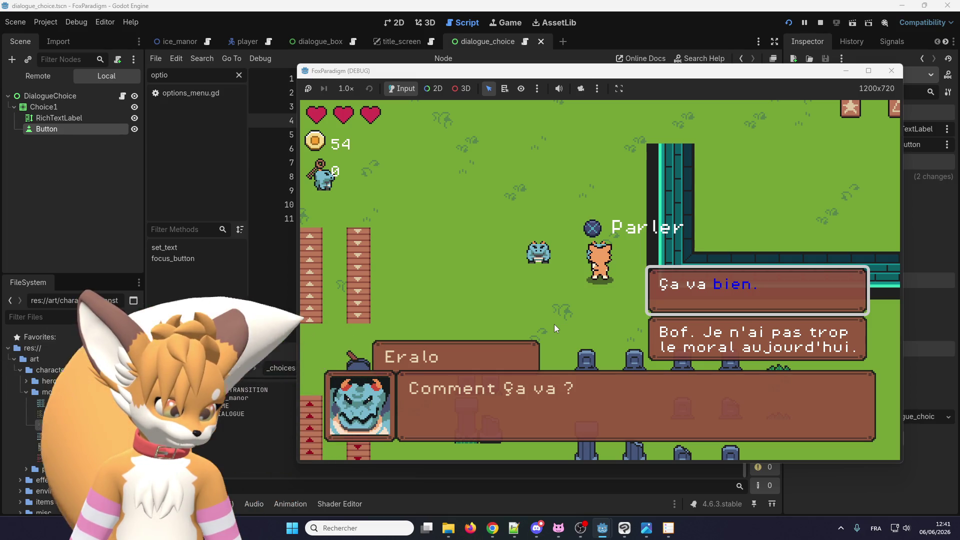
pyautogui.press('Return')
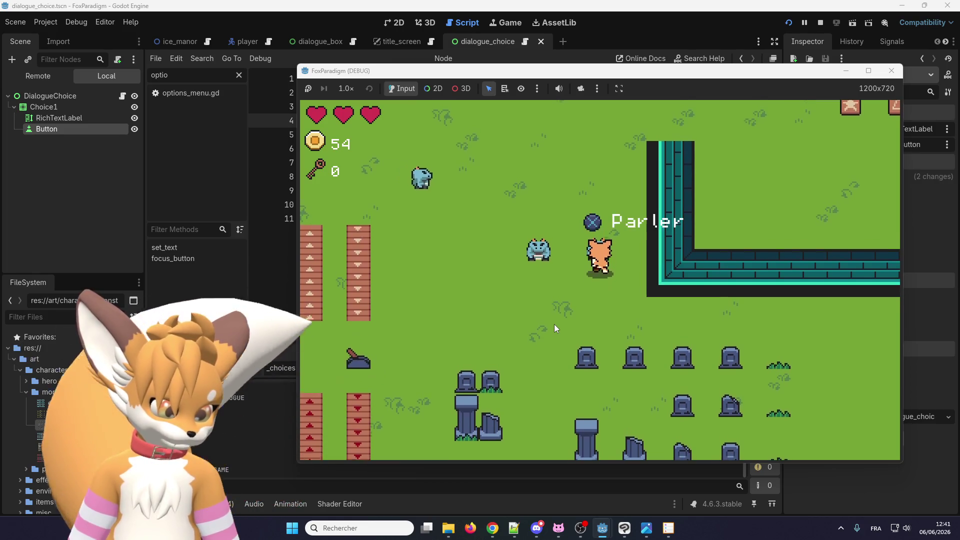
pyautogui.press('Return')
pyautogui.press('Return')
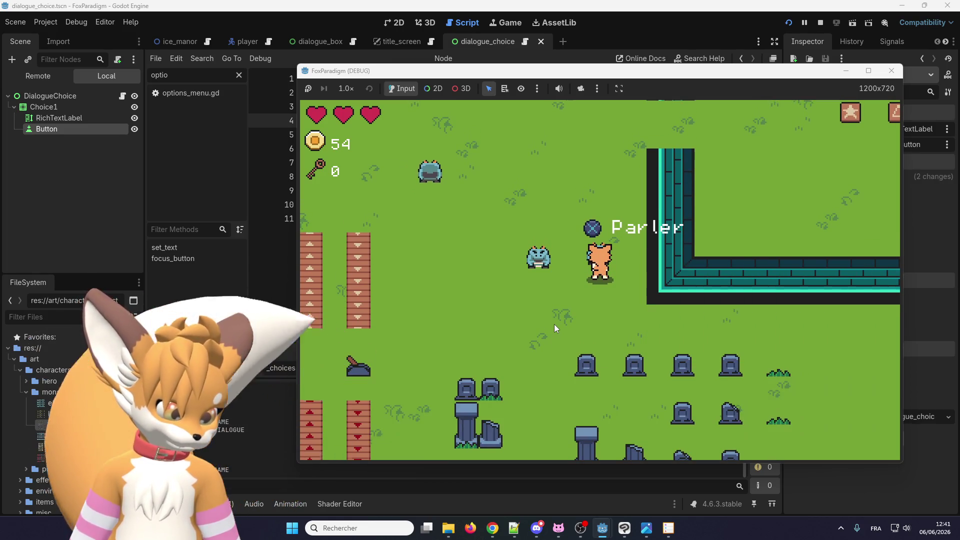
pyautogui.press('Return')
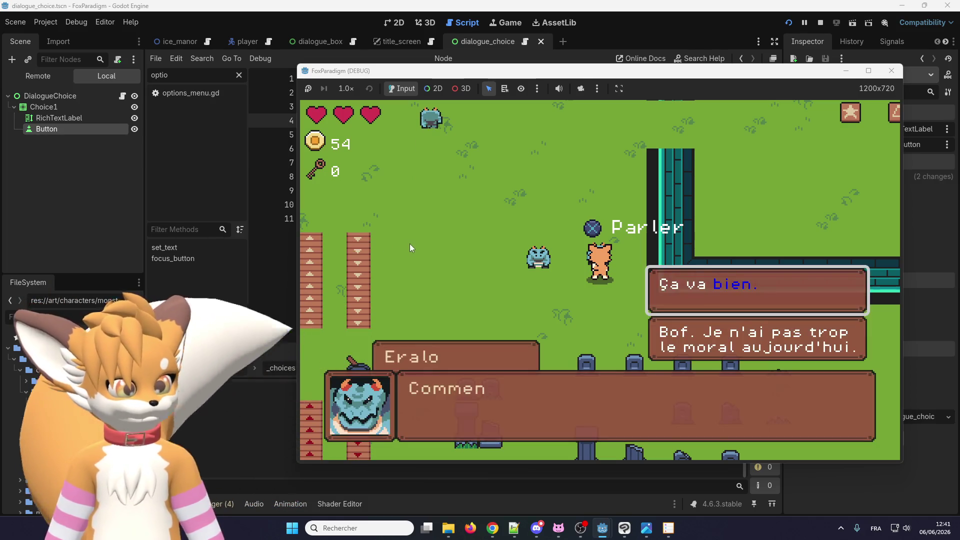
pyautogui.press('Return')
pyautogui.press('F8')
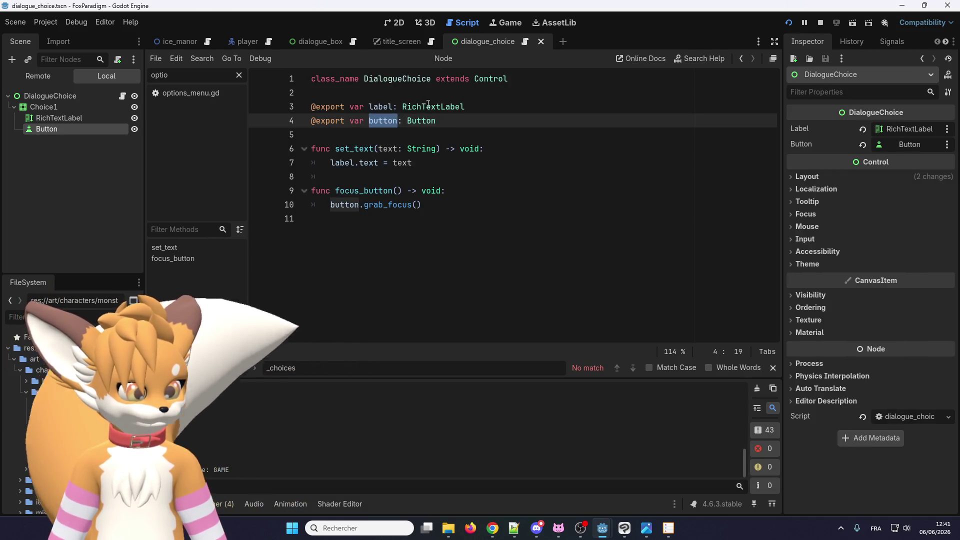
# Step: Return to dialogue_box.gd and stop the running project
pyautogui.click(345, 40)
pyautogui.click(353, 42)
pyautogui.scroll(-14, 731, 209)
pyautogui.moveTo(777, 198); pyautogui.dragTo(784, 330)
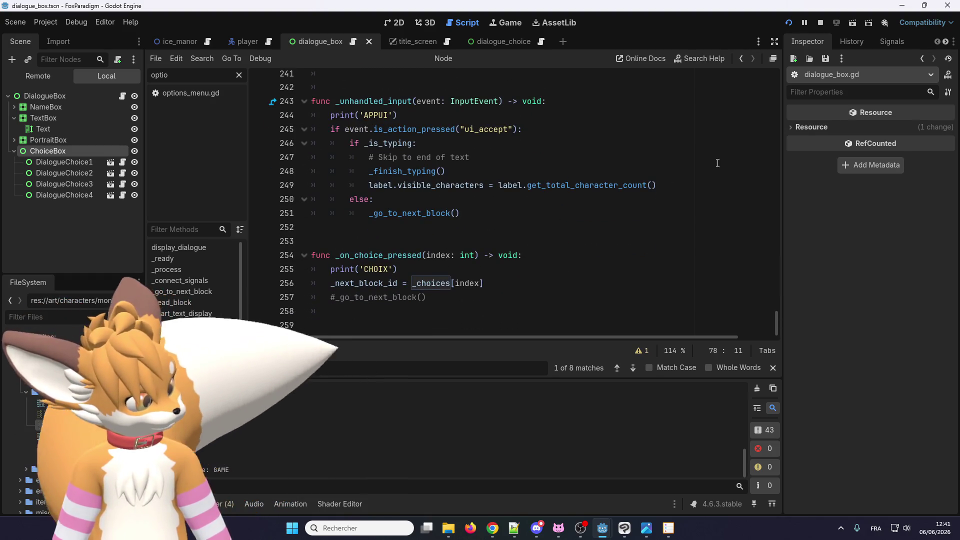
pyautogui.click(821, 24)
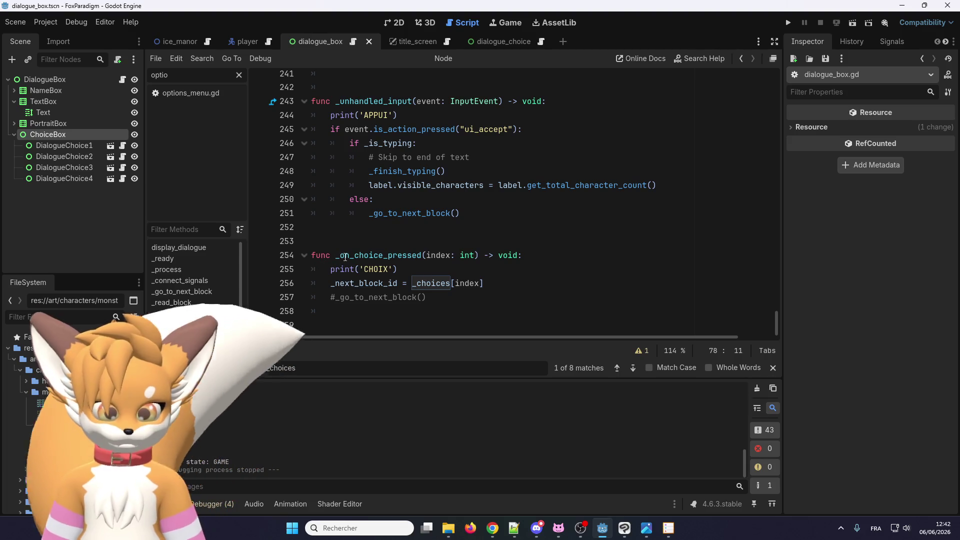
# Step: Add print('CONNECT') above the _on_choice_pressed connect call at line 77
pyautogui.doubleClick(381, 253)
pyautogui.hotkey('ctrl', 'f')
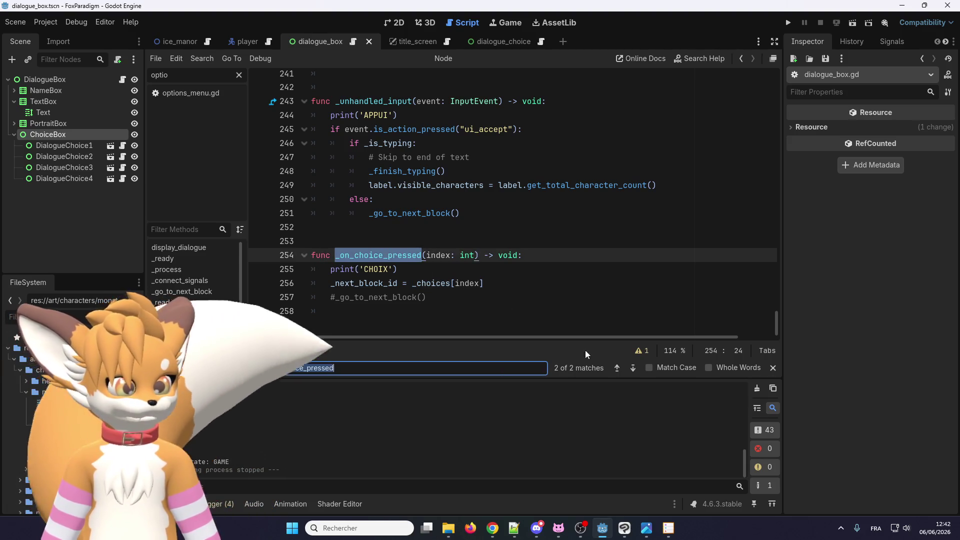
pyautogui.click(631, 370)
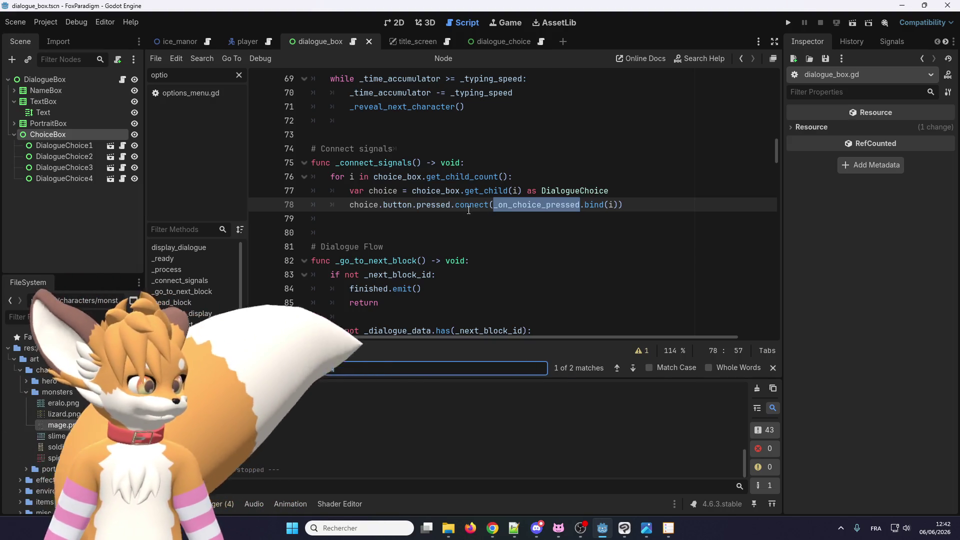
pyautogui.click(632, 190)
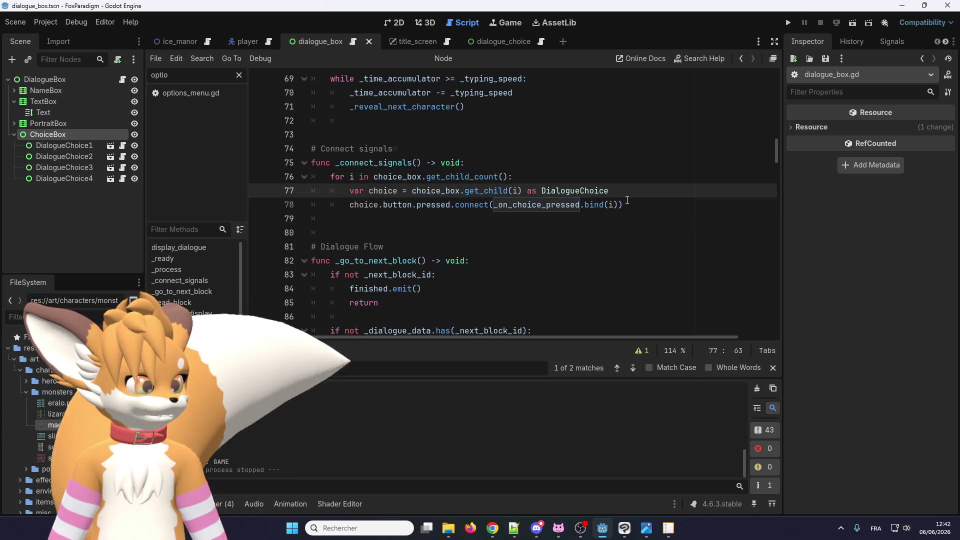
pyautogui.press('Return')
pyautogui.write('print(')
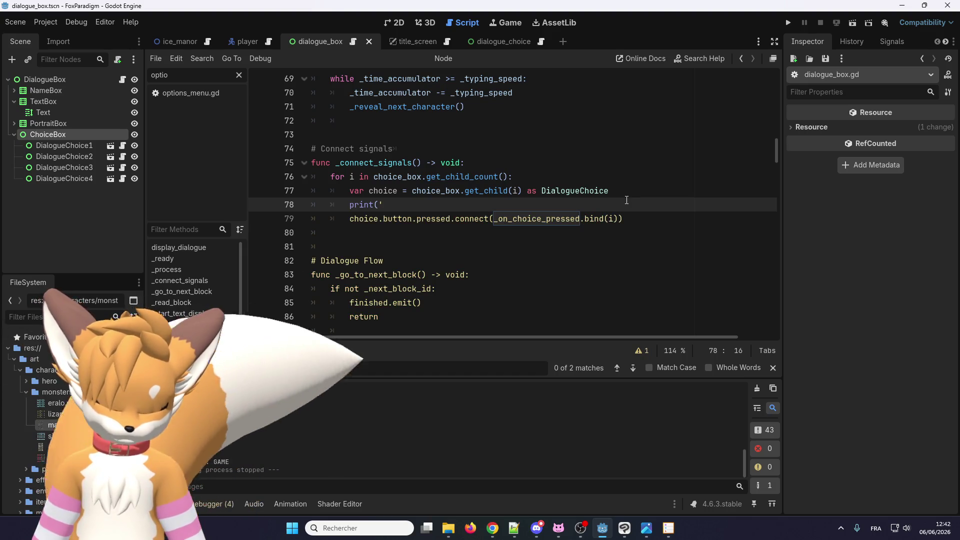
pyautogui.write("'CONNECT")
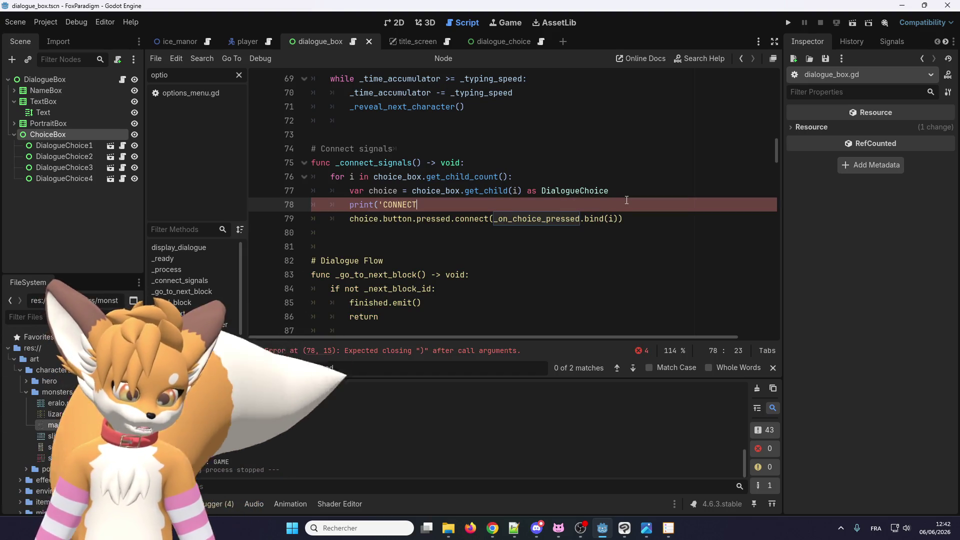
pyautogui.write("')")
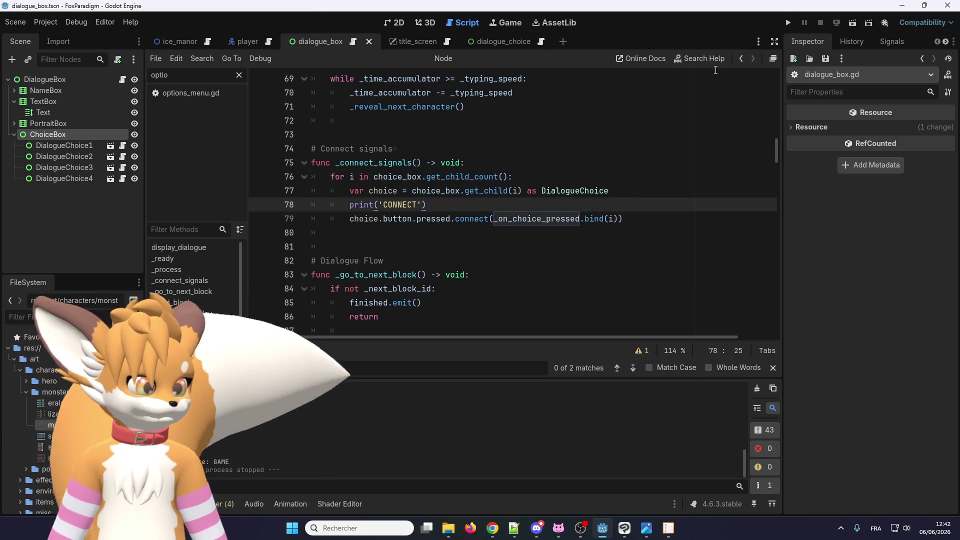
# Step: Rerun the game, talk to Eralo and confirm a choice, then stop and select the CONNECT line
pyautogui.press('F5')
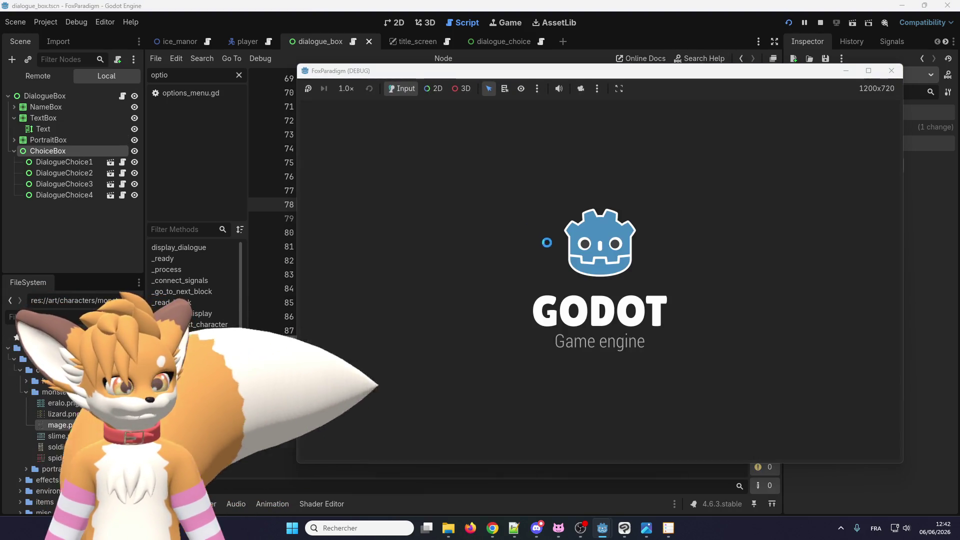
pyautogui.press('Return')
pyautogui.press('Return')
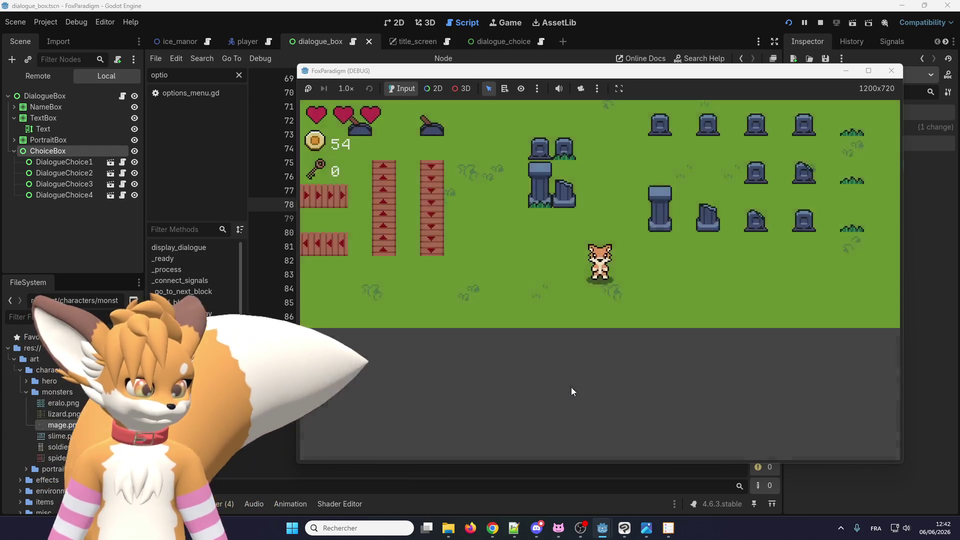
pyautogui.press('Up')
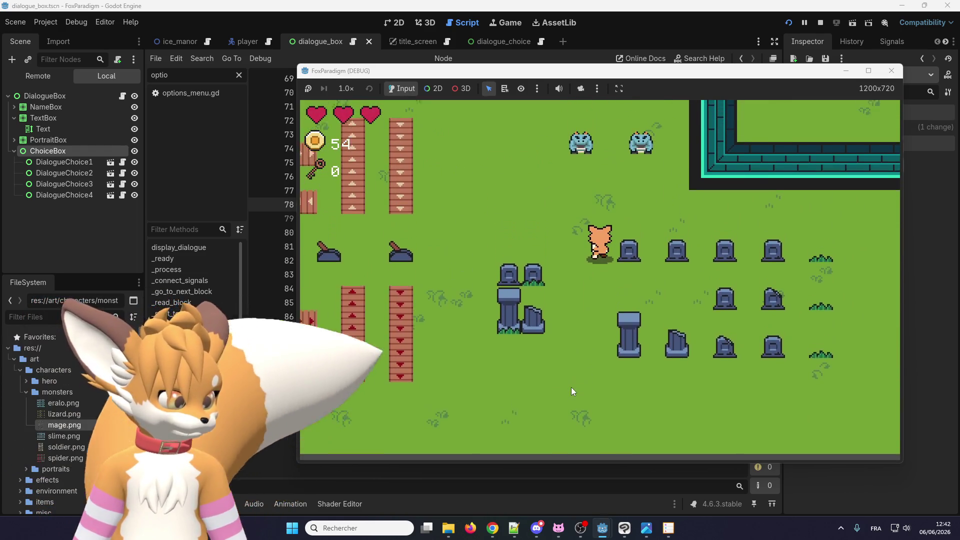
pyautogui.press('Return')
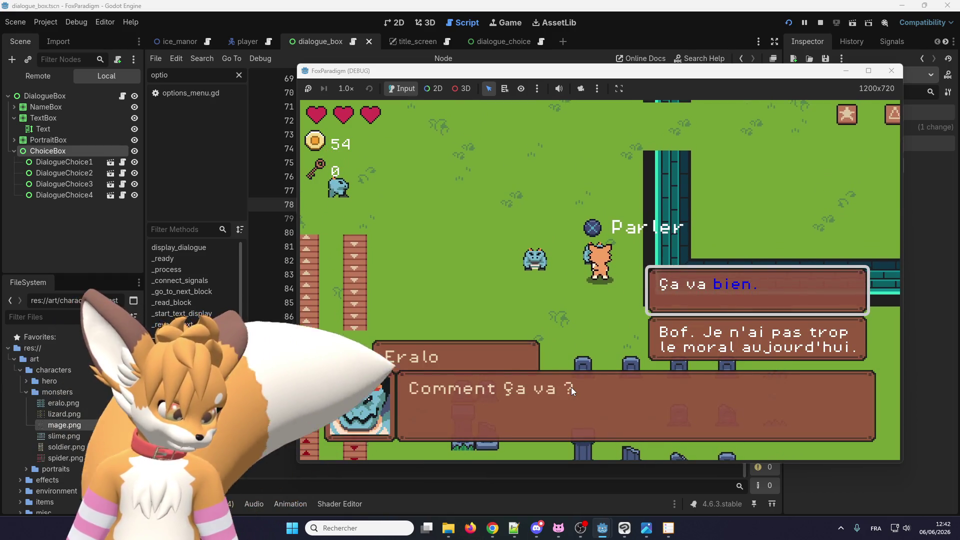
pyautogui.press('Return')
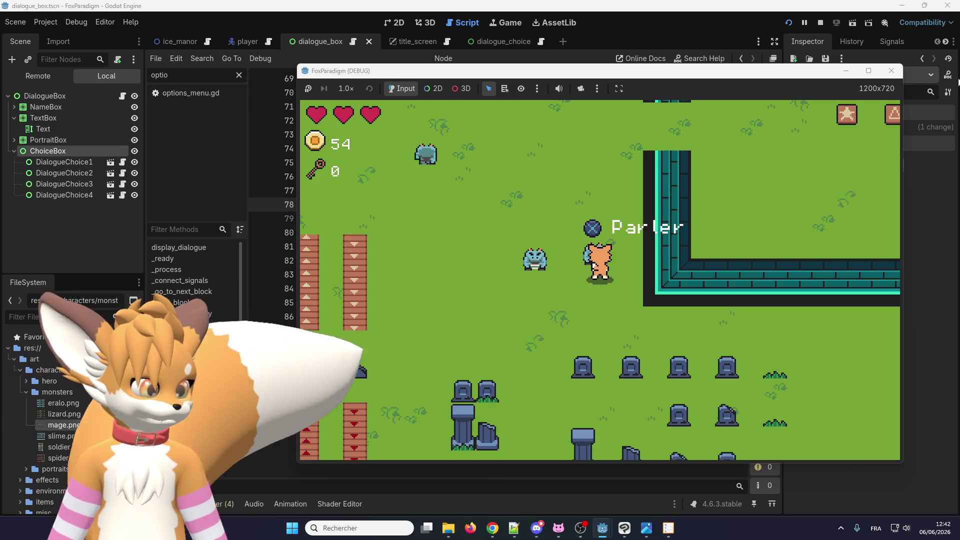
pyautogui.press('F8')
pyautogui.tripleClick(522, 204)
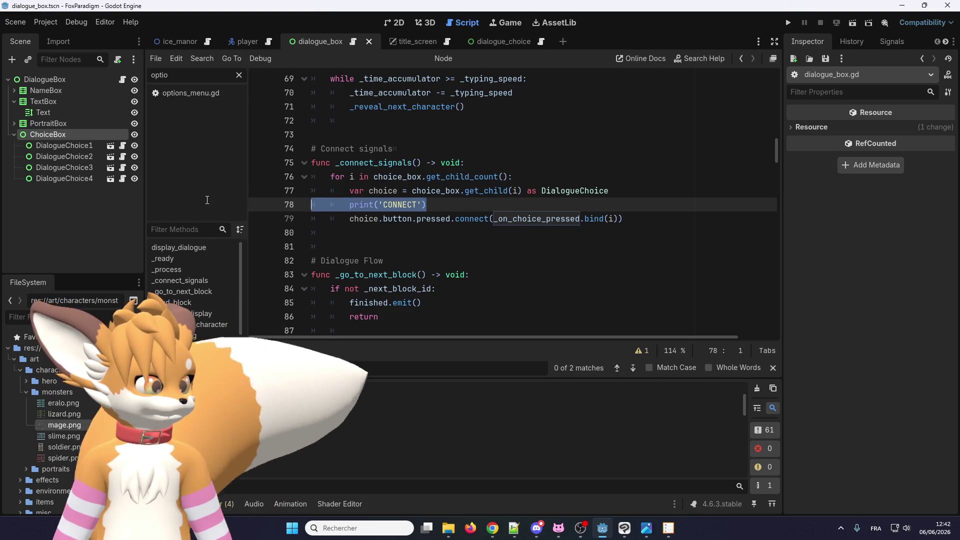
# Step: Delete the CONNECT debug line, comment out lines 244–251, and uncomment the APPUI print
pyautogui.press('BackSpace')
pyautogui.press('BackSpace')
pyautogui.moveTo(777, 150)
pyautogui.mouseDown()
pyautogui.moveTo(777, 311)
pyautogui.moveTo(755, 313)
pyautogui.mouseUp()
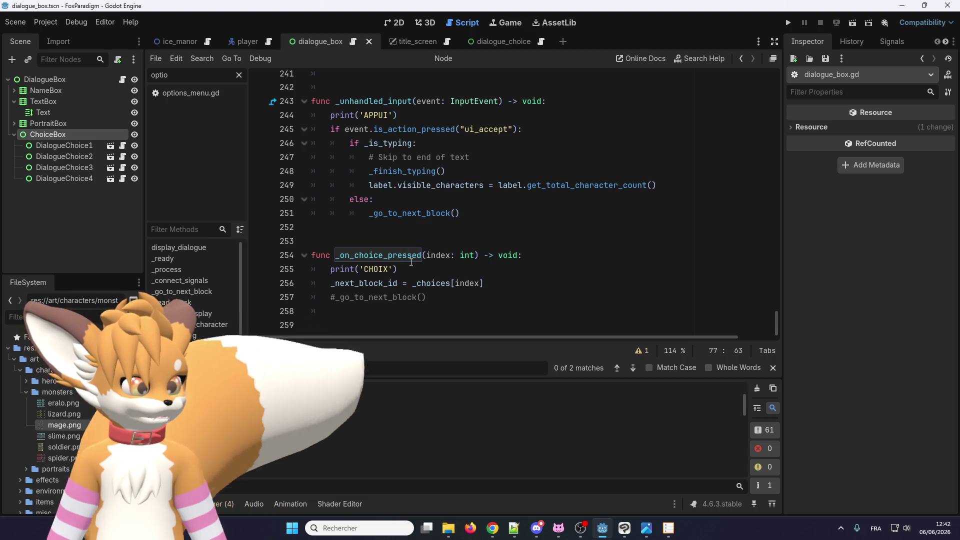
pyautogui.moveTo(330, 115); pyautogui.dragTo(518, 217)
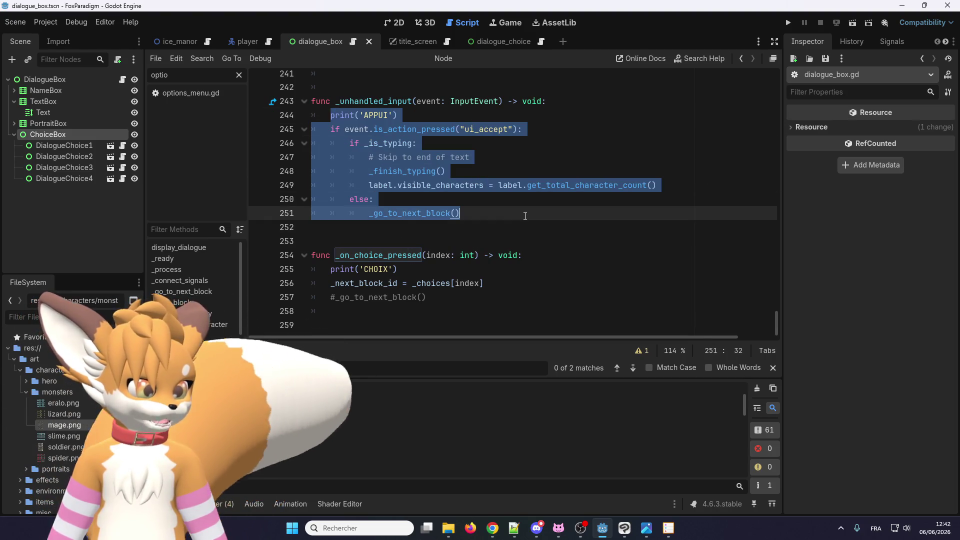
pyautogui.hotkey('ctrl', 'k')
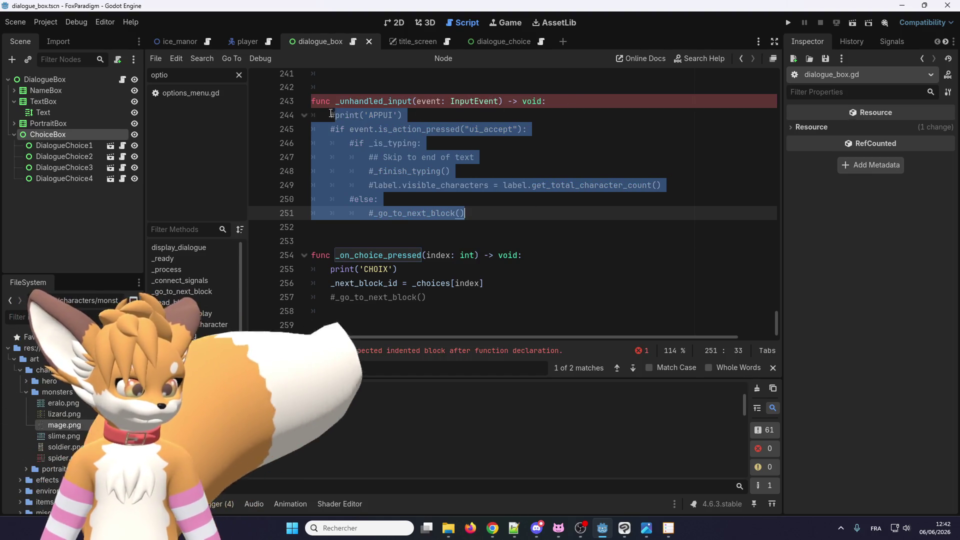
pyautogui.click(331, 115)
pyautogui.press('Delete')
# Step: Run the game, talk to Eralo and highlight 'Ça va bien.' among the choices, then stop it
pyautogui.click(787, 23)
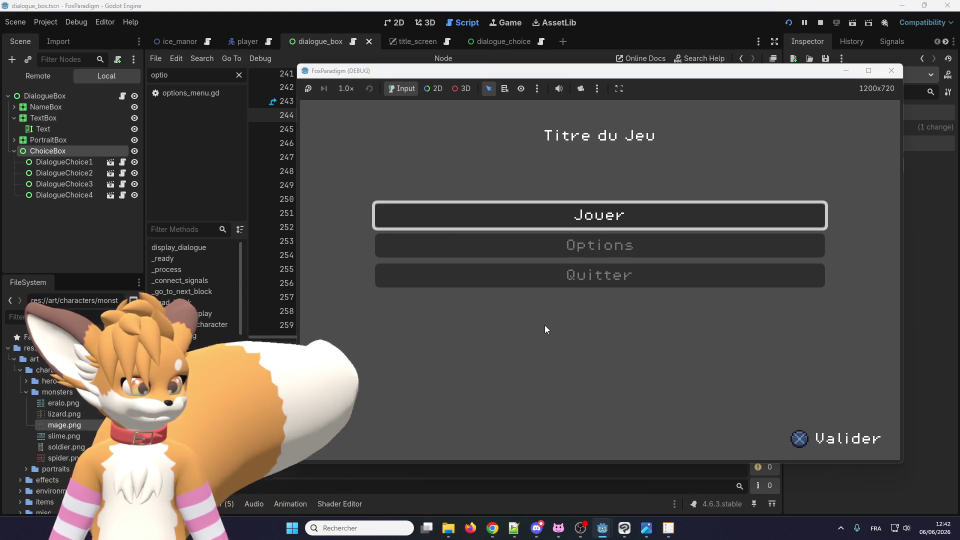
pyautogui.press('Return')
pyautogui.press('Return')
pyautogui.press('Up')
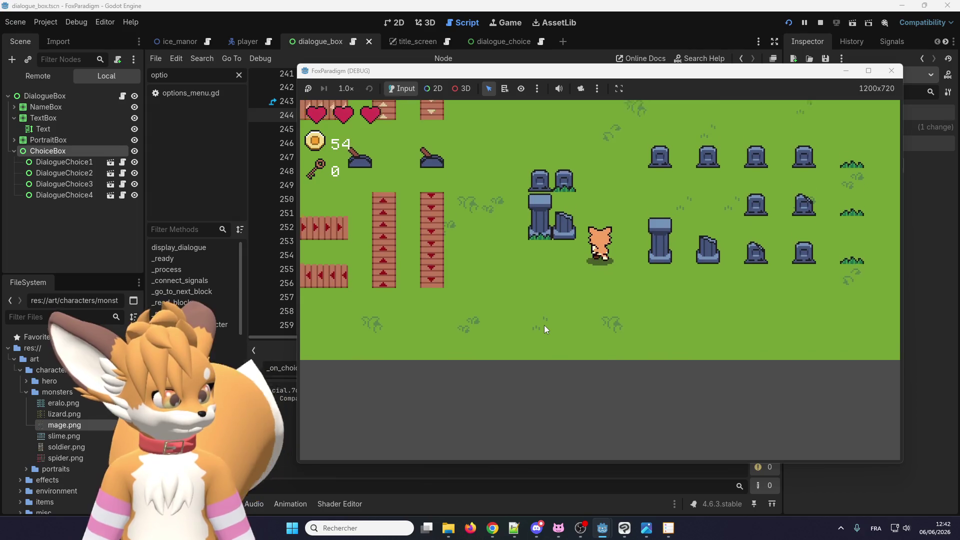
pyautogui.press('Up')
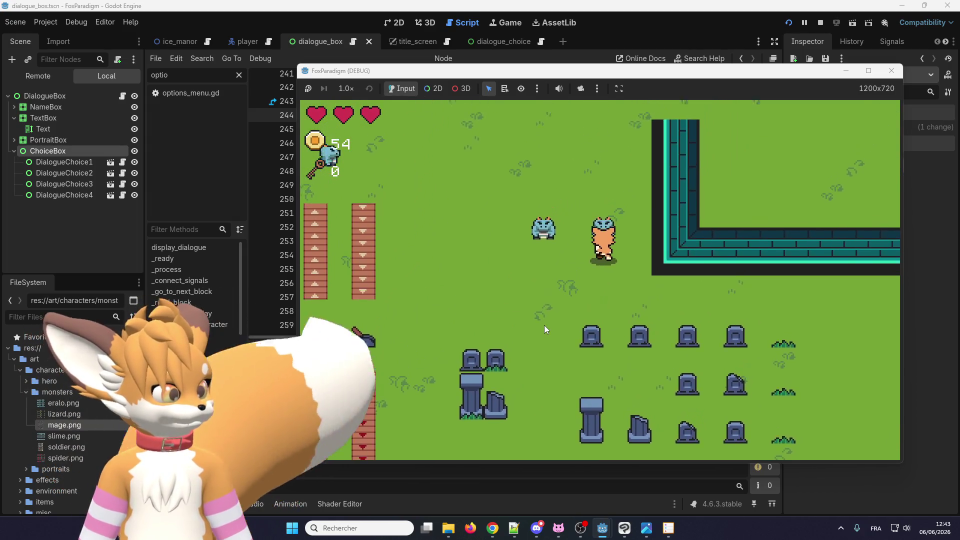
pyautogui.press('Return')
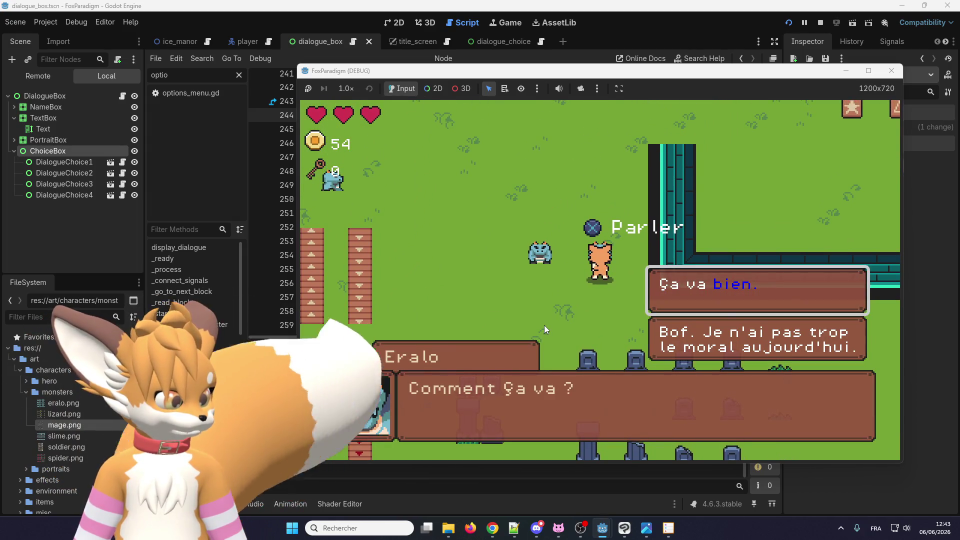
pyautogui.press('Up')
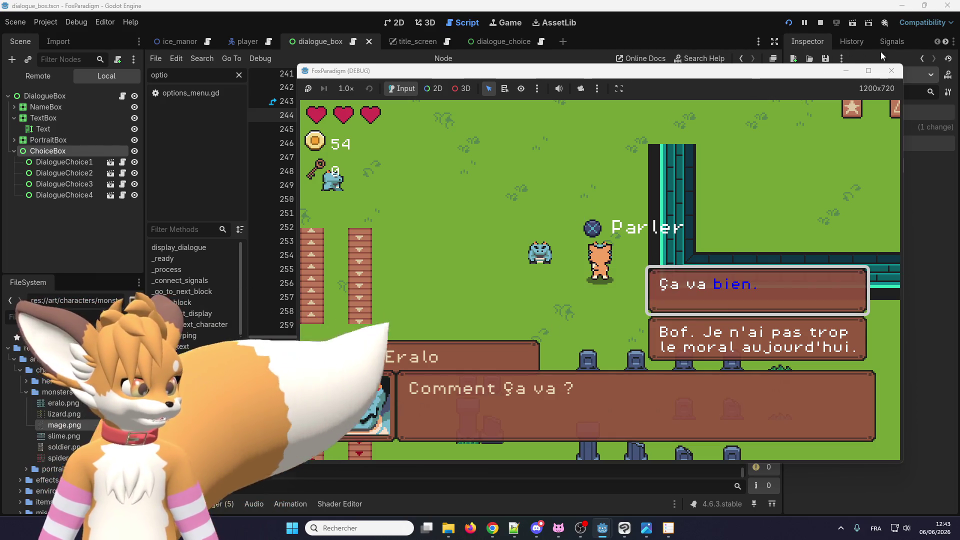
pyautogui.press('F8')
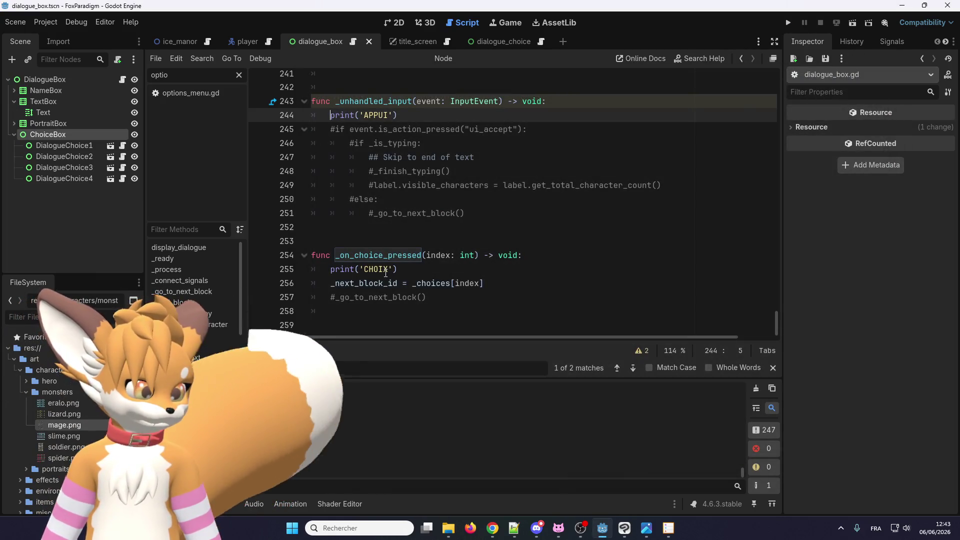
# Step: Lengthen the CHOIX debug print text and uncomment lines 245–251 in _unhandled_input
pyautogui.click(398, 122)
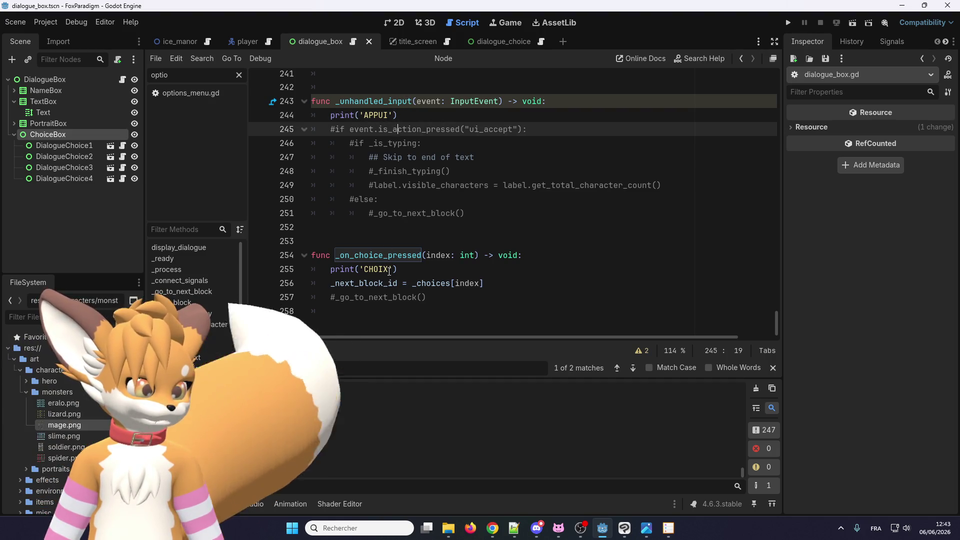
pyautogui.click(389, 270)
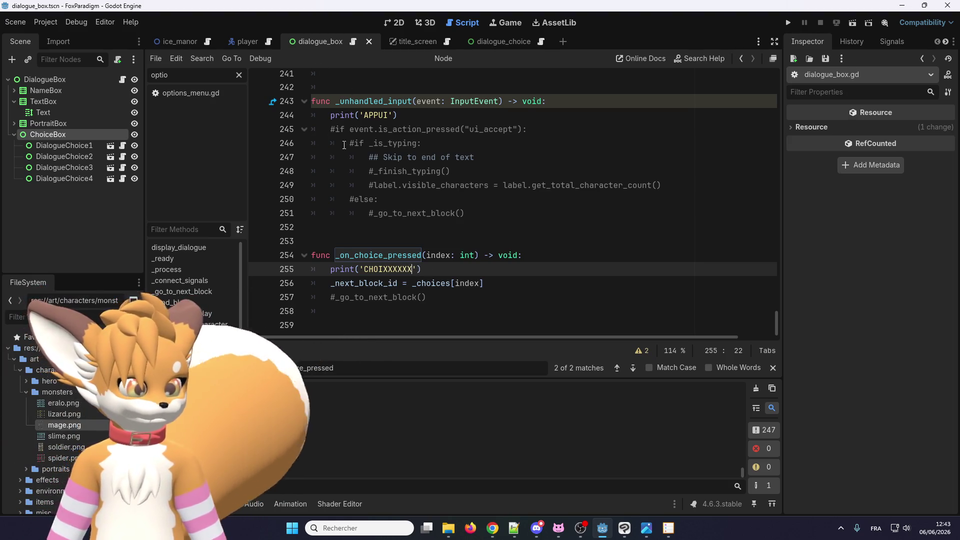
pyautogui.moveTo(326, 128); pyautogui.dragTo(510, 217)
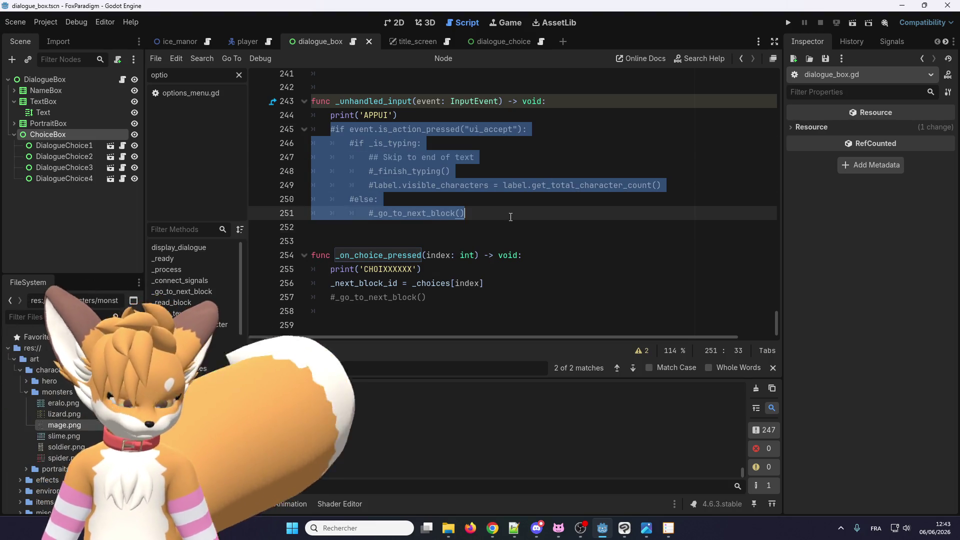
pyautogui.hotkey('ctrl', 'k')
pyautogui.click(493, 206)
# Step: Run the game, talk to Eralo, try confirming a reply choice, then close the game window
pyautogui.press('F5')
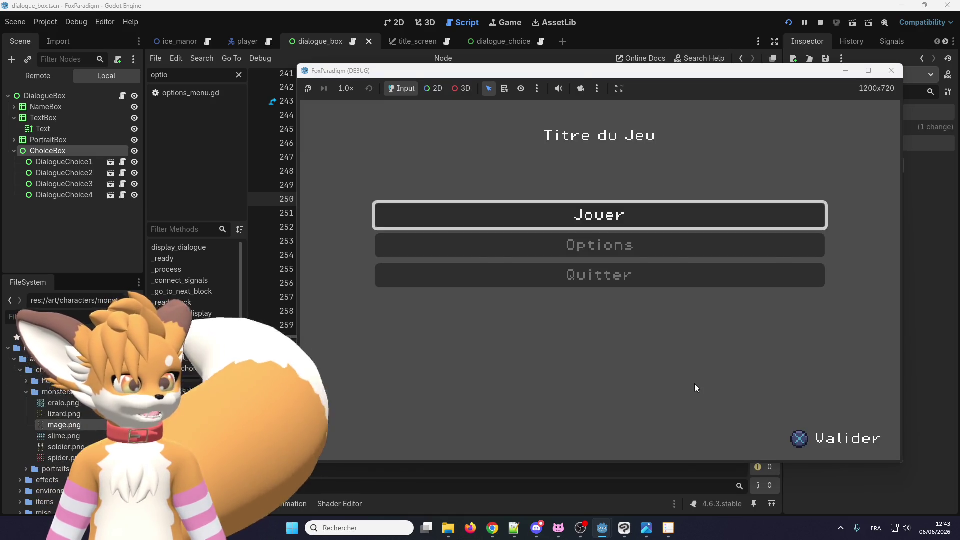
pyautogui.press('Return')
pyautogui.press('Return')
pyautogui.press('Up')
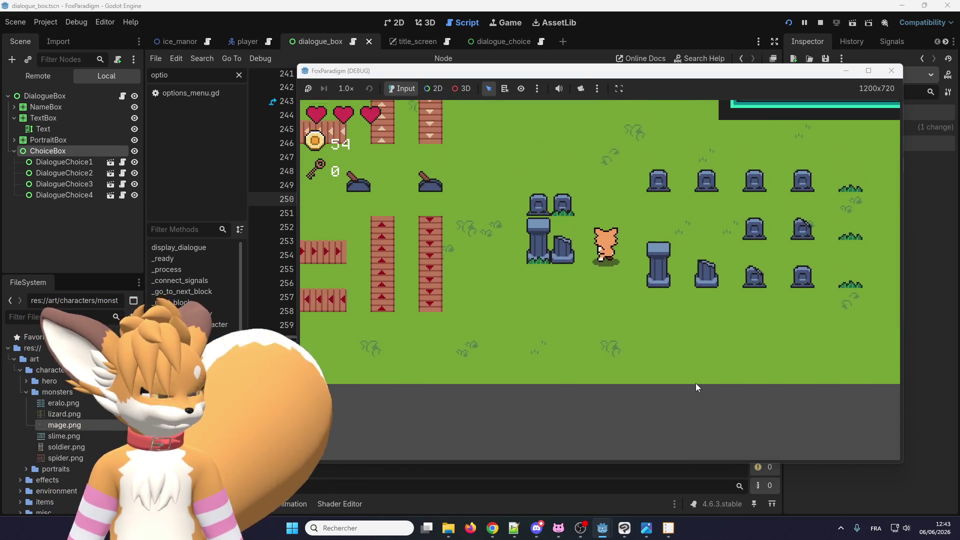
pyautogui.press('Return')
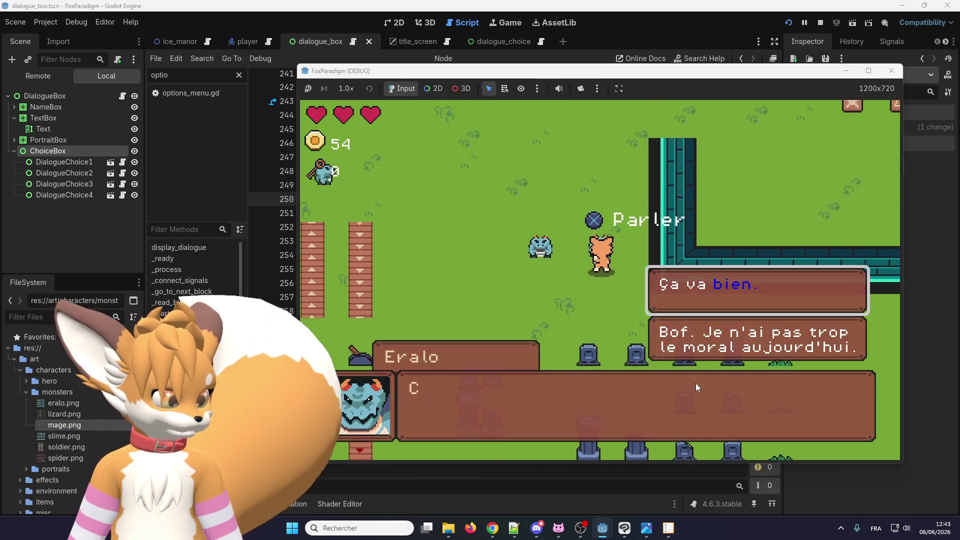
pyautogui.press('Return')
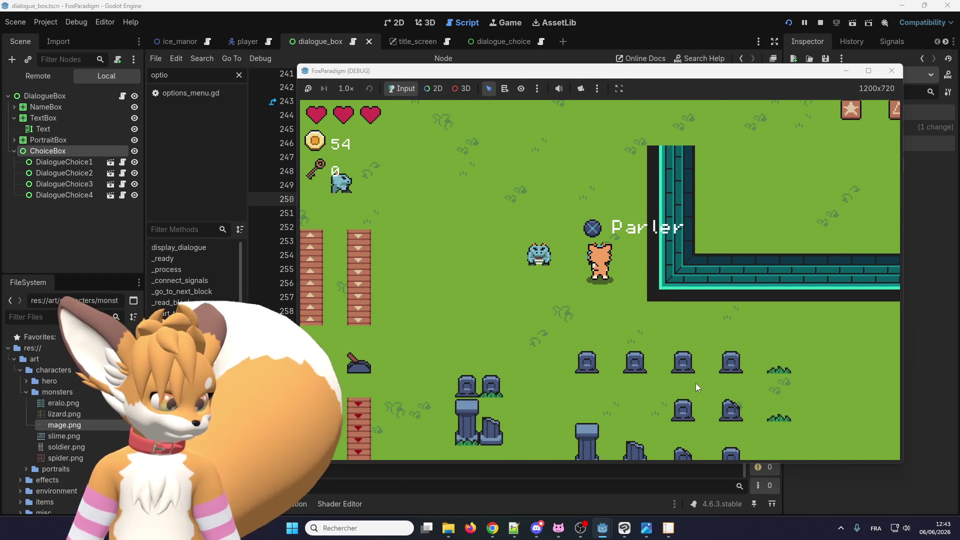
pyautogui.press('Return')
pyautogui.press('Return')
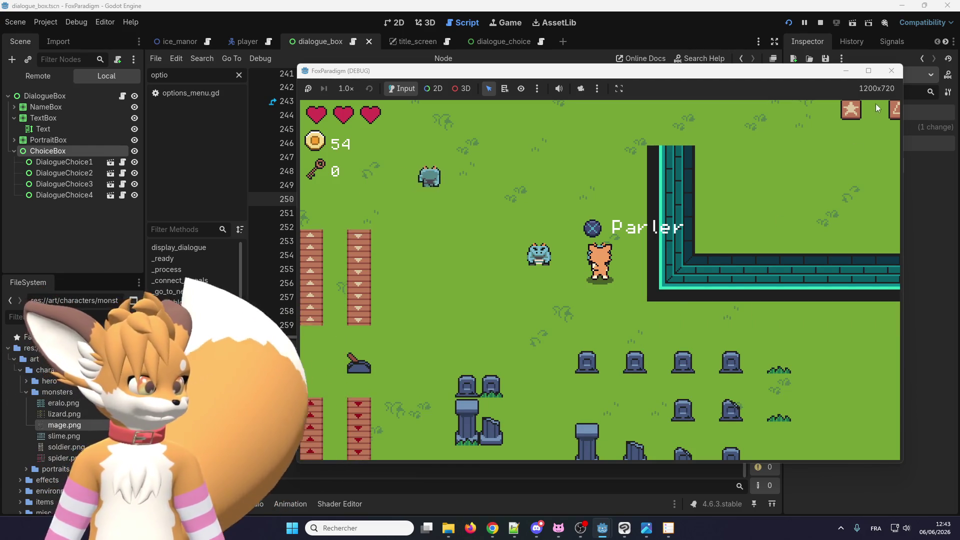
pyautogui.click(892, 70)
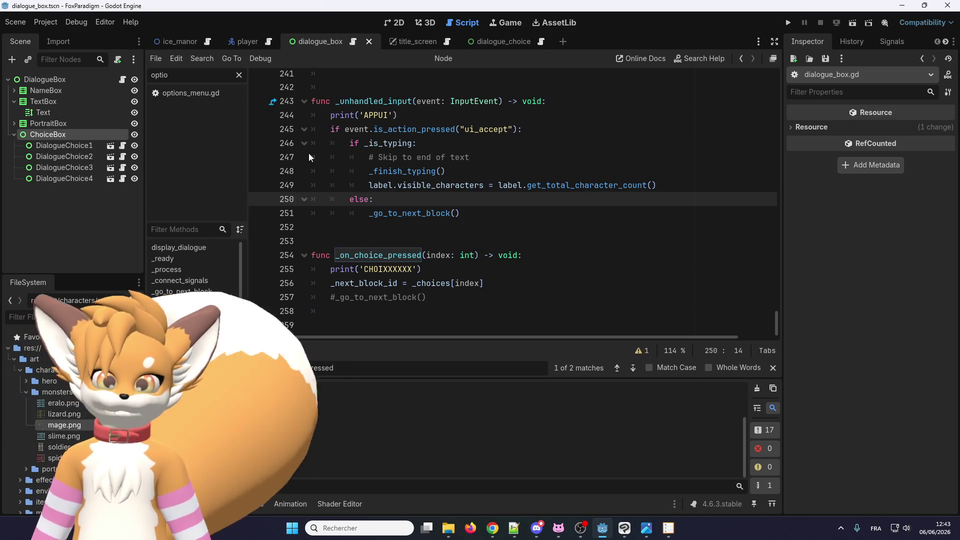
# Step: Delete 'un' so line 243's _unhandled_input handler becomes _handled_input, then relaunch the game
pyautogui.click(540, 115)
pyautogui.click(540, 131)
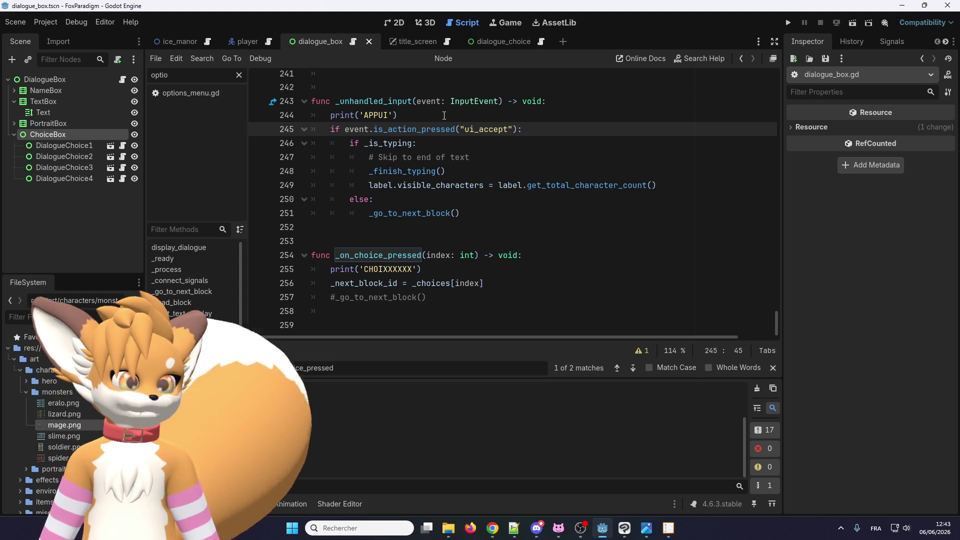
pyautogui.click(443, 116)
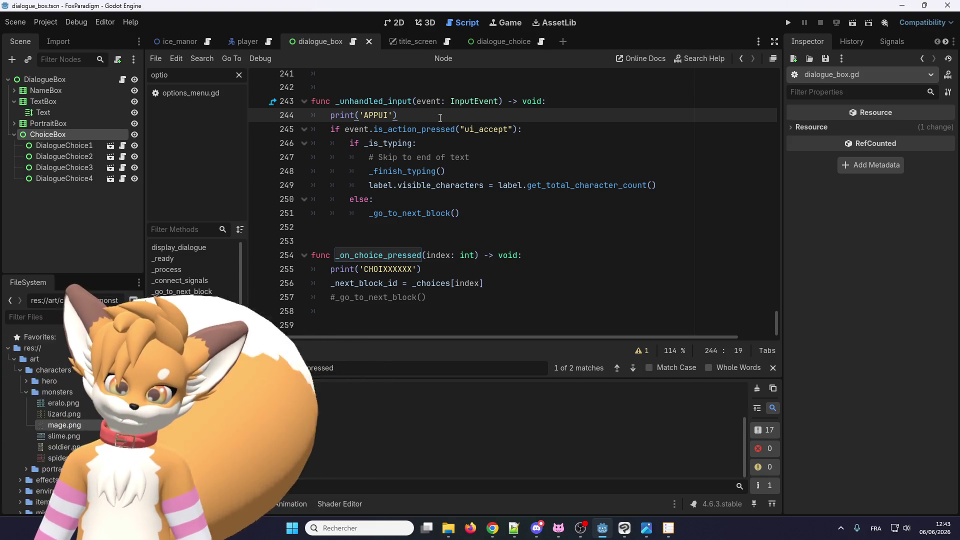
pyautogui.click(350, 101)
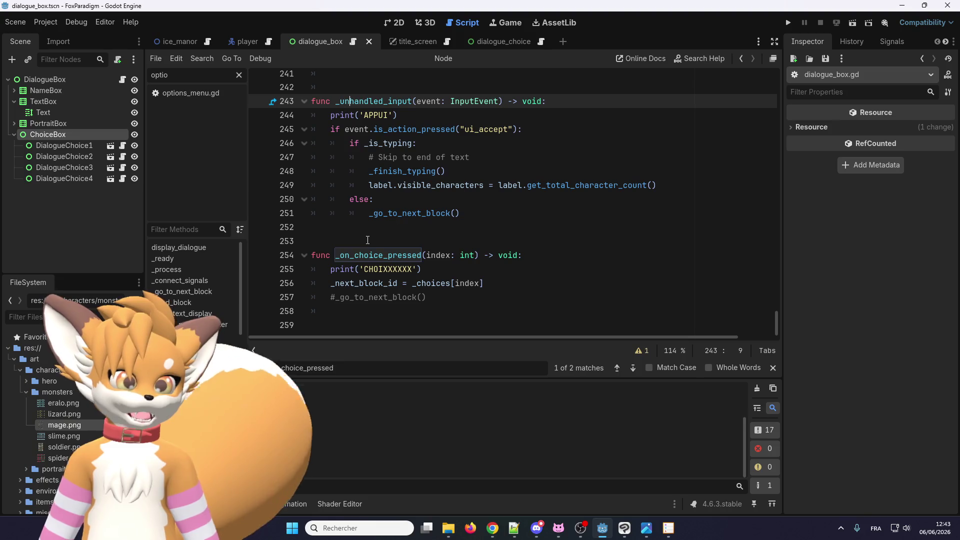
pyautogui.press('BackSpace')
pyautogui.press('BackSpace')
pyautogui.click(386, 174)
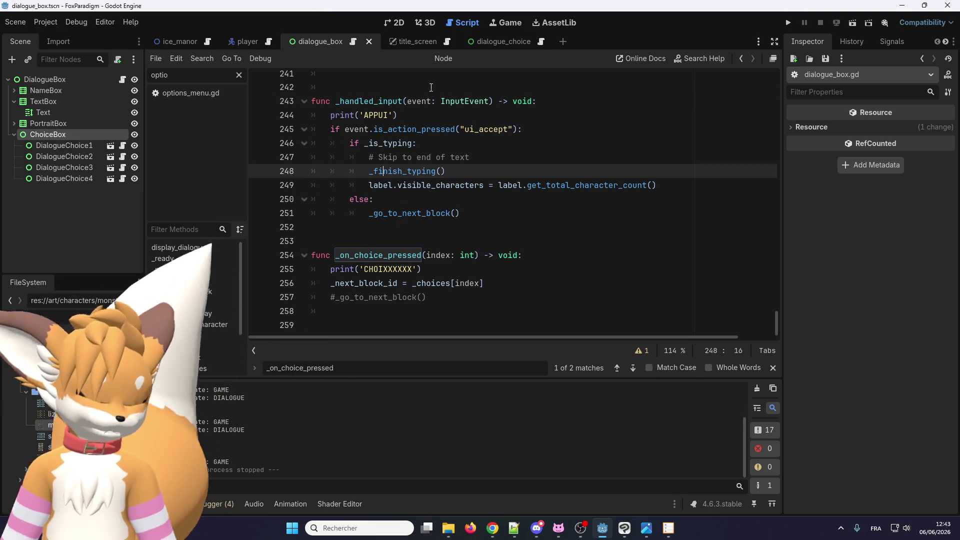
pyautogui.click(787, 23)
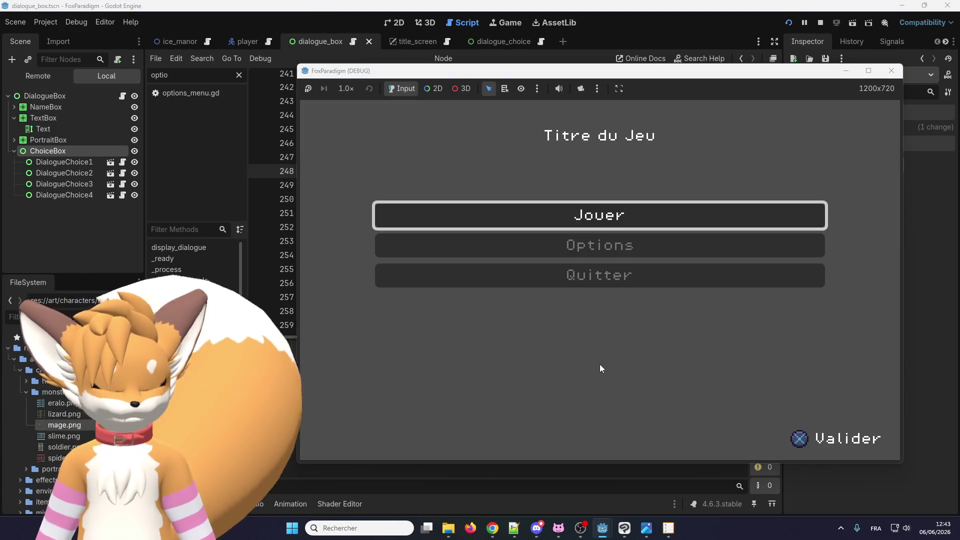
# Step: Start playing and walk the fox up to Eralo to open the 'Comment ça va ?' question
pyautogui.press('Return')
pyautogui.press('Return')
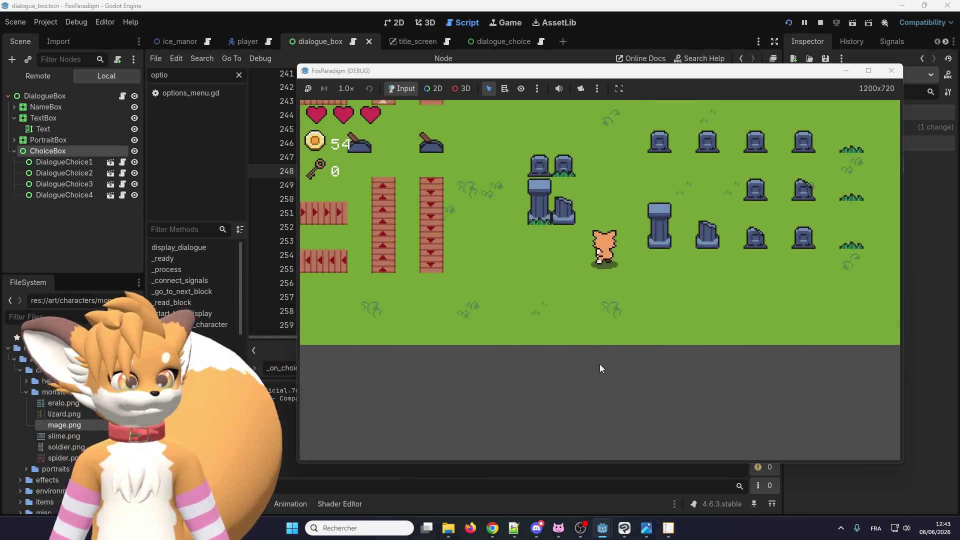
pyautogui.press('Up')
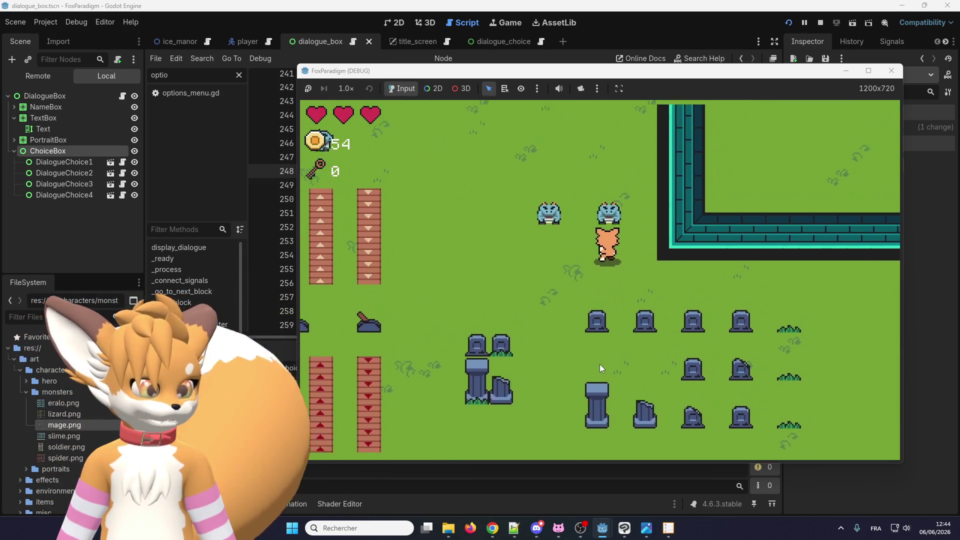
pyautogui.press('Return')
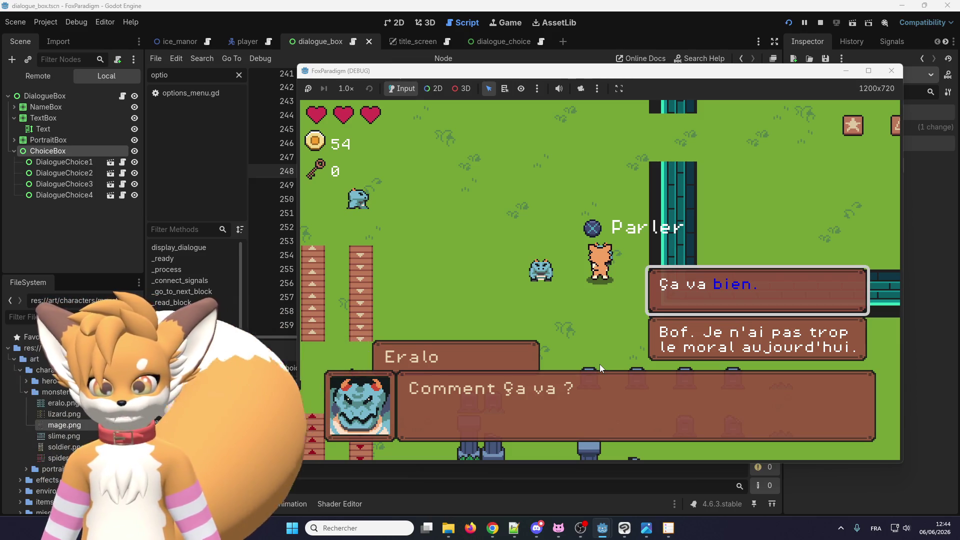
# Step: Move between 'Ça va bien.' and the second answer, repositioning the game window, then close the game
pyautogui.press('Down')
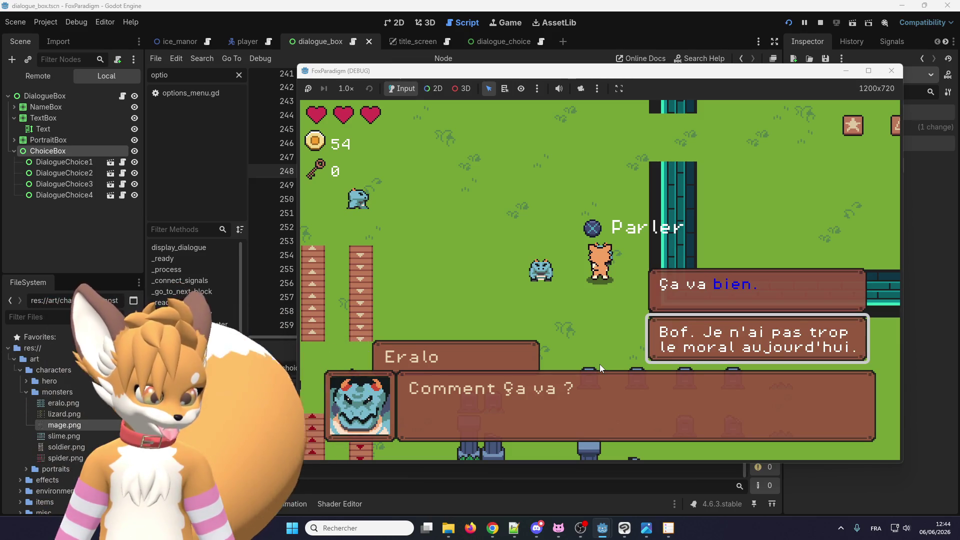
pyautogui.press('Up')
pyautogui.press('Down')
pyautogui.moveTo(420, 76)
pyautogui.mouseDown()
pyautogui.moveTo(648, 92)
pyautogui.moveTo(580, 99)
pyautogui.moveTo(393, 50)
pyautogui.moveTo(506, 48)
pyautogui.mouseUp()
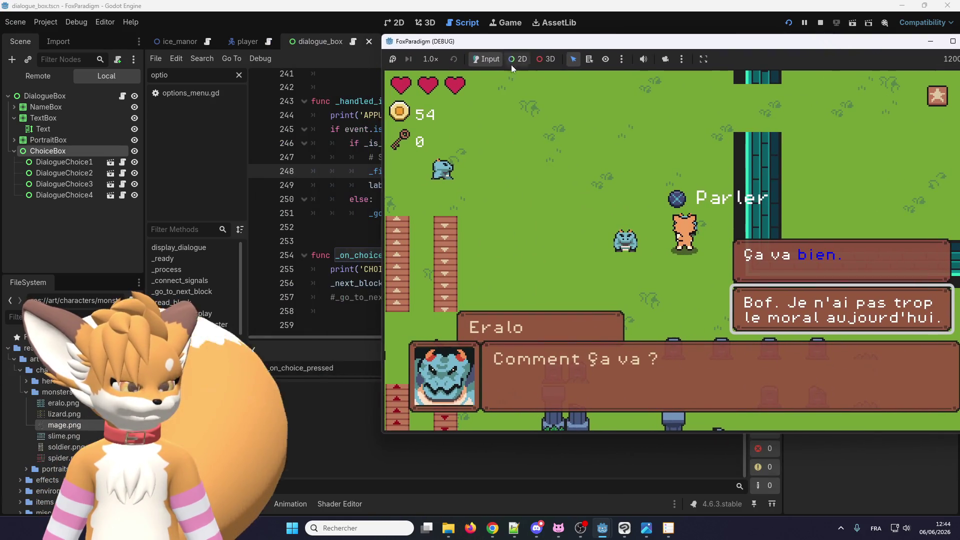
pyautogui.press('Return')
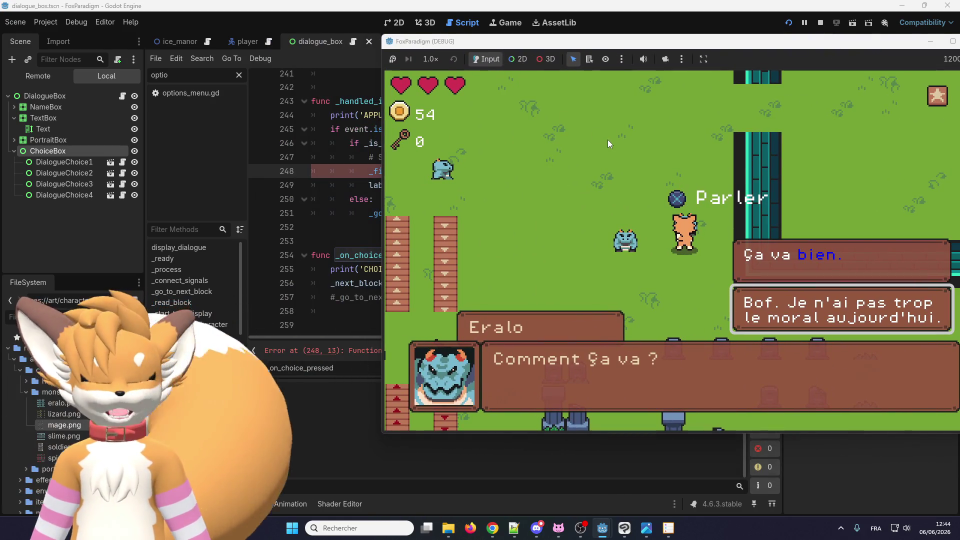
pyautogui.press('Up')
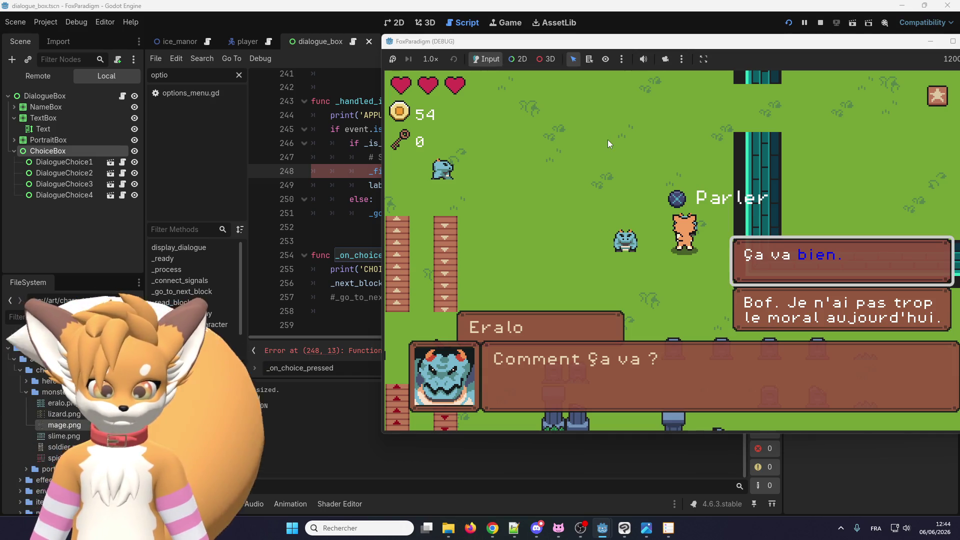
pyautogui.moveTo(693, 42)
pyautogui.mouseDown()
pyautogui.moveTo(500, 61)
pyautogui.moveTo(480, 26)
pyautogui.moveTo(541, 31)
pyautogui.mouseUp()
pyautogui.press('Down')
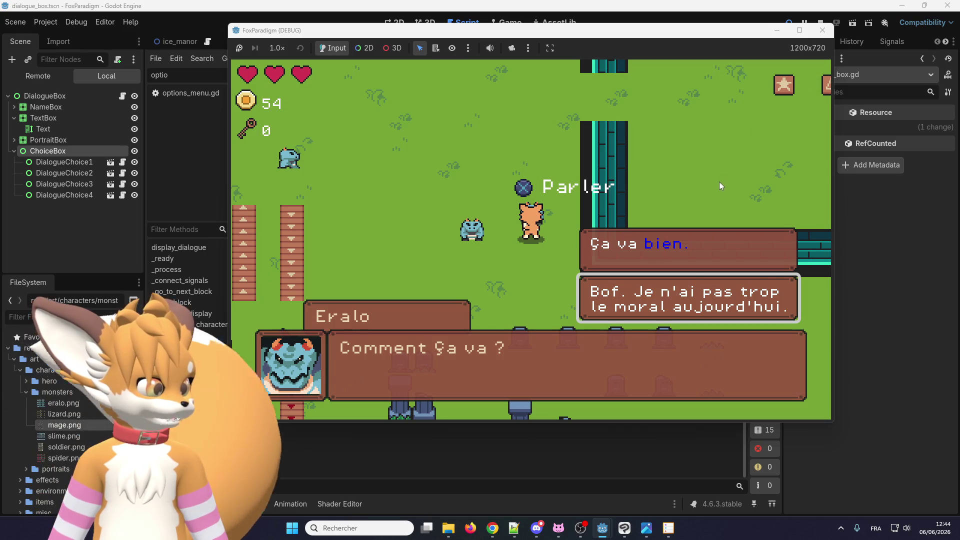
pyautogui.press('Up')
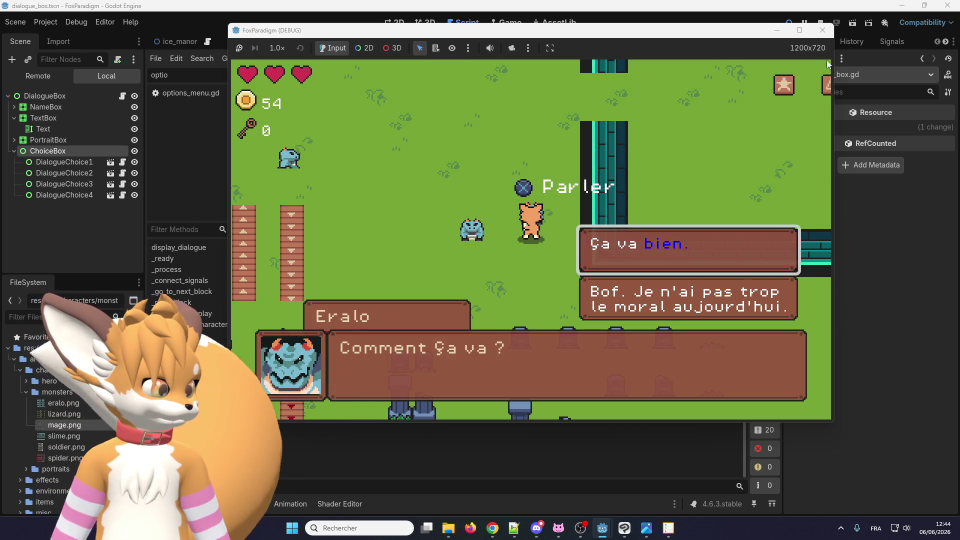
pyautogui.click(823, 30)
# Step: Close the game and correct '_fissnish_typing()' to '_finish_typing()' on line 248
pyautogui.click(374, 185)
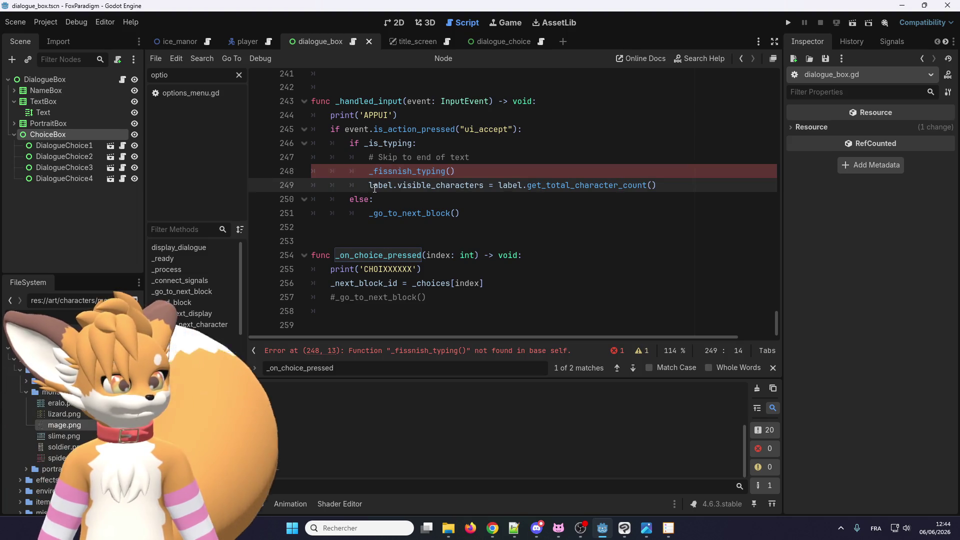
pyautogui.click(392, 171)
pyautogui.press('BackSpace')
pyautogui.press('BackSpace')
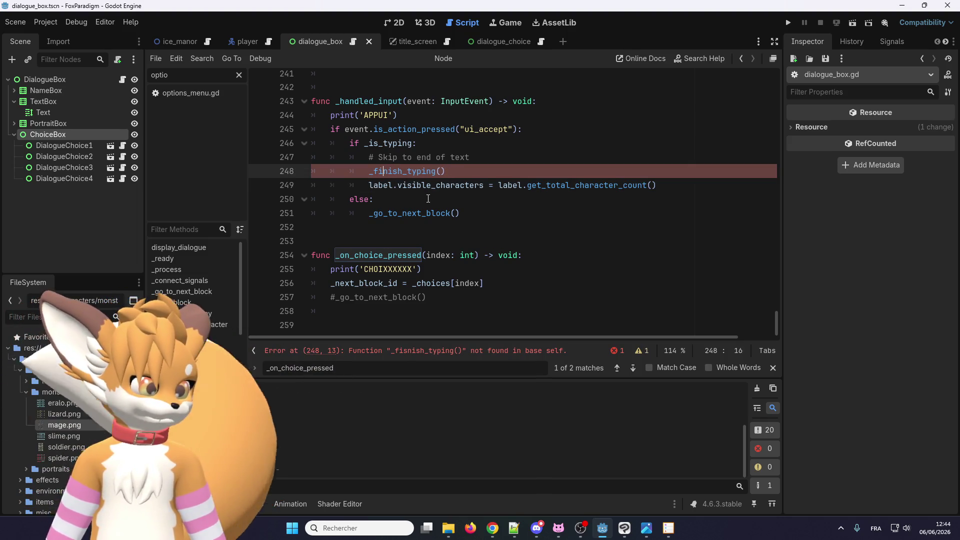
pyautogui.click(413, 203)
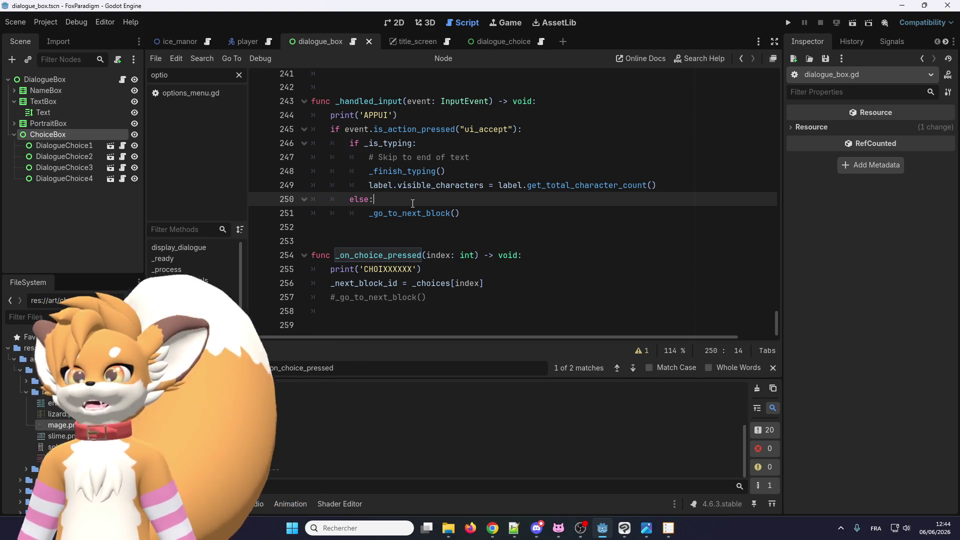
pyautogui.scroll(3, 413, 203)
# Step: Type 'un' back into line 243 to restore the handler name _unhandled_input
pyautogui.click(359, 215)
pyautogui.click(340, 227)
pyautogui.write('un')
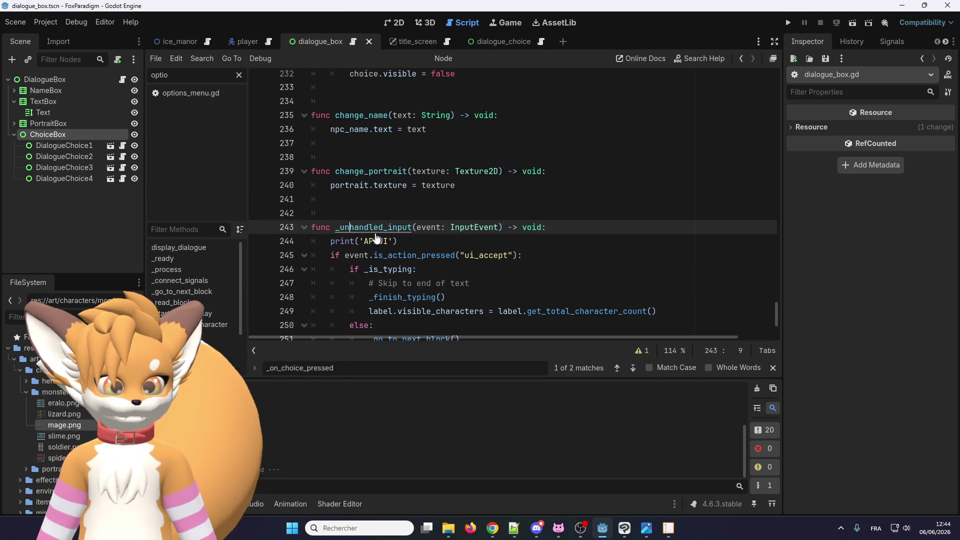
pyautogui.scroll(-1, 377, 220)
pyautogui.click(376, 185)
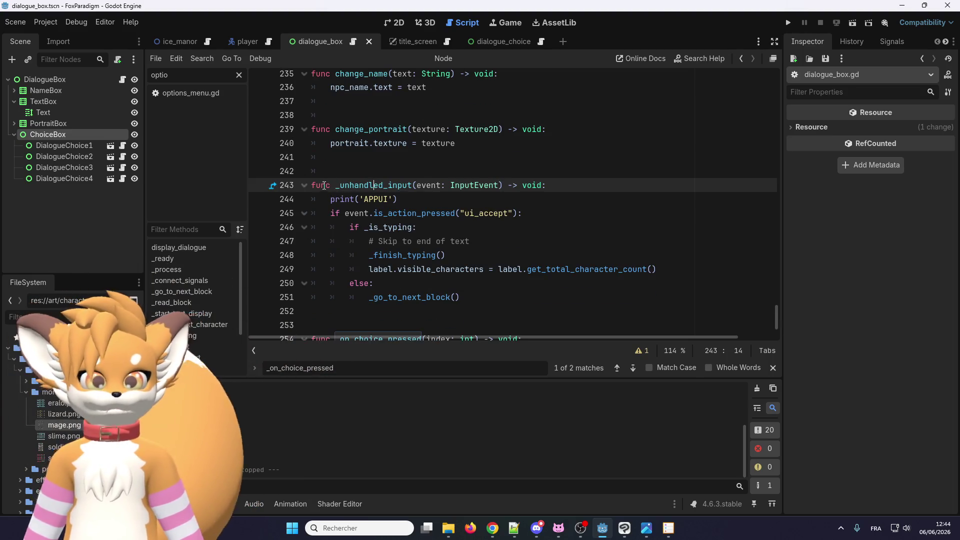
pyautogui.click(320, 171)
pyautogui.click(384, 186)
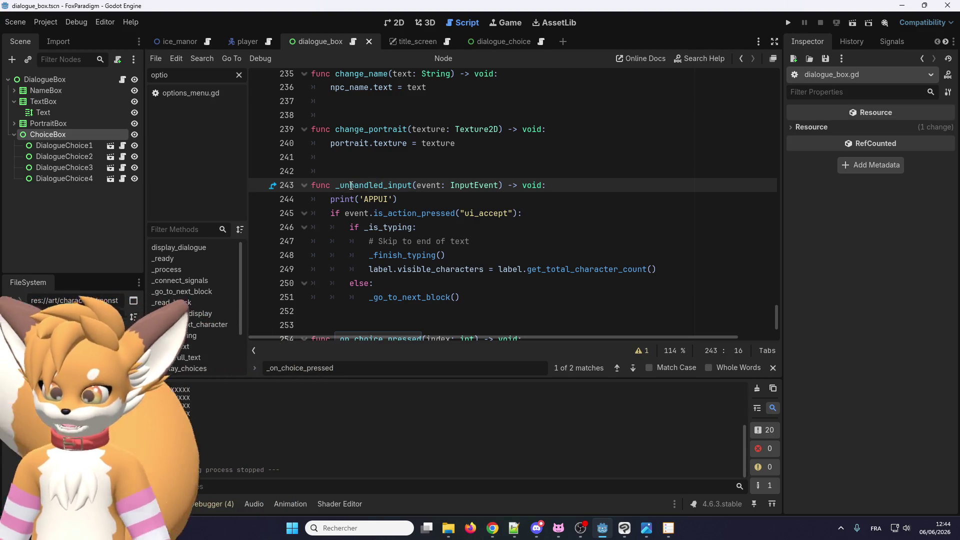
# Step: Review the _unhandled_input function and add a new indented line after 'else:' on line 250
pyautogui.moveTo(312, 185); pyautogui.dragTo(541, 298)
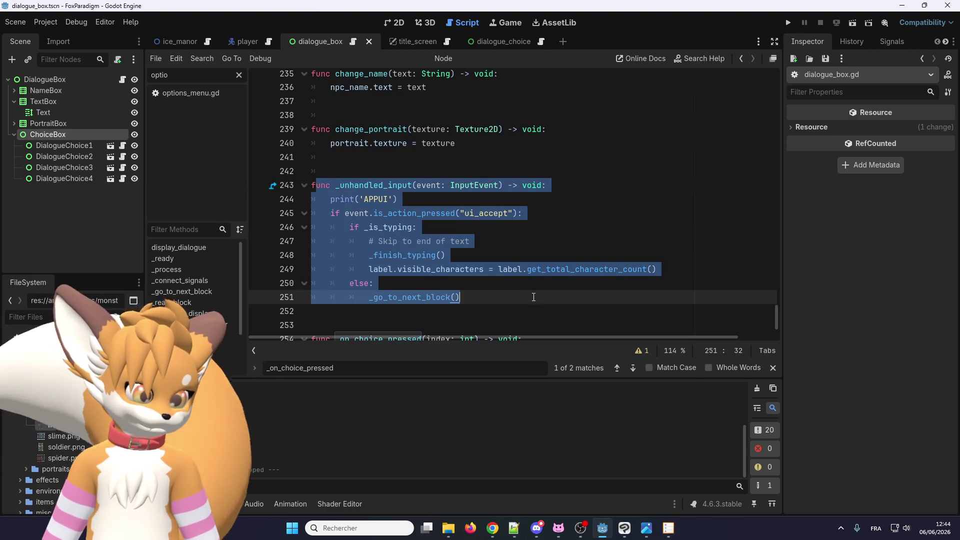
pyautogui.click(473, 239)
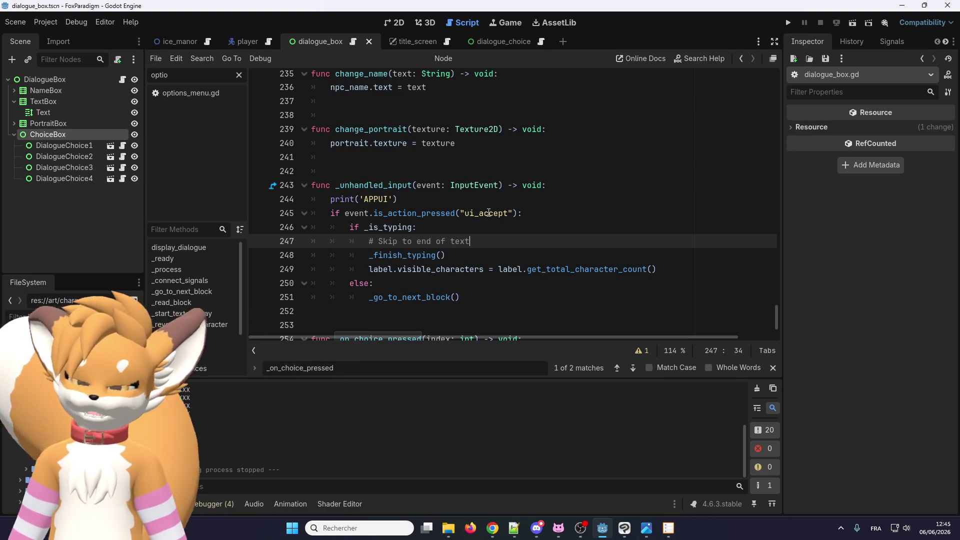
pyautogui.moveTo(327, 211)
pyautogui.mouseDown()
pyautogui.moveTo(415, 227)
pyautogui.moveTo(514, 213)
pyautogui.mouseUp()
pyautogui.press('Right')
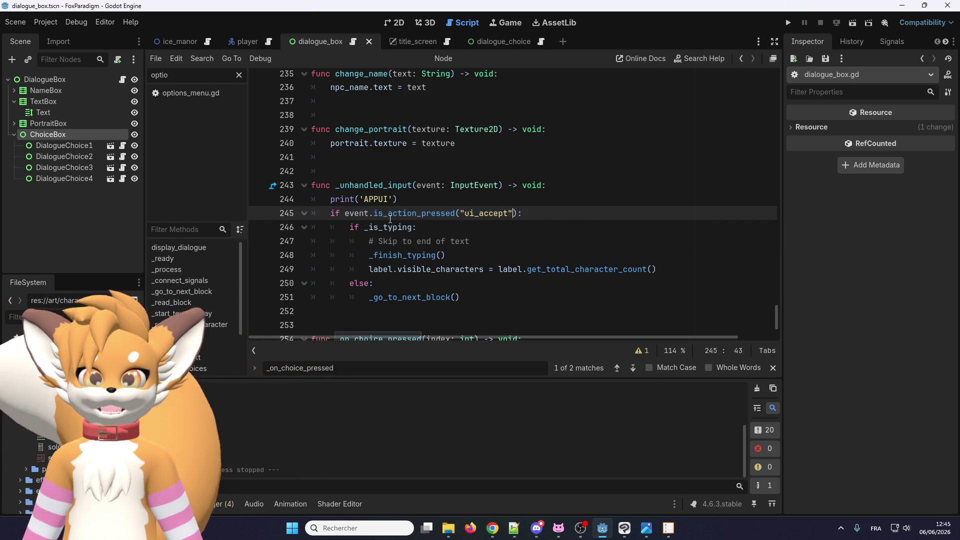
pyautogui.moveTo(350, 227)
pyautogui.mouseDown()
pyautogui.moveTo(418, 228)
pyautogui.moveTo(610, 271)
pyautogui.moveTo(679, 271)
pyautogui.mouseUp()
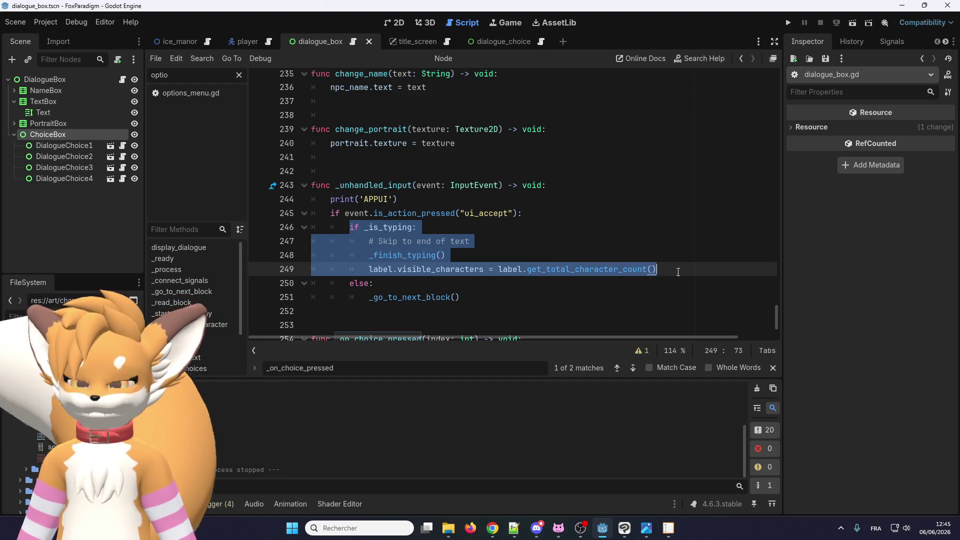
pyautogui.click(538, 251)
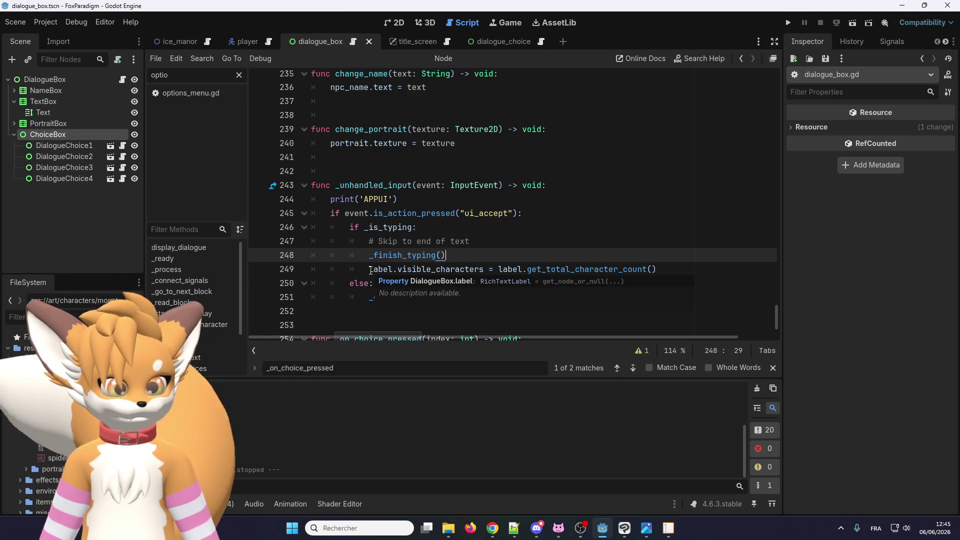
pyautogui.scroll(-2, 373, 262)
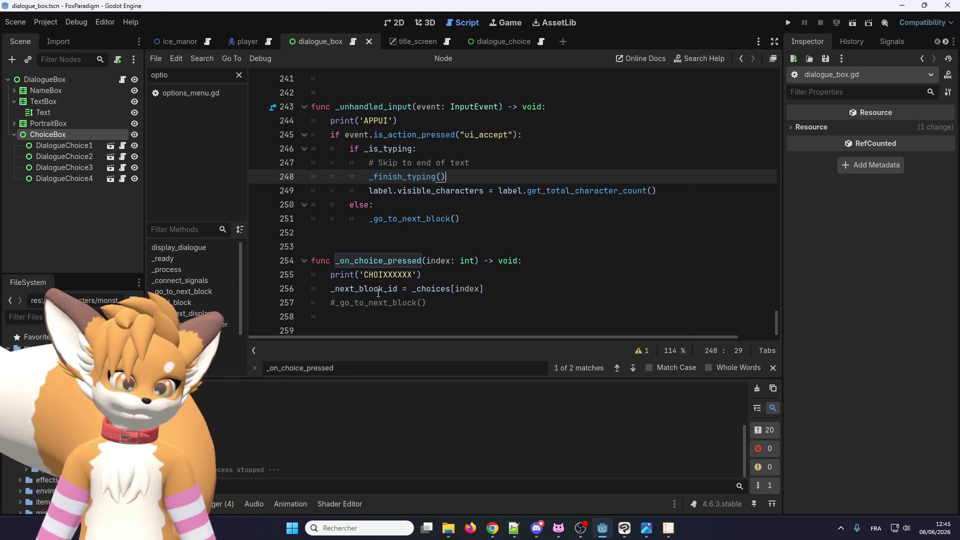
pyautogui.moveTo(378, 293)
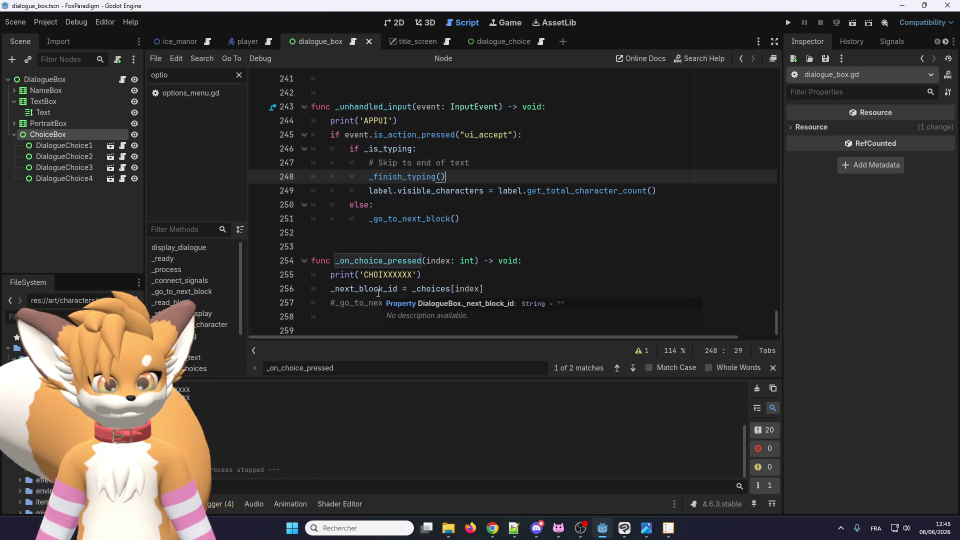
pyautogui.click(433, 119)
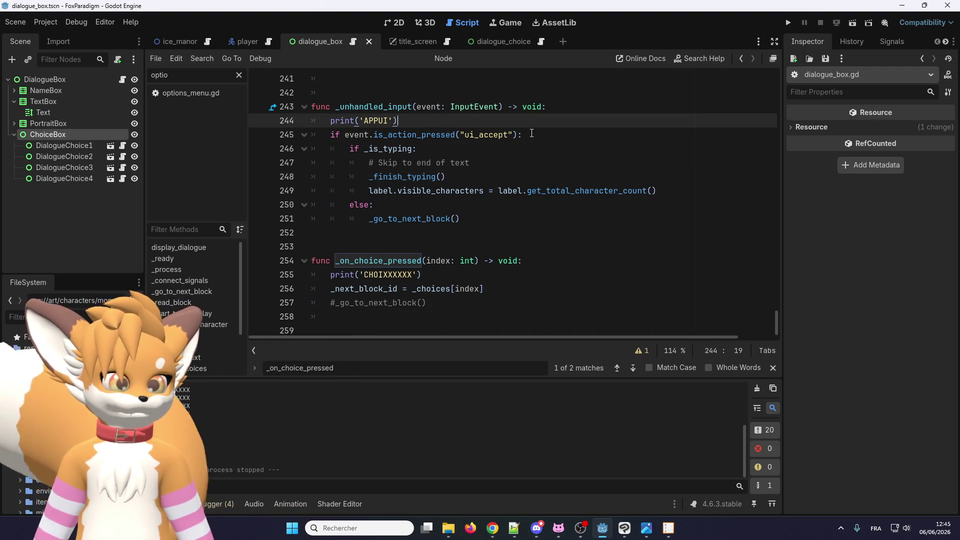
pyautogui.click(427, 205)
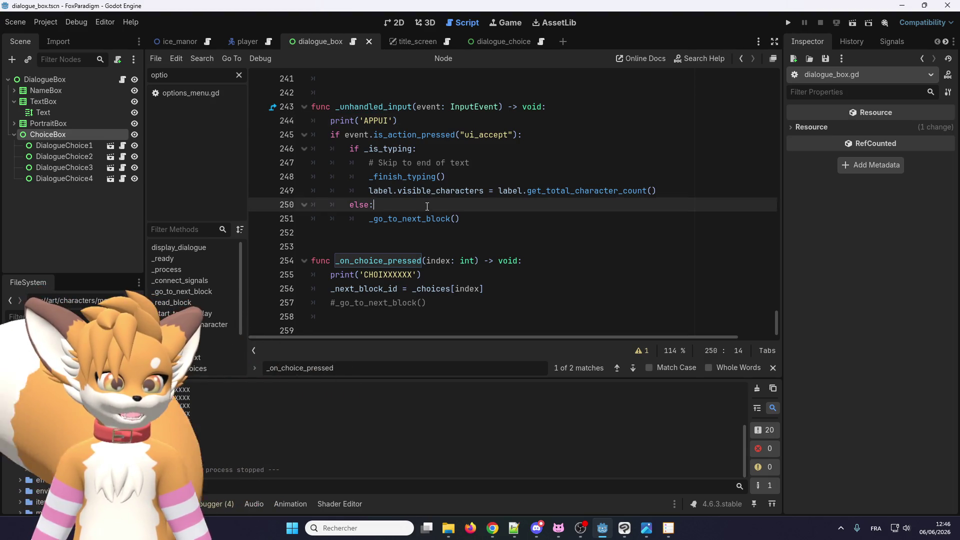
pyautogui.press('Return')
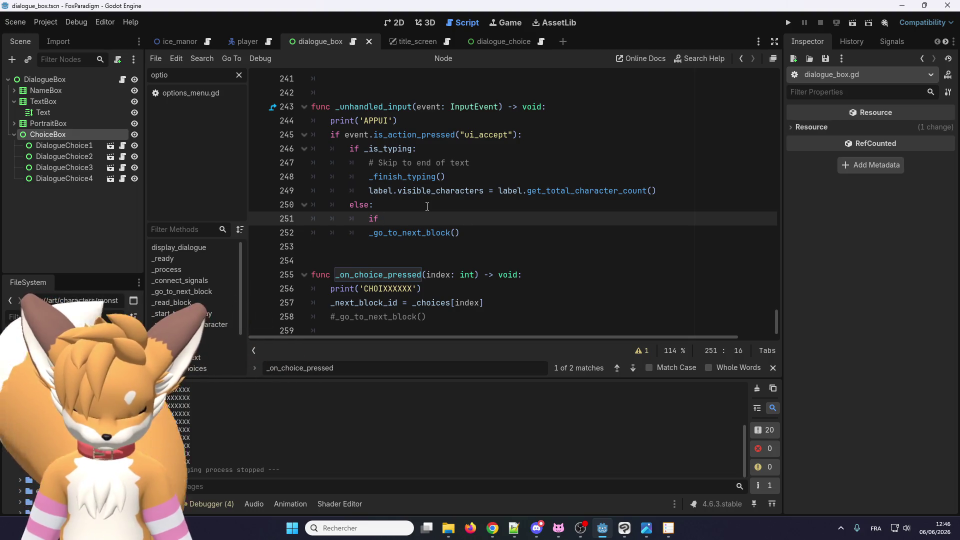
# Step: Complete the new line as 'if _choices.is_empty():' and indent _go_to_next_block() beneath it
pyautogui.write('_choices')
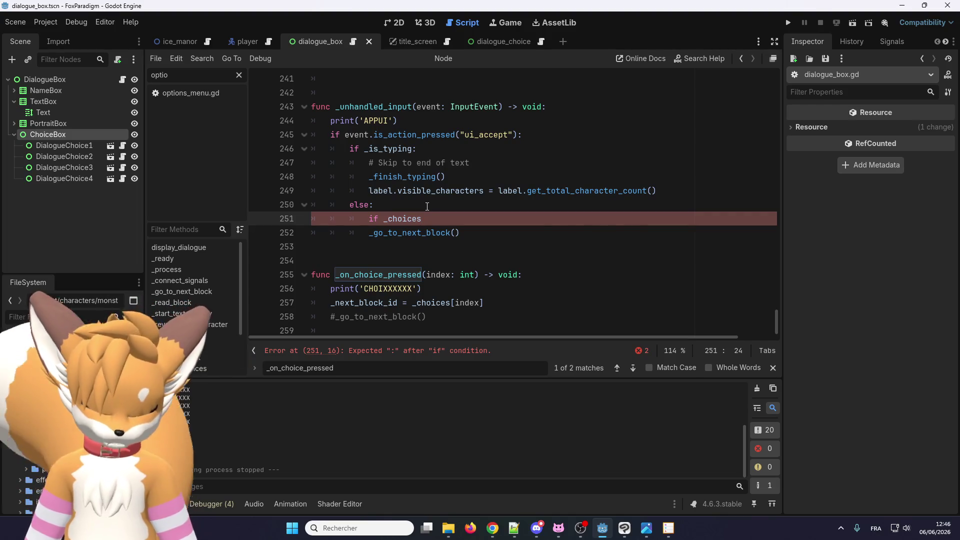
pyautogui.write('.is_emp')
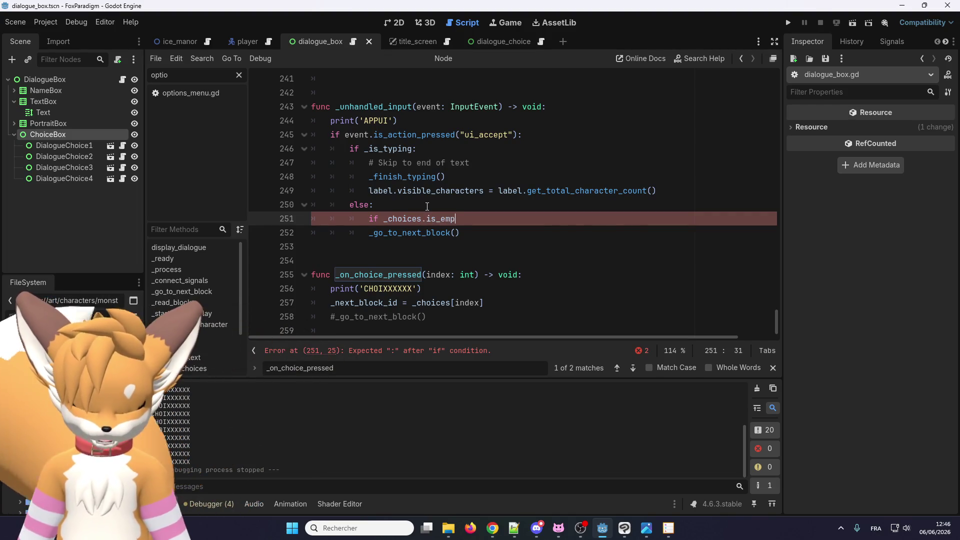
pyautogui.write('ty():')
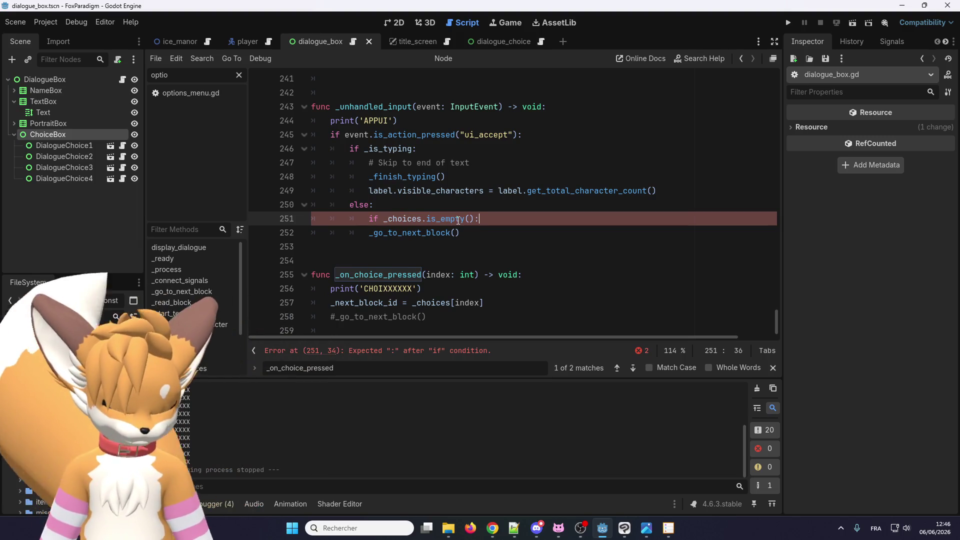
pyautogui.press('Down')
pyautogui.press('Home')
pyautogui.press('Tab')
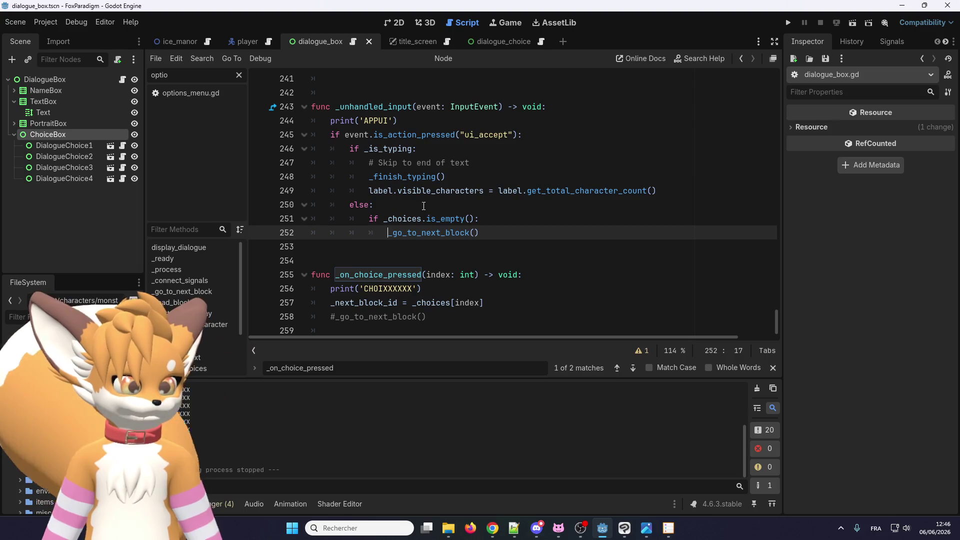
pyautogui.click(423, 235)
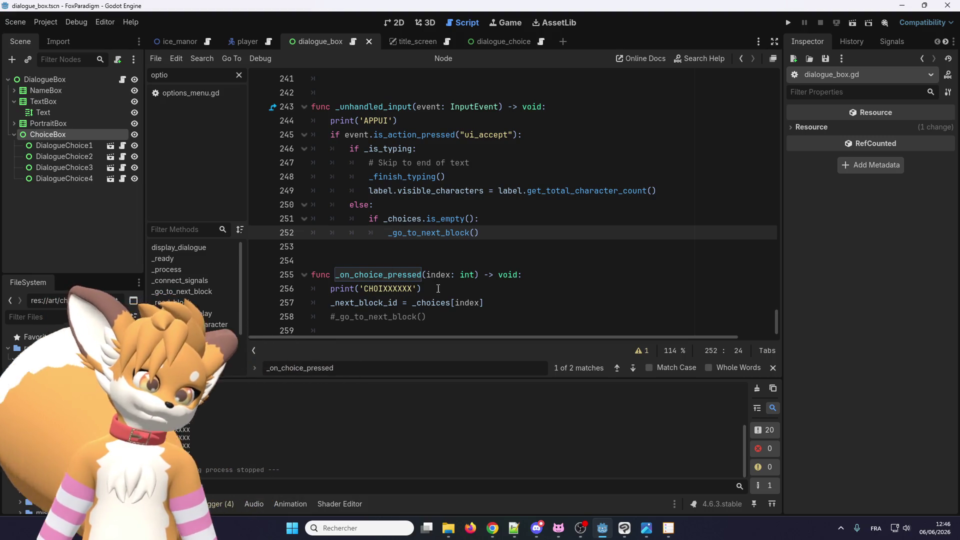
# Step: Uncomment the _go_to_next_block() call on line 258 in _on_choice_pressed and relaunch the game
pyautogui.click(333, 317)
pyautogui.press('BackSpace')
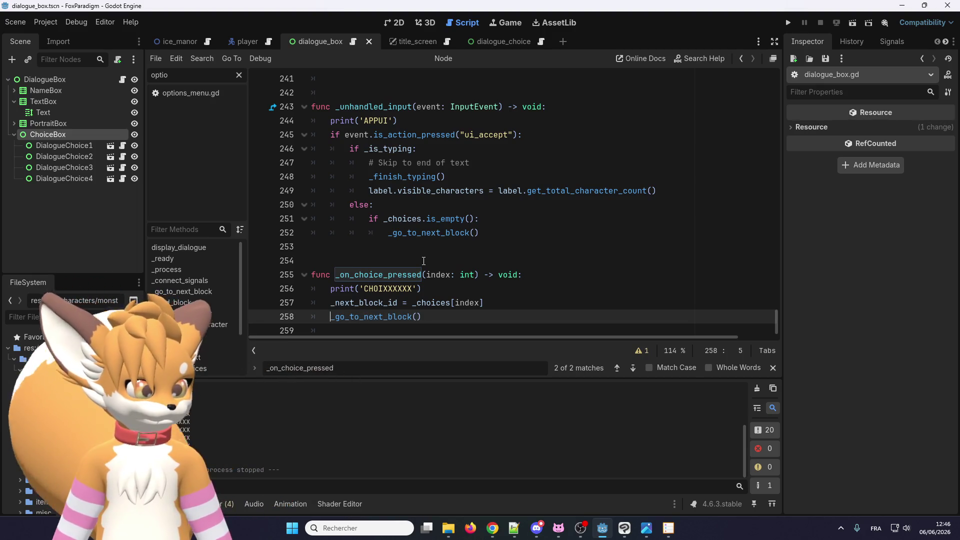
pyautogui.click(789, 23)
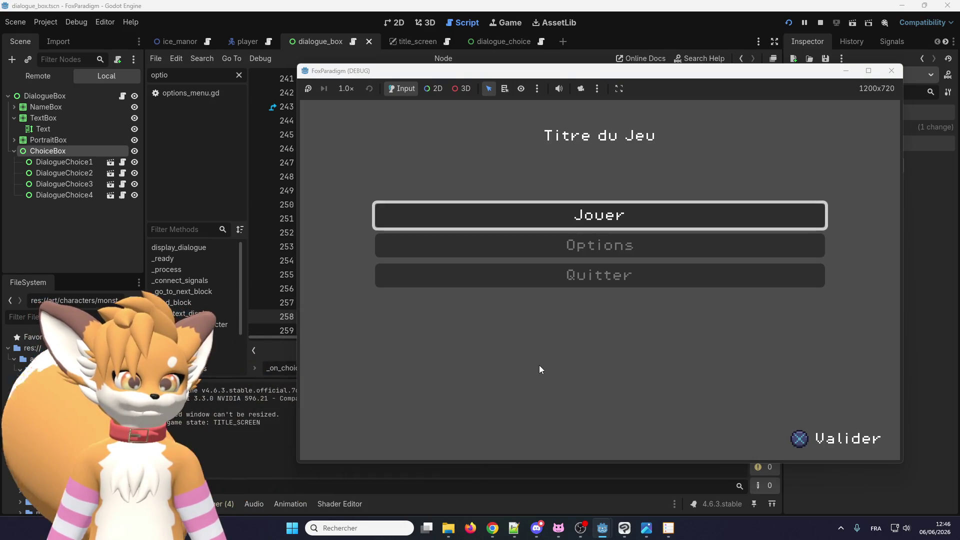
# Step: Walk to Eralo and answer 'Ça va bien.' to get the 'Chouette !' reply
pyautogui.press('Return')
pyautogui.press('Return')
pyautogui.press('Up')
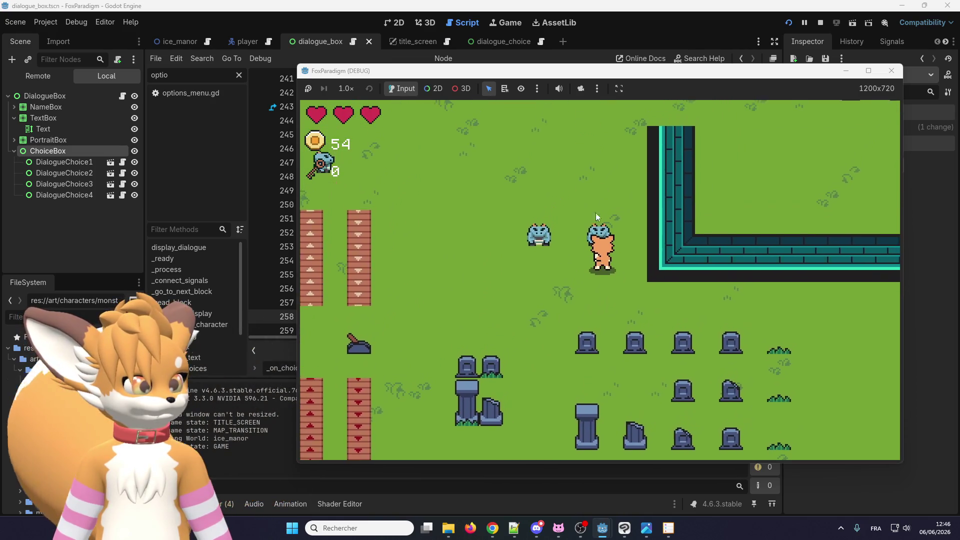
pyautogui.moveTo(587, 72)
pyautogui.mouseDown()
pyautogui.moveTo(577, 230)
pyautogui.moveTo(589, 66)
pyautogui.mouseUp()
pyautogui.press('Return')
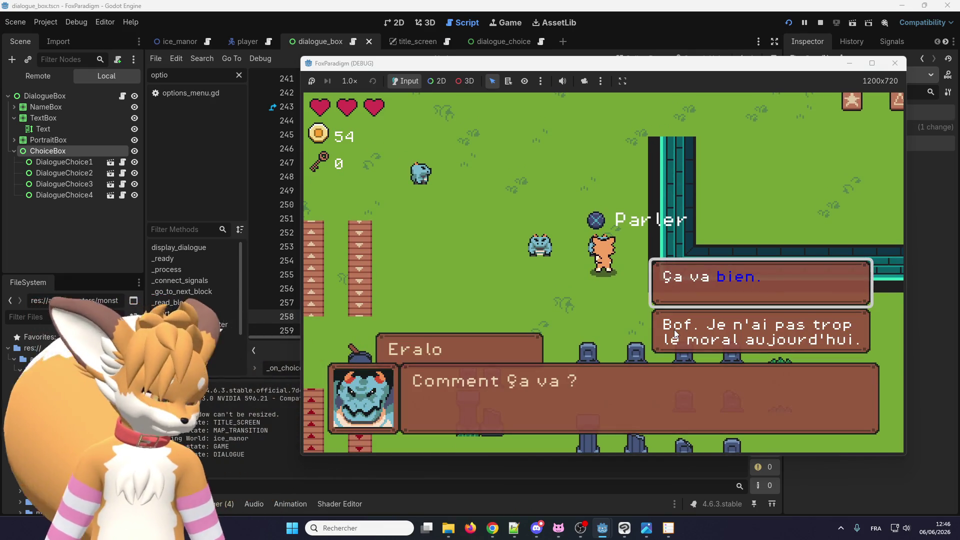
pyautogui.press('Return')
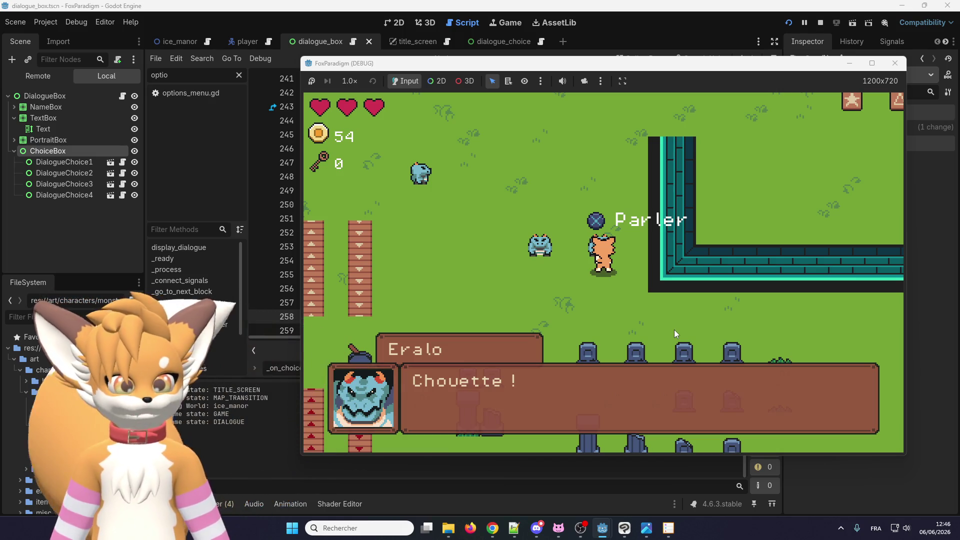
pyautogui.press('Return')
# Step: Talk to Eralo again and pick the second answer to get 'Oh non…', then close the dialogue
pyautogui.press('Return')
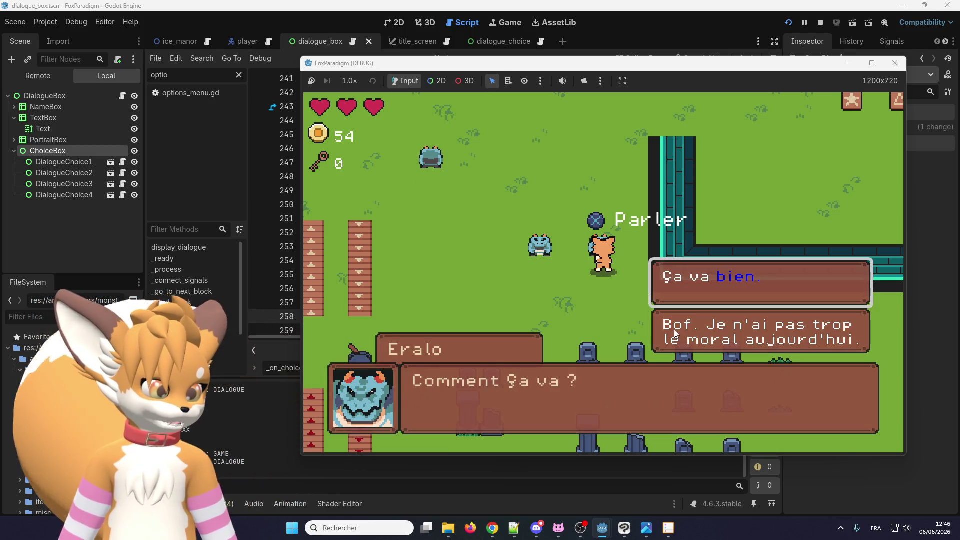
pyautogui.press('Return')
pyautogui.press('Return')
pyautogui.press('Return')
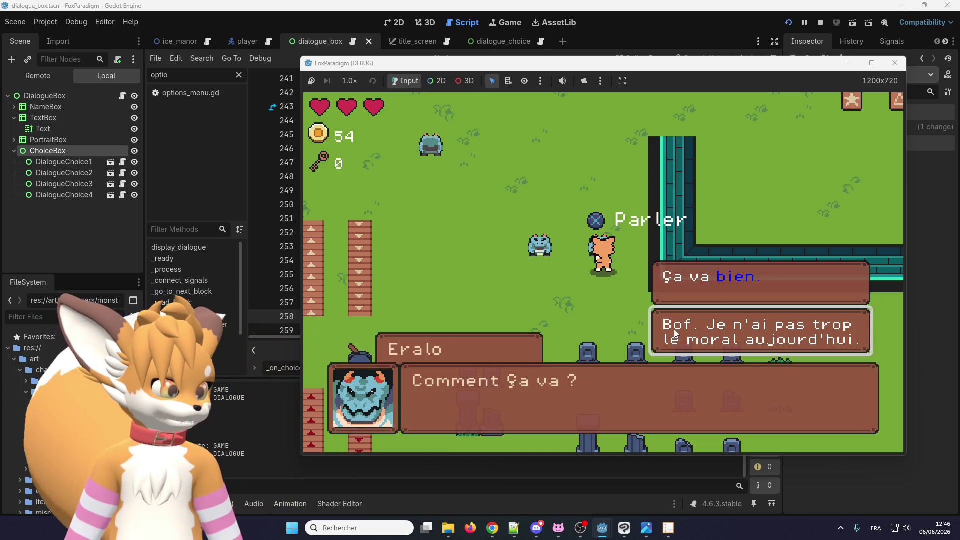
pyautogui.click(674, 330)
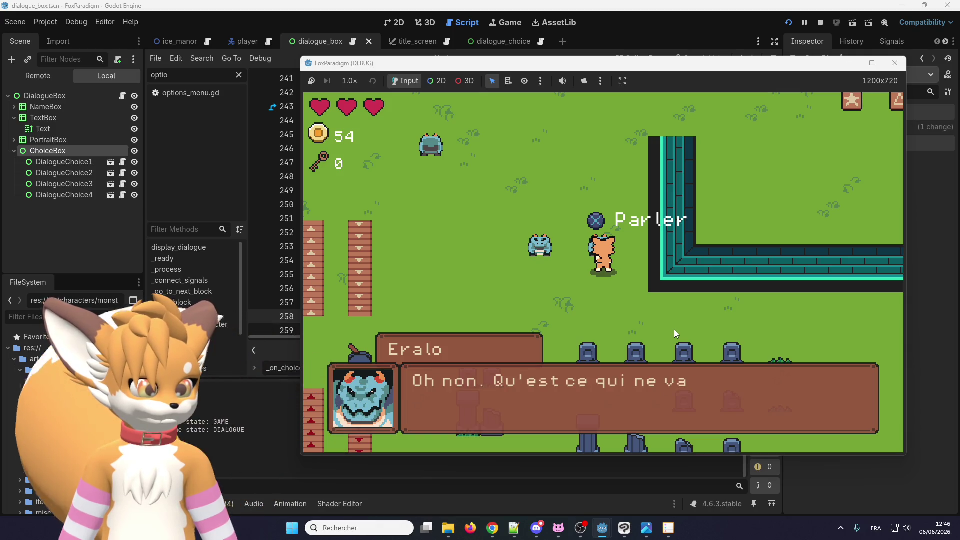
pyautogui.press('Return')
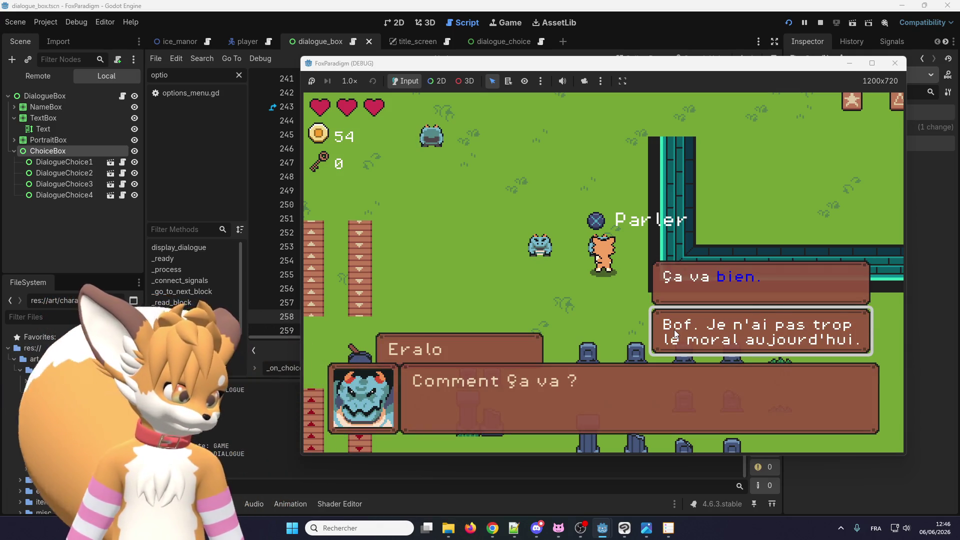
pyautogui.click(675, 331)
pyautogui.click(675, 332)
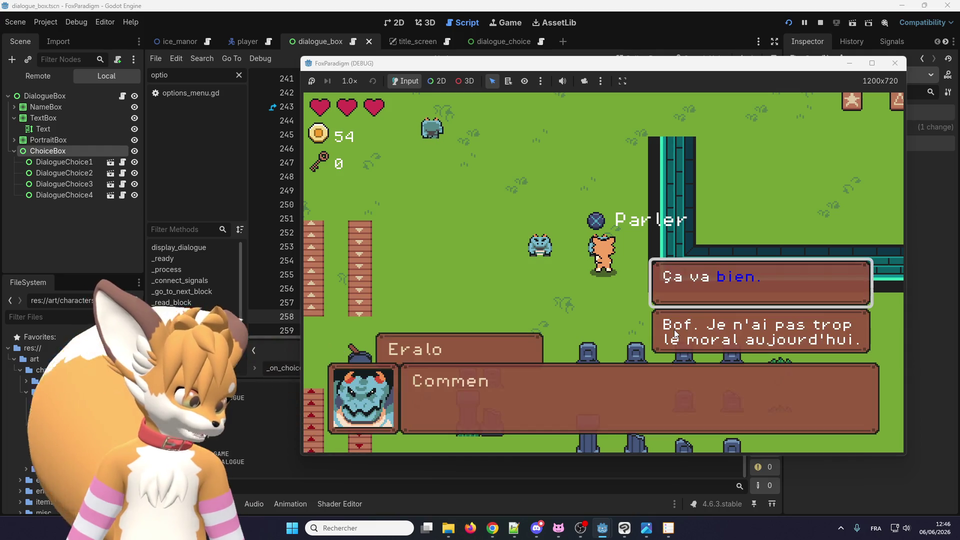
pyautogui.press('Return')
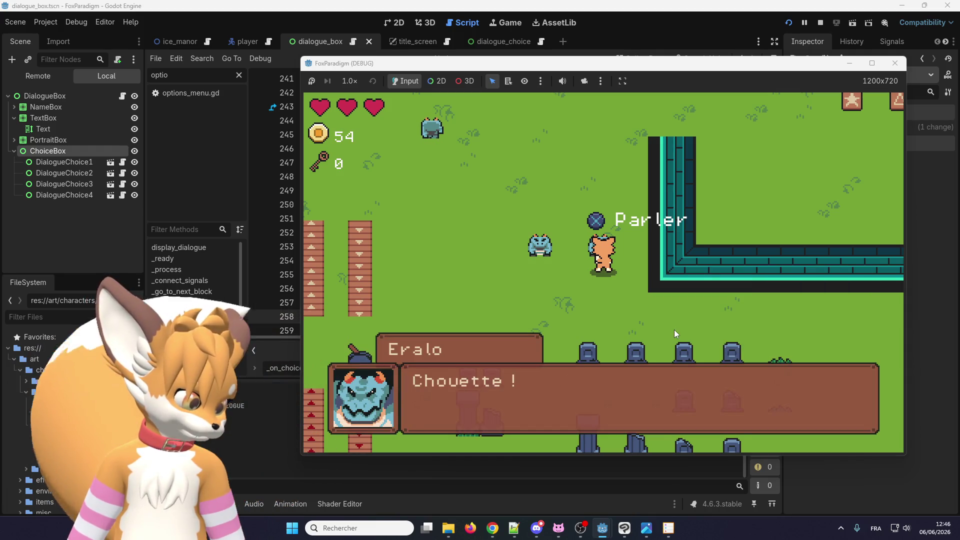
pyautogui.click(674, 329)
pyautogui.click(674, 329)
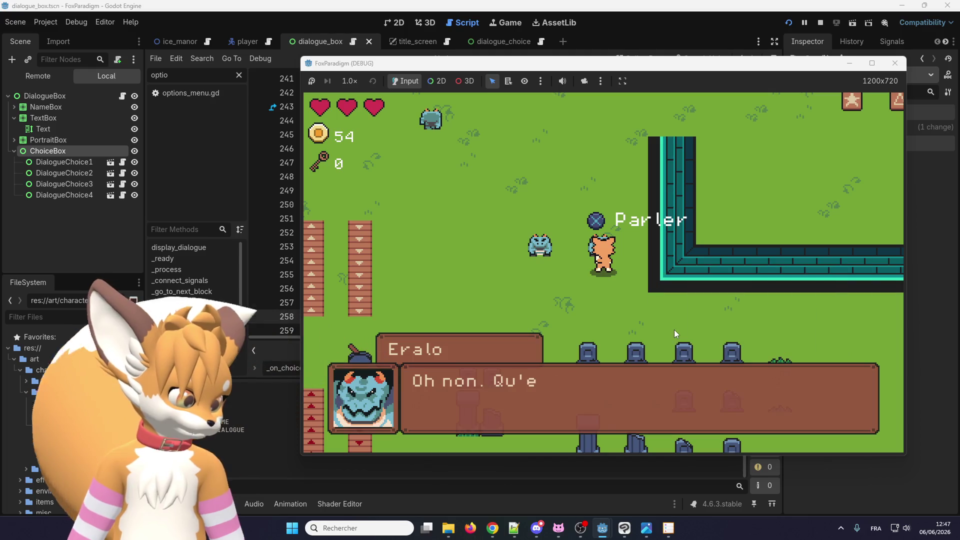
pyautogui.click(675, 329)
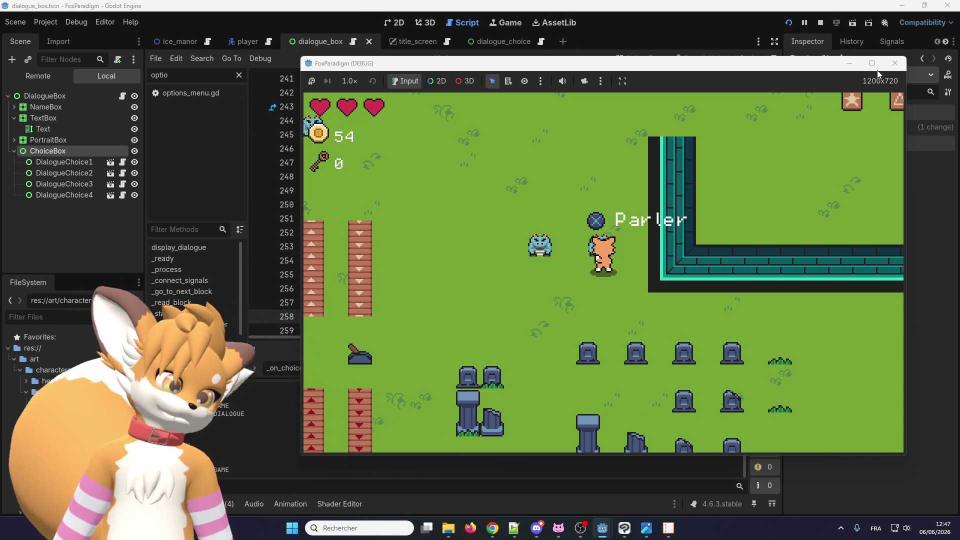
# Step: Stop the game, delete the print('CHOIXXXXXX') and print('APPUI') debug lines, and relaunch
pyautogui.click(895, 63)
pyautogui.moveTo(423, 288)
pyautogui.mouseDown()
pyautogui.moveTo(300, 276)
pyautogui.moveTo(255, 295)
pyautogui.mouseUp()
pyautogui.press('BackSpace')
pyautogui.press('BackSpace')
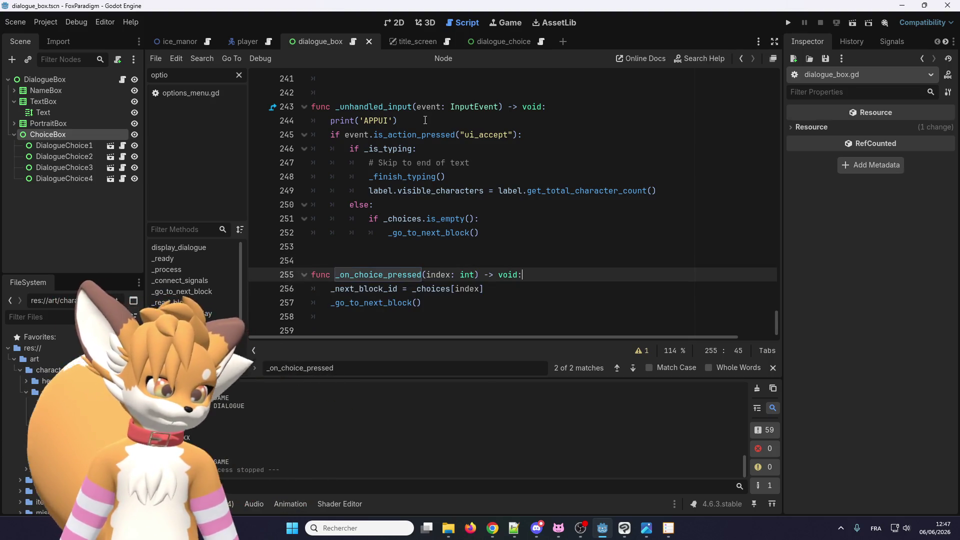
pyautogui.moveTo(400, 121); pyautogui.dragTo(252, 122)
pyautogui.press('BackSpace')
pyautogui.press('BackSpace')
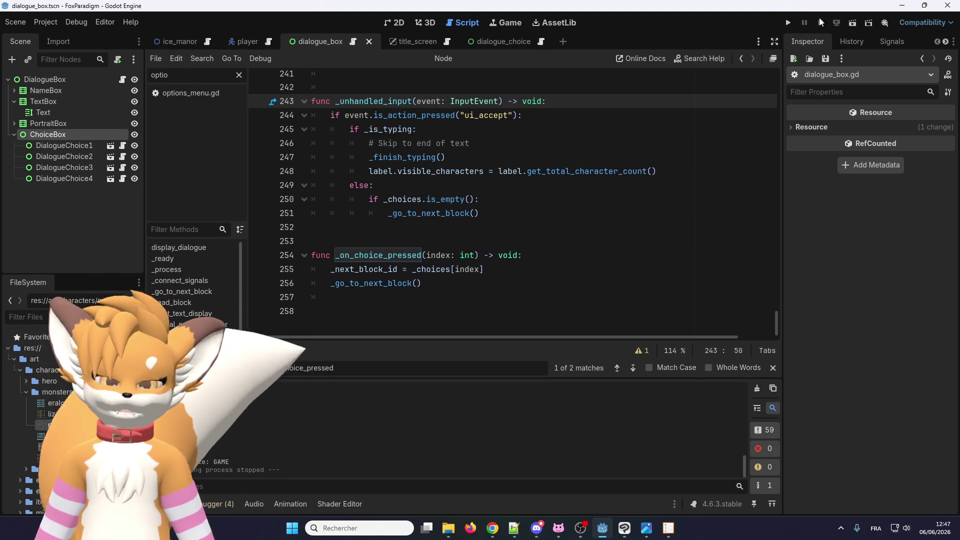
pyautogui.click(790, 22)
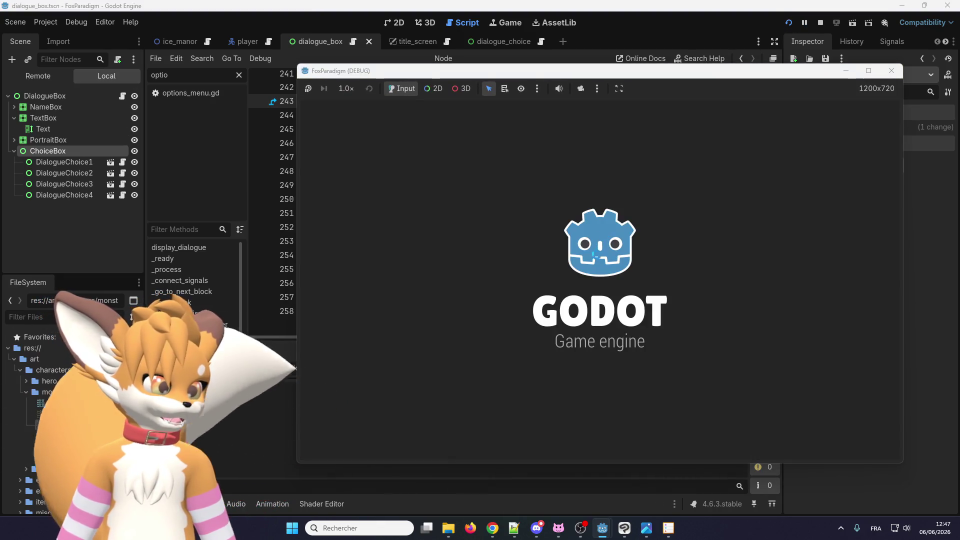
# Step: Walk to Eralo and advance through 'Bonjour…', 'J'adore la programmation !' and 'Je dois y aller. Au revoir !', then talk again
pyautogui.press('Return')
pyautogui.press('Return')
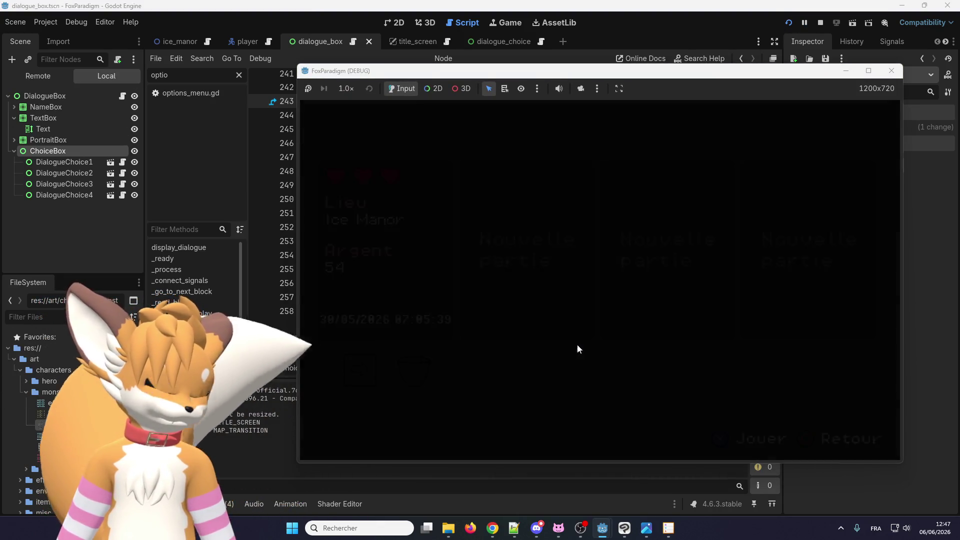
pyautogui.press('Up')
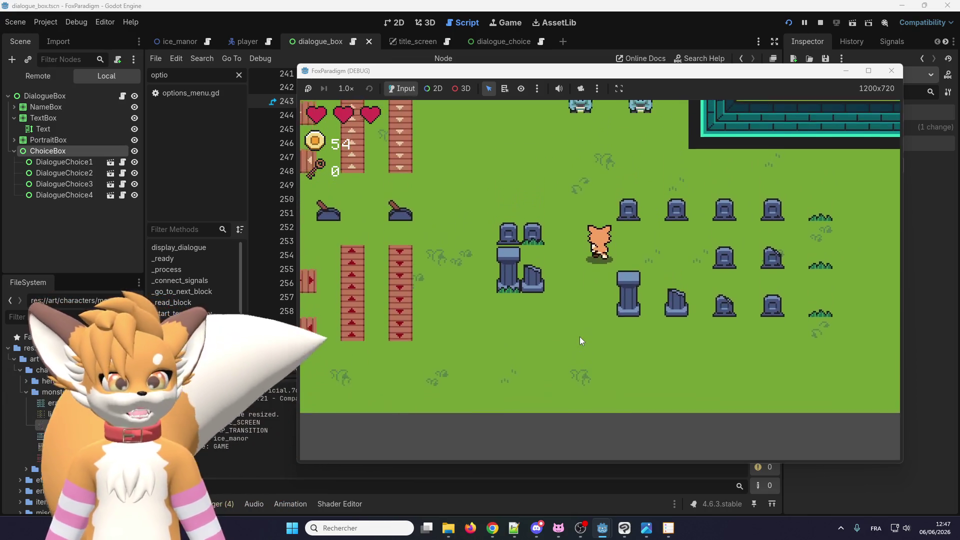
pyautogui.press('Up')
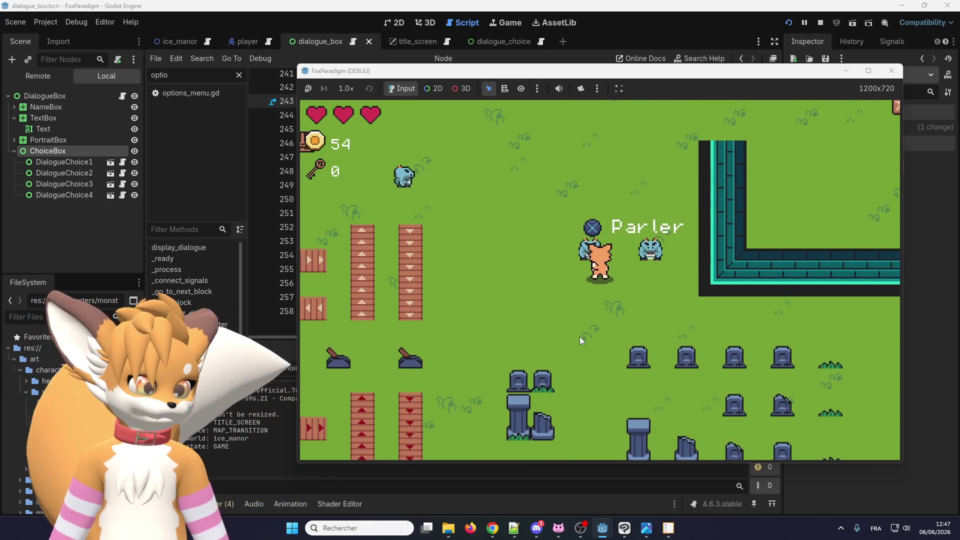
pyautogui.press('Up')
pyautogui.press('Return')
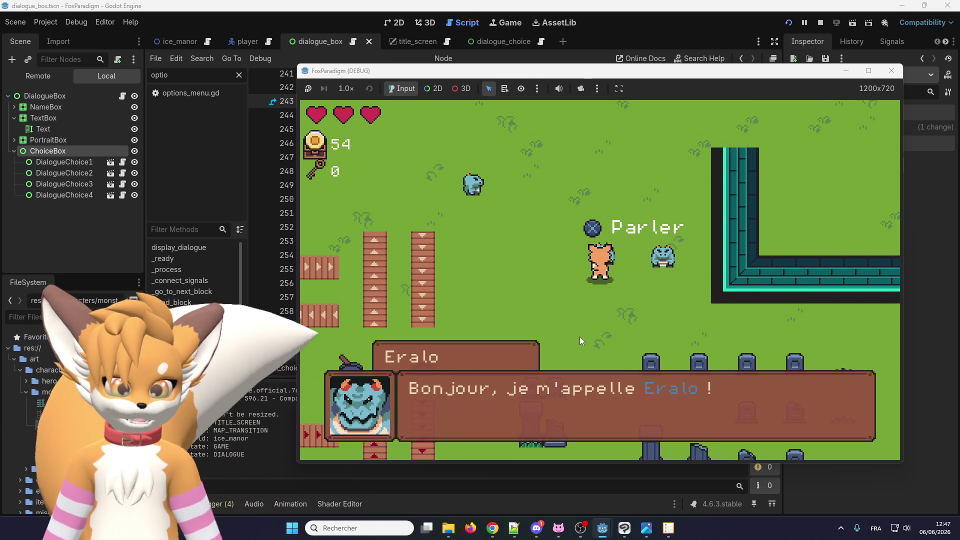
pyautogui.press('Return')
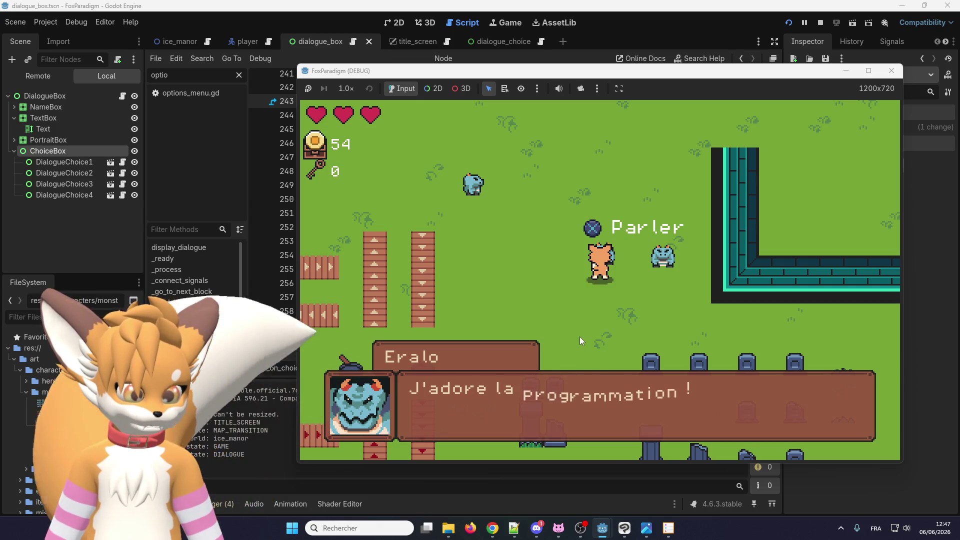
pyautogui.press('Return')
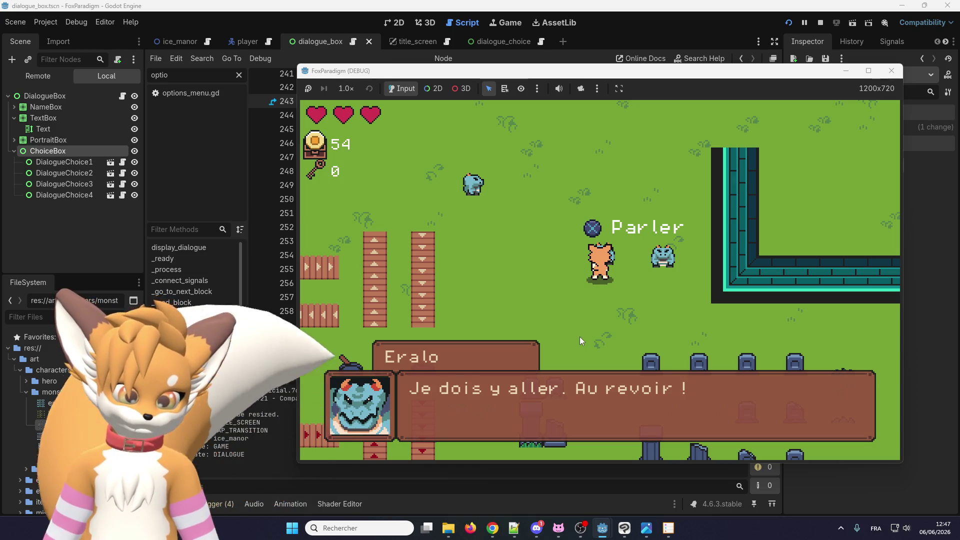
pyautogui.press('Return')
pyautogui.press('Return')
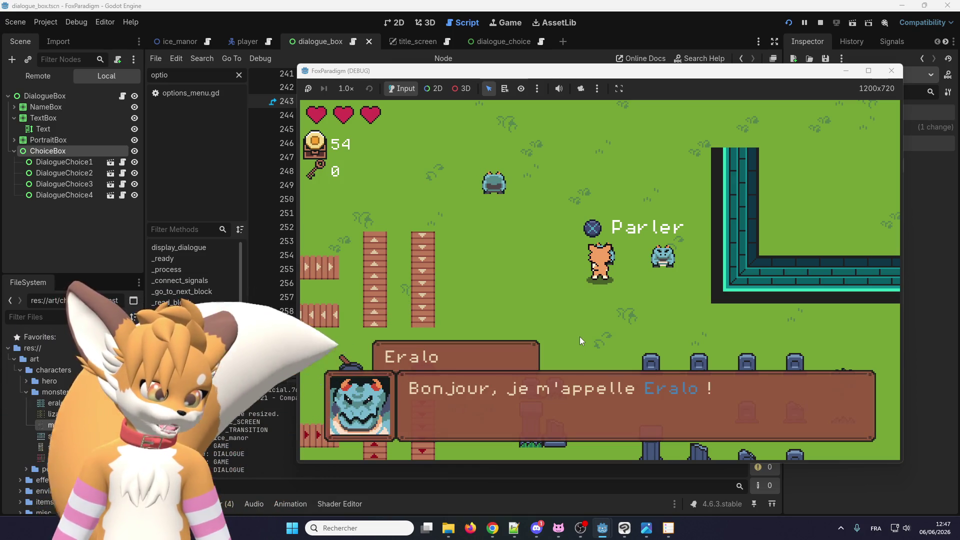
pyautogui.press('Return')
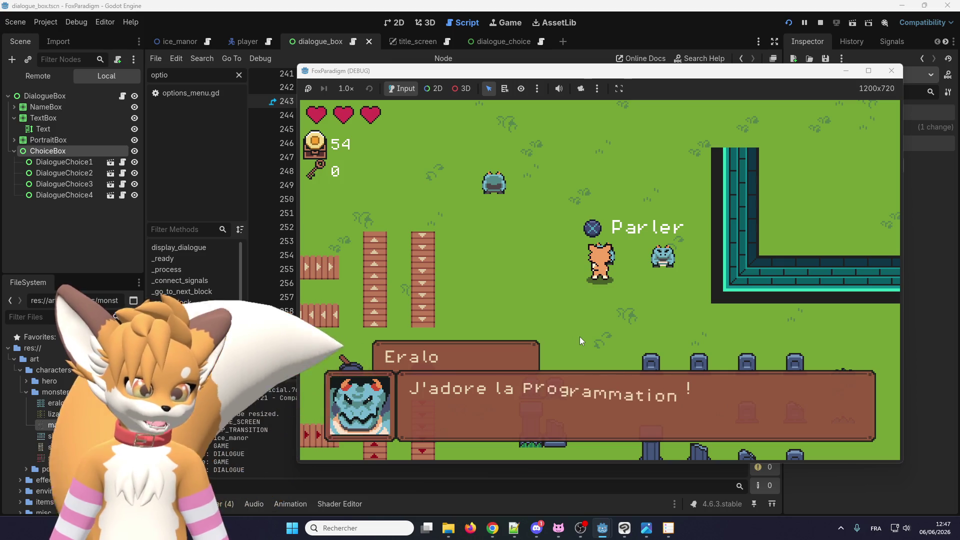
pyautogui.press('Return')
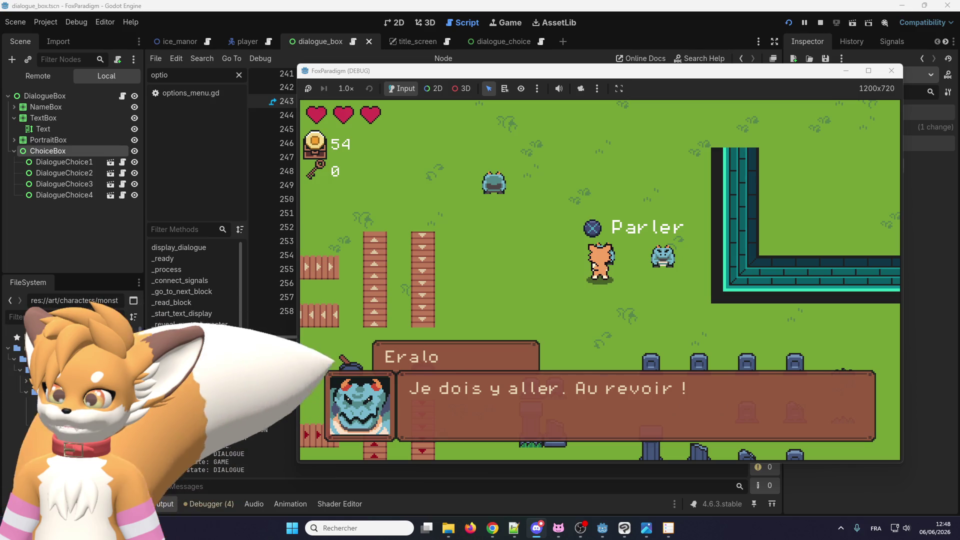
pyautogui.hotkey('alt', 'Tab')
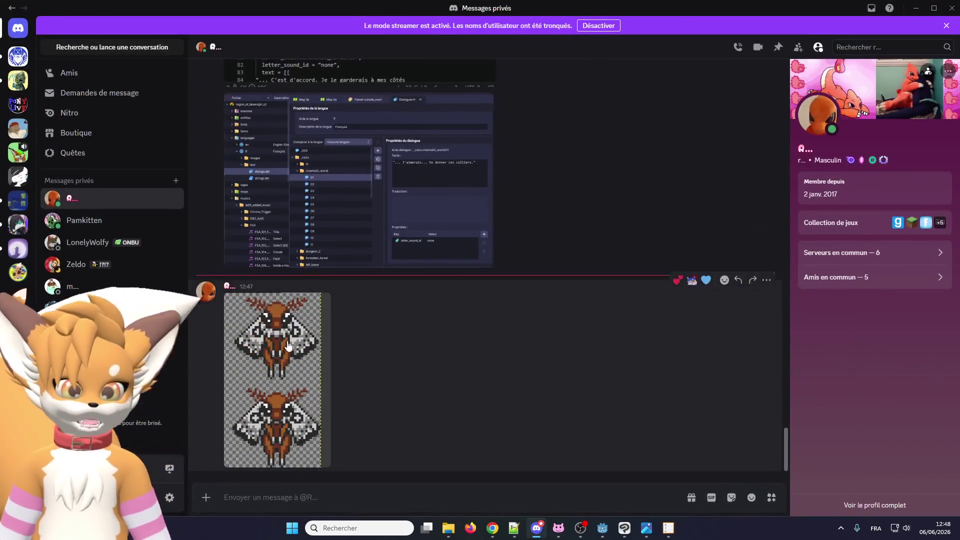
pyautogui.click(285, 343)
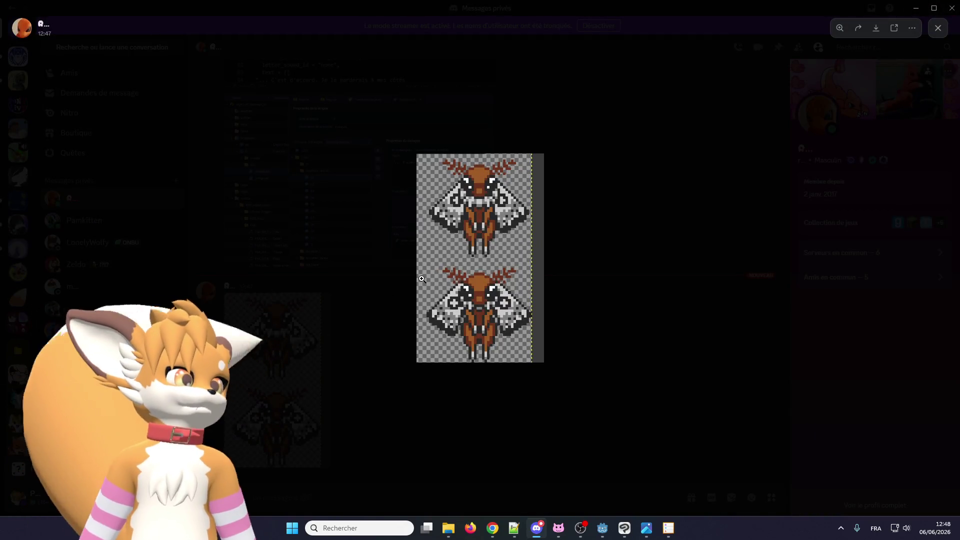
pyautogui.click(460, 265)
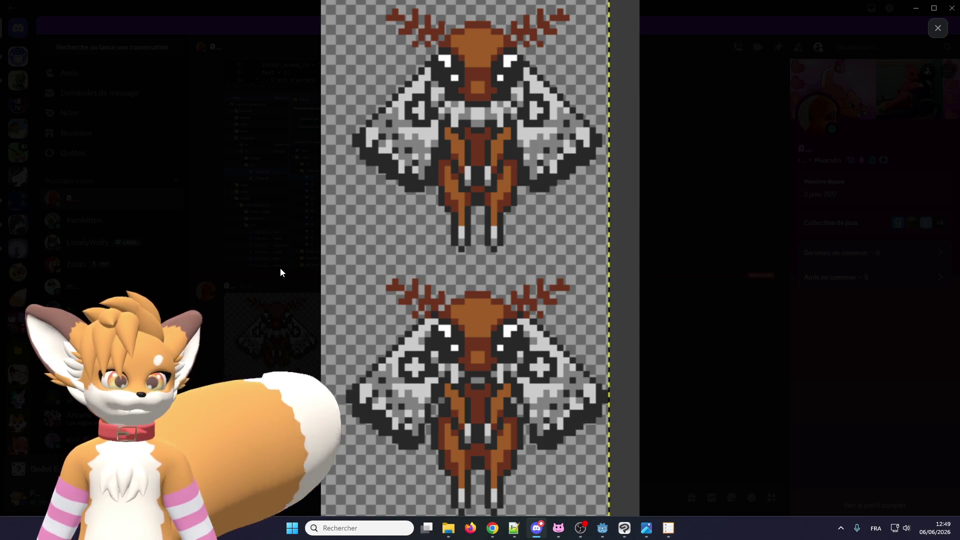
pyautogui.click(220, 227)
pyautogui.moveTo(804, 10)
pyautogui.mouseDown()
pyautogui.moveTo(703, 28)
pyautogui.moveTo(361, 47)
pyautogui.moveTo(0, 50)
pyautogui.mouseUp()
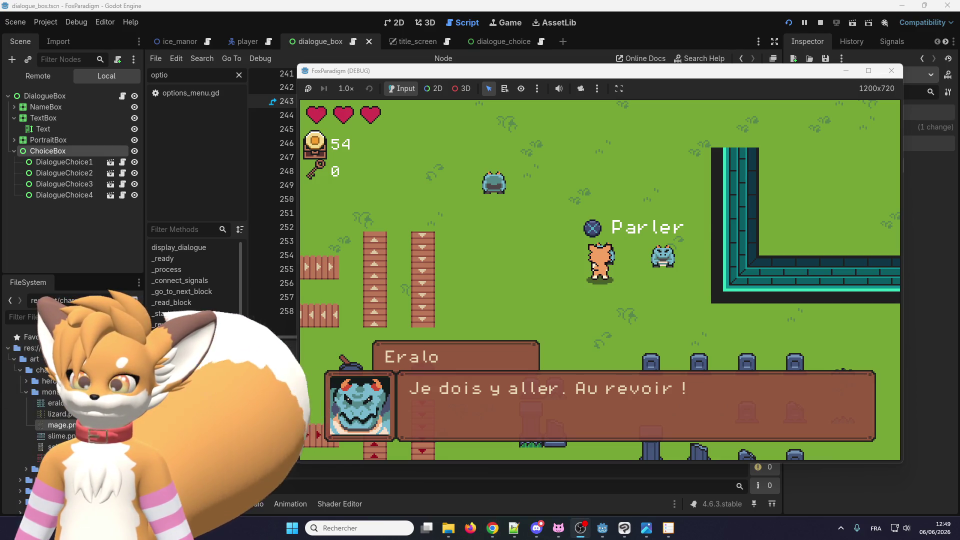
# Step: Dismiss the NPC's farewell line, walk the fox around, then close the running game
pyautogui.click(544, 361)
pyautogui.press('space')
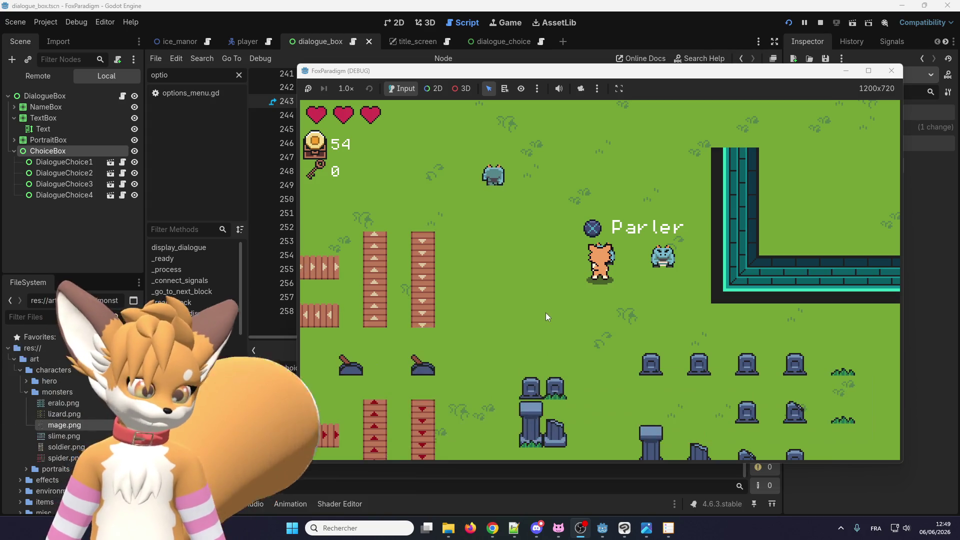
pyautogui.press('Left')
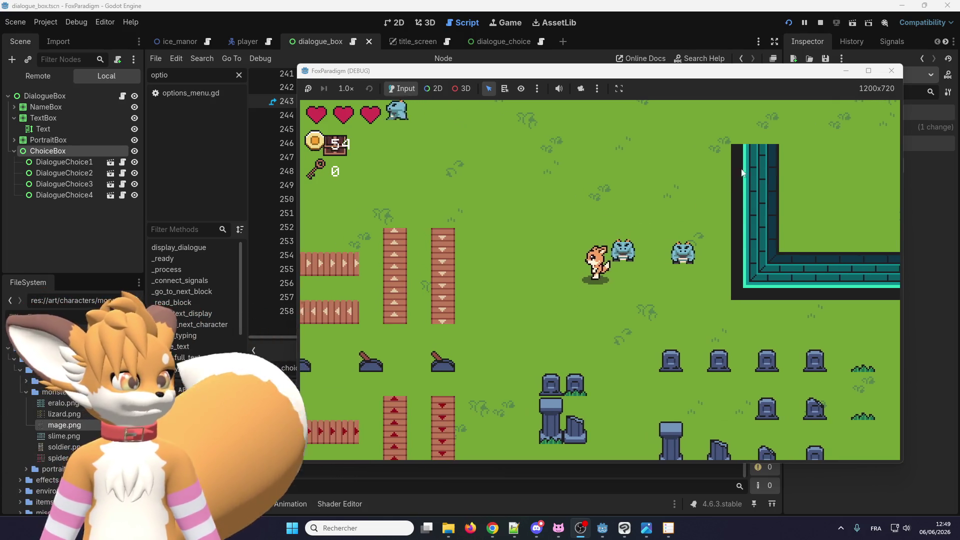
pyautogui.press('Right')
pyautogui.press('Down')
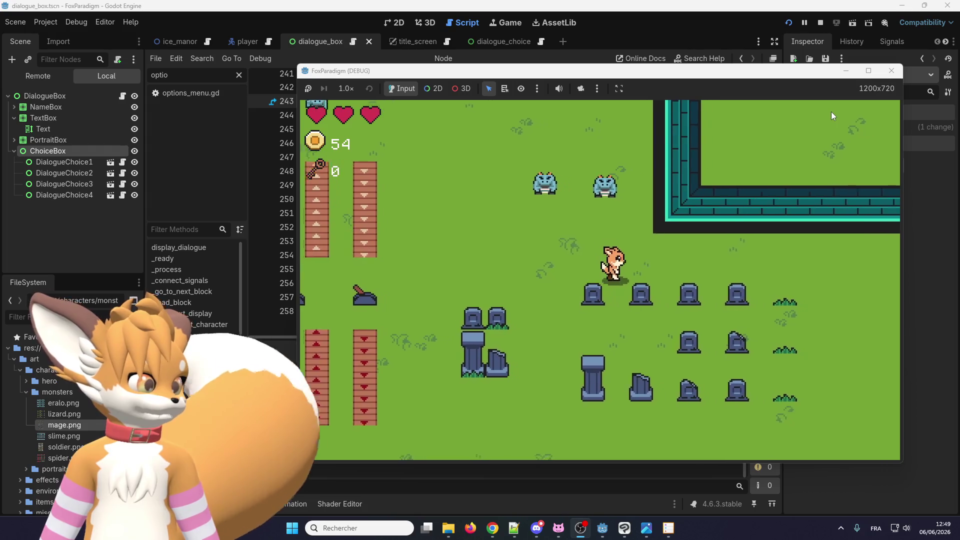
pyautogui.click(891, 71)
# Step: Find and select the choice-display code block in dialogue_box.gd
pyautogui.scroll(2, 421, 202)
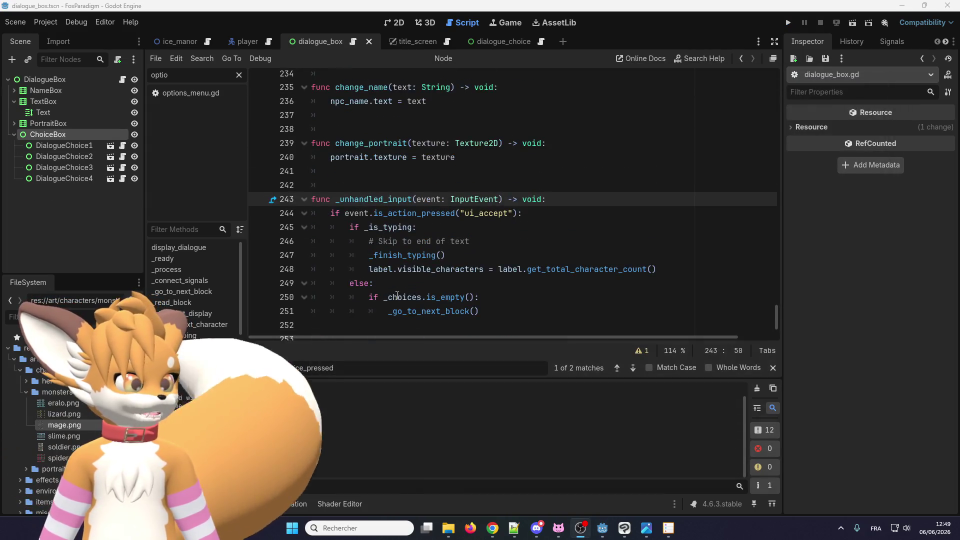
pyautogui.click(450, 255)
pyautogui.scroll(6, 450, 271)
pyautogui.scroll(3, 451, 271)
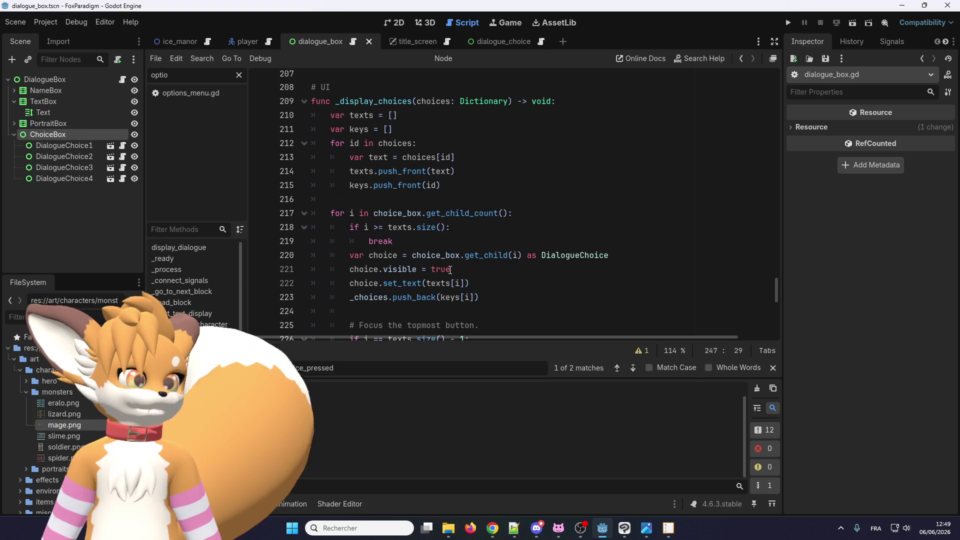
pyautogui.scroll(1, 400, 200)
pyautogui.scroll(-1, 350, 150)
pyautogui.click(331, 115)
pyautogui.moveTo(334, 115)
pyautogui.mouseDown()
pyautogui.moveTo(450, 269)
pyautogui.moveTo(494, 256)
pyautogui.moveTo(507, 268)
pyautogui.moveTo(501, 310)
pyautogui.mouseUp()
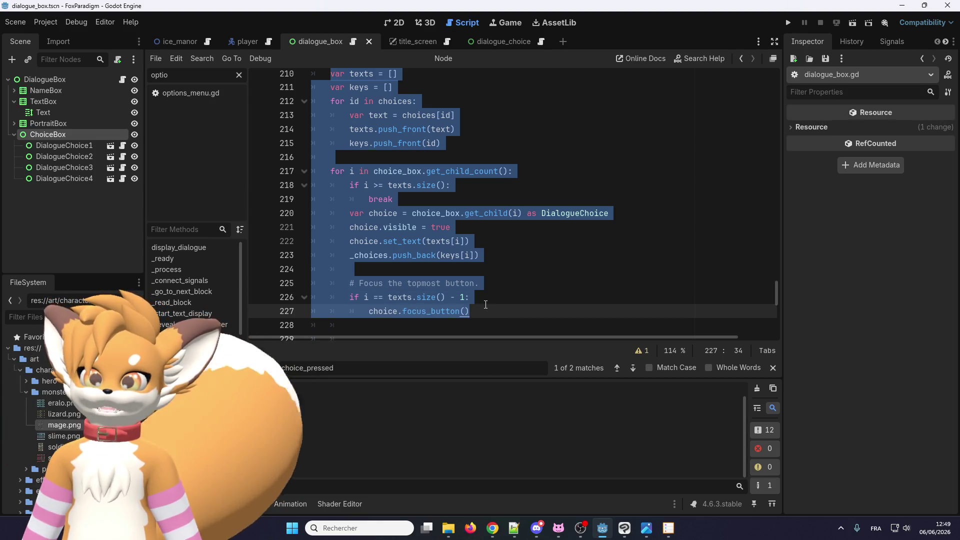
# Step: Deselect the code, review _display_choices, then return to the ice_manor scene
pyautogui.scroll(2, 485, 304)
pyautogui.click(486, 269)
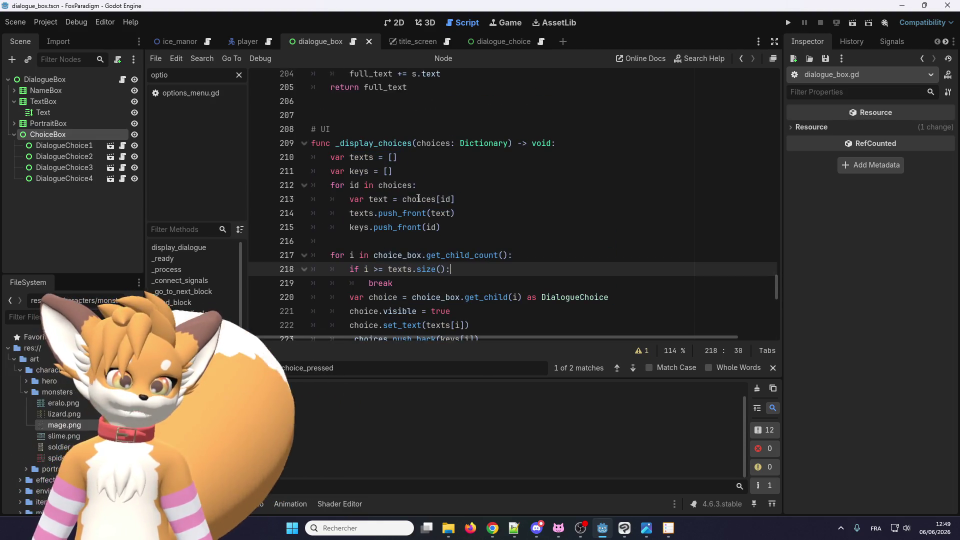
pyautogui.scroll(-1, 414, 199)
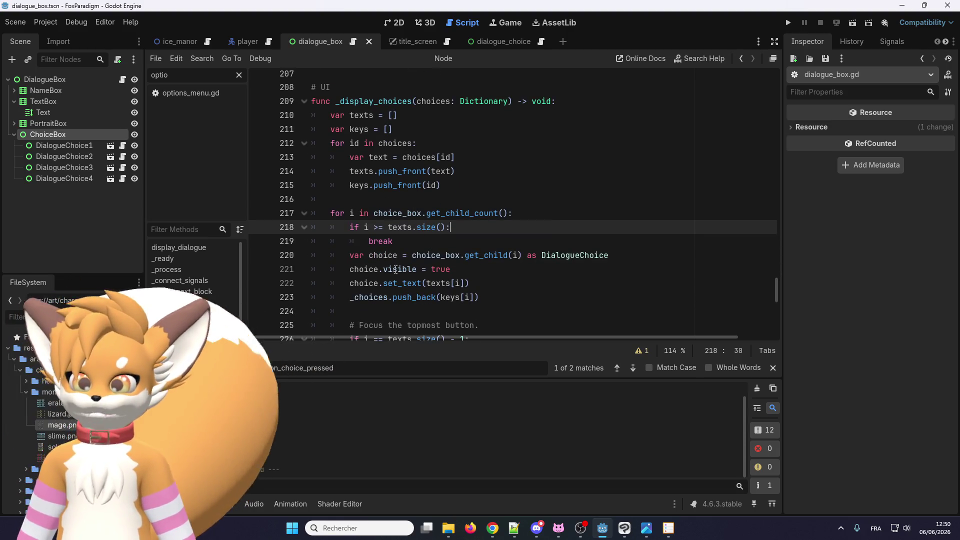
pyautogui.scroll(-2, 396, 270)
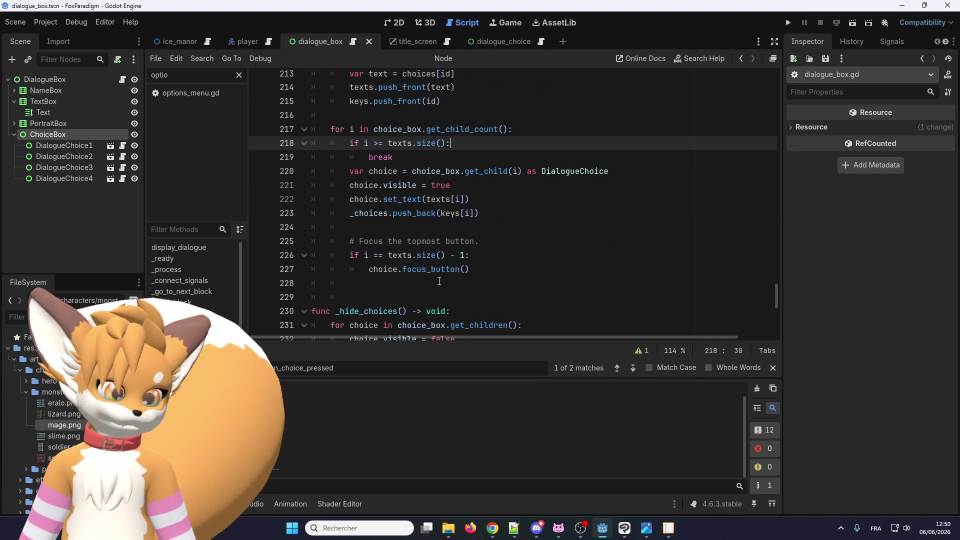
pyautogui.scroll(3, 417, 226)
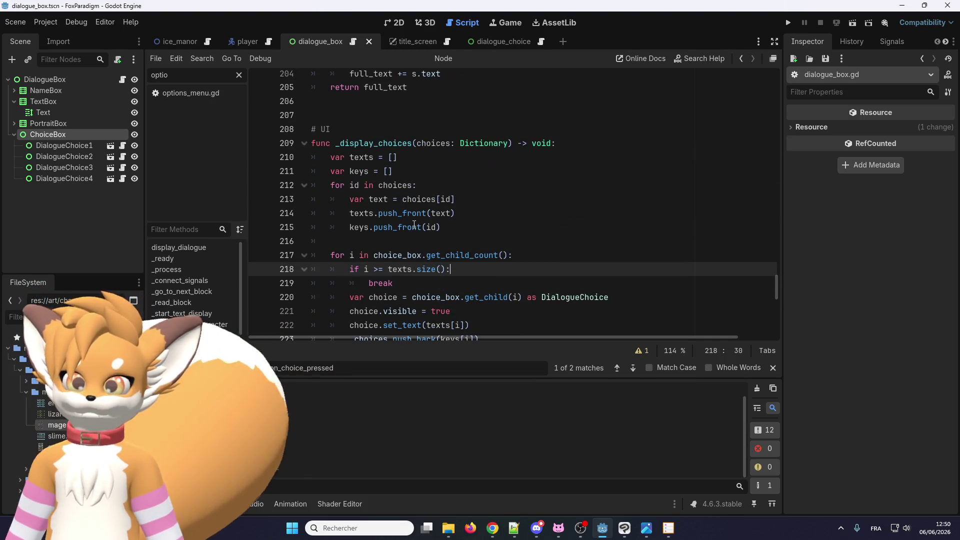
pyautogui.scroll(-3, 414, 225)
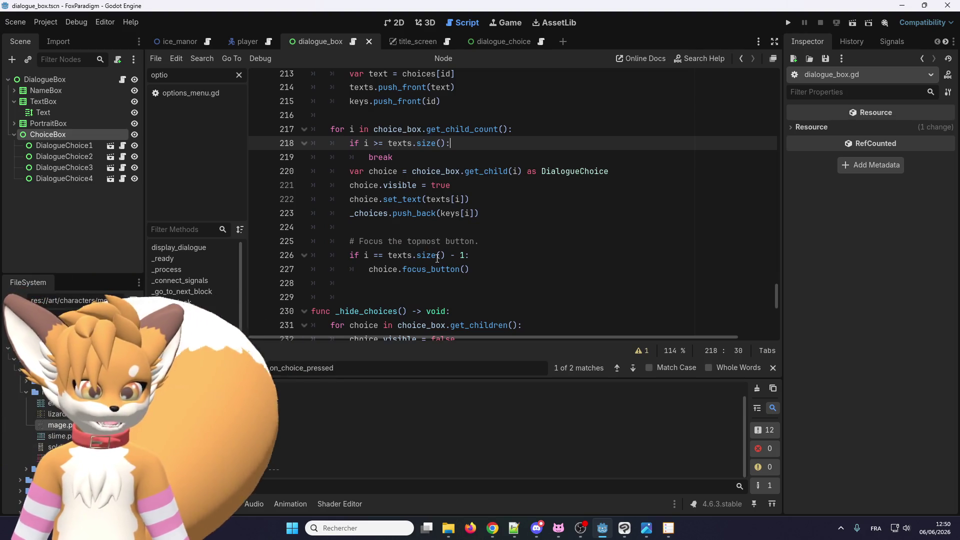
pyautogui.scroll(2, 438, 258)
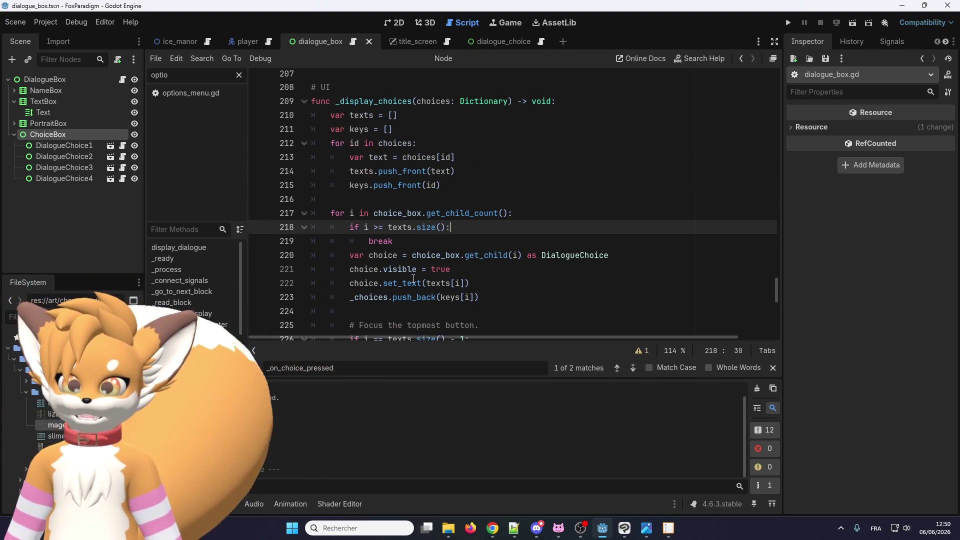
pyautogui.scroll(-11, 463, 264)
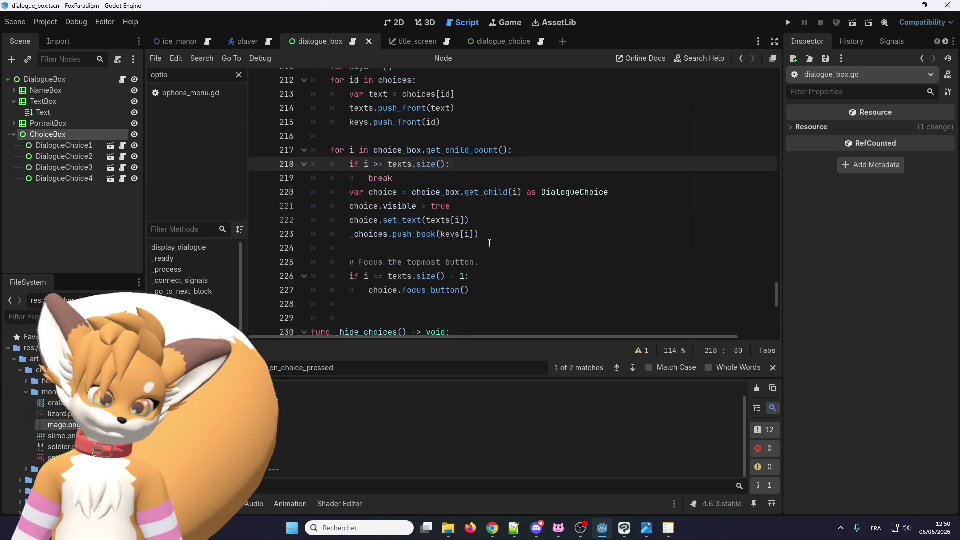
pyautogui.scroll(5, 464, 264)
pyautogui.scroll(20, 463, 264)
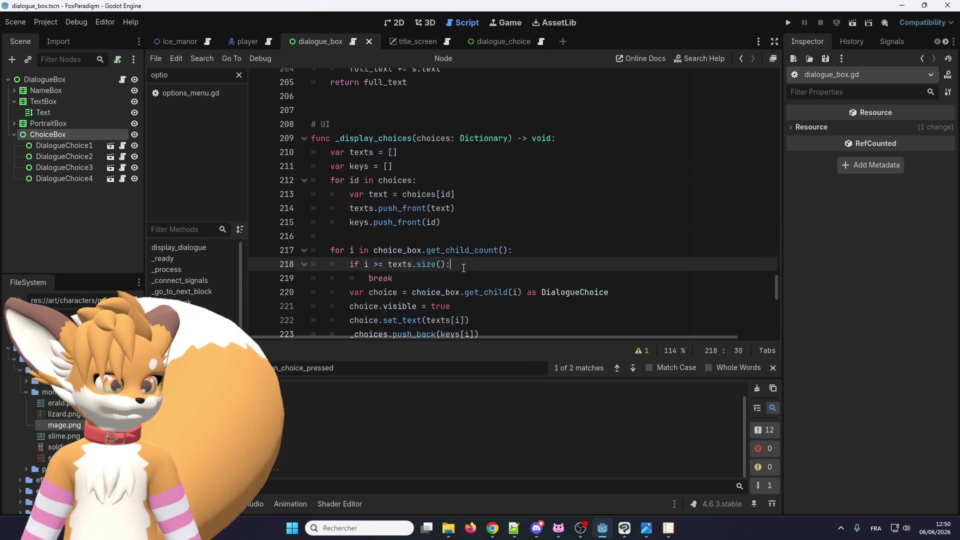
pyautogui.scroll(9, 464, 268)
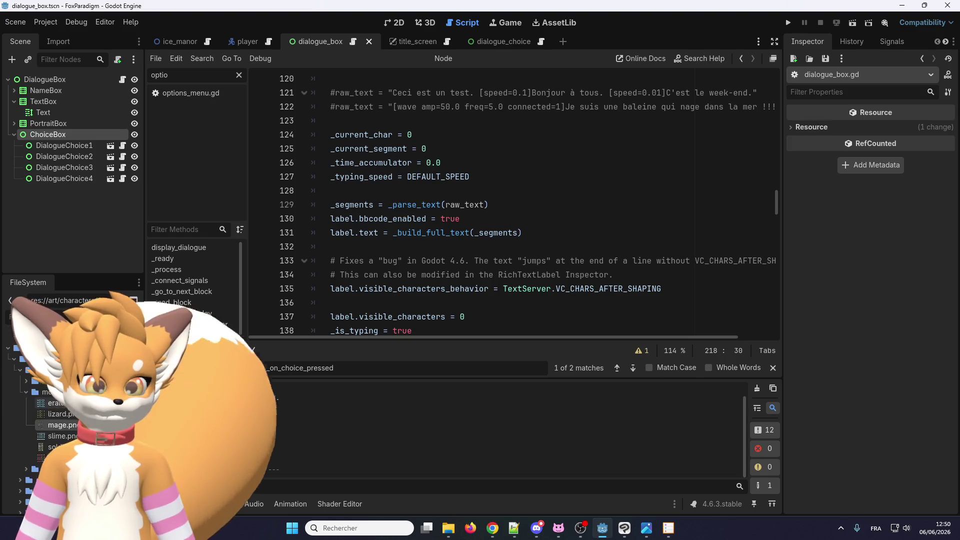
pyautogui.click(398, 22)
pyautogui.click(183, 40)
# Step: Check Eralo3's settings and nudge one Eralo NPC slightly left
pyautogui.scroll(-3, 412, 298)
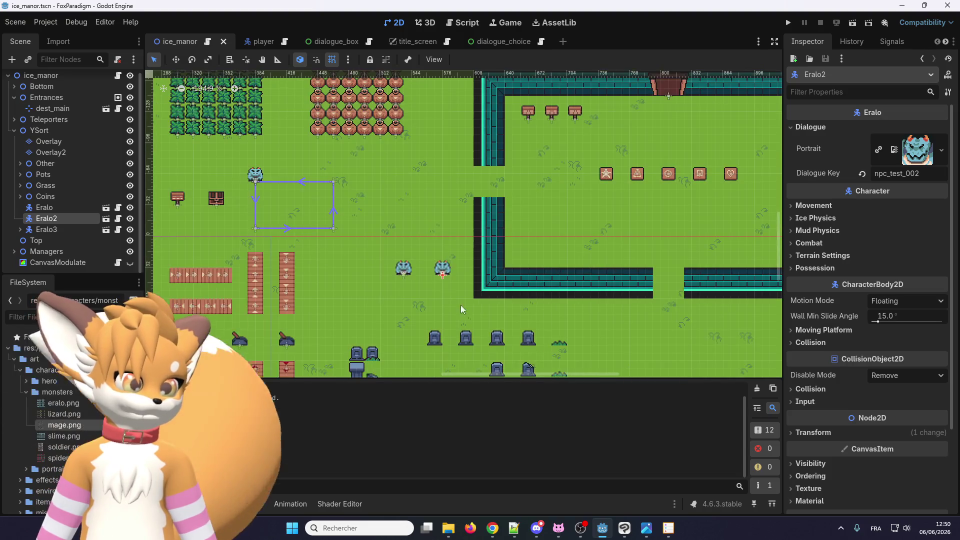
pyautogui.click(56, 229)
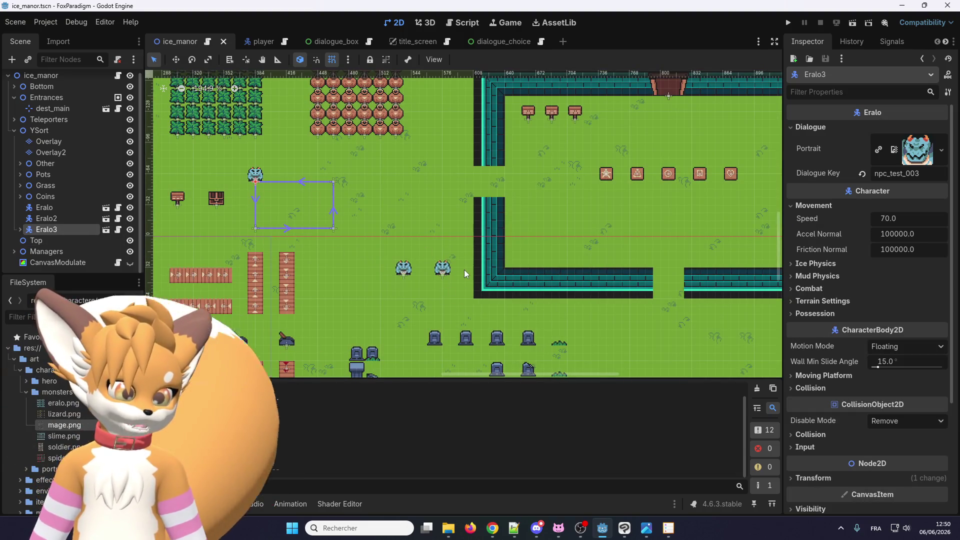
pyautogui.scroll(2, 405, 273)
pyautogui.moveTo(403, 273); pyautogui.dragTo(339, 270)
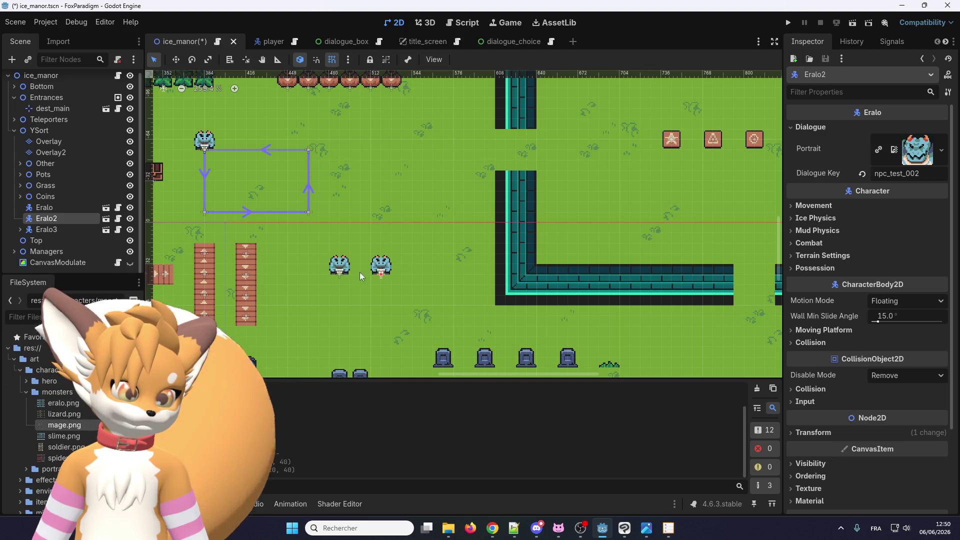
pyautogui.scroll(3, 350, 275)
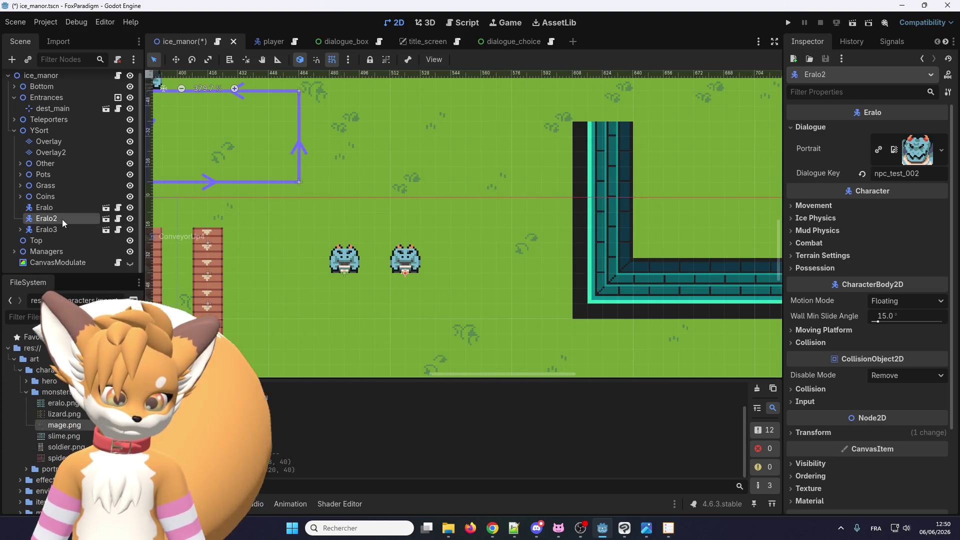
# Step: Duplicate Eralo2 as Eralo4 below Eralo3, placing it right of the others with even spacing
pyautogui.hotkey('ctrl', 'd')
pyautogui.moveTo(53, 231); pyautogui.dragTo(52, 245)
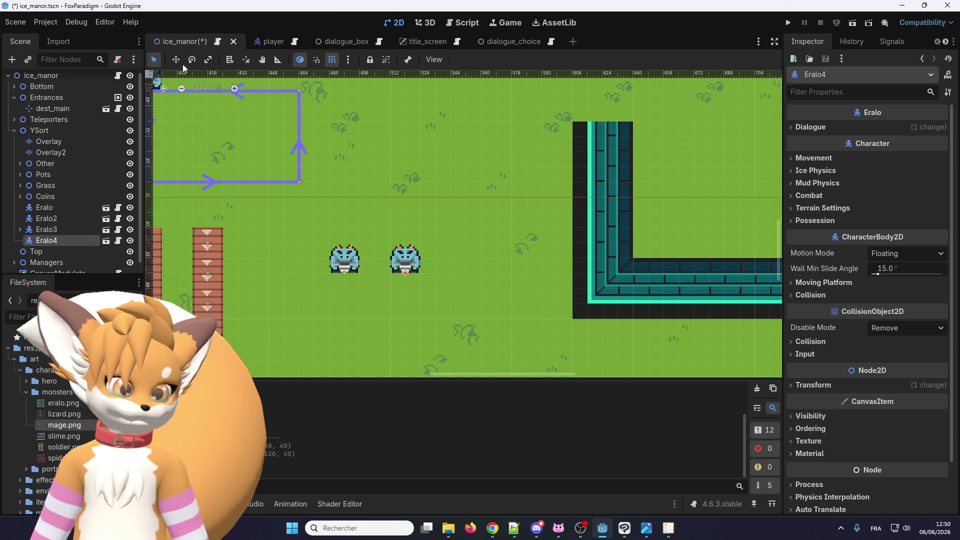
pyautogui.moveTo(295, 206); pyautogui.dragTo(386, 222)
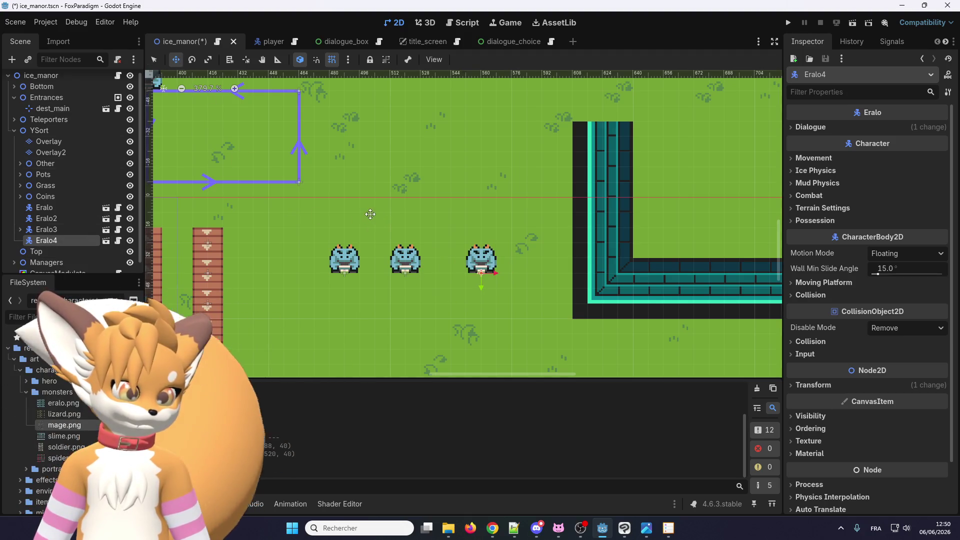
pyautogui.click(44, 207)
pyautogui.moveTo(333, 260); pyautogui.dragTo(319, 265)
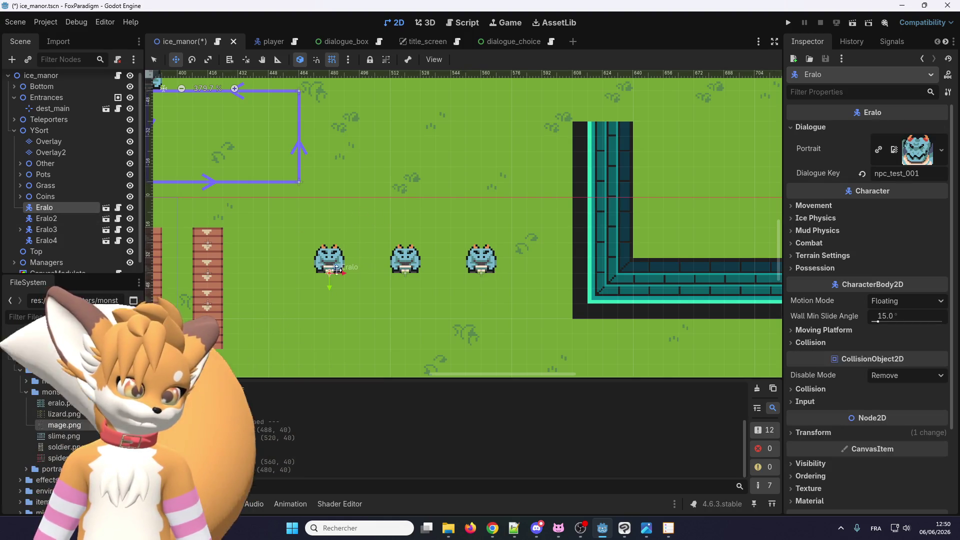
pyautogui.scroll(2, 327, 269)
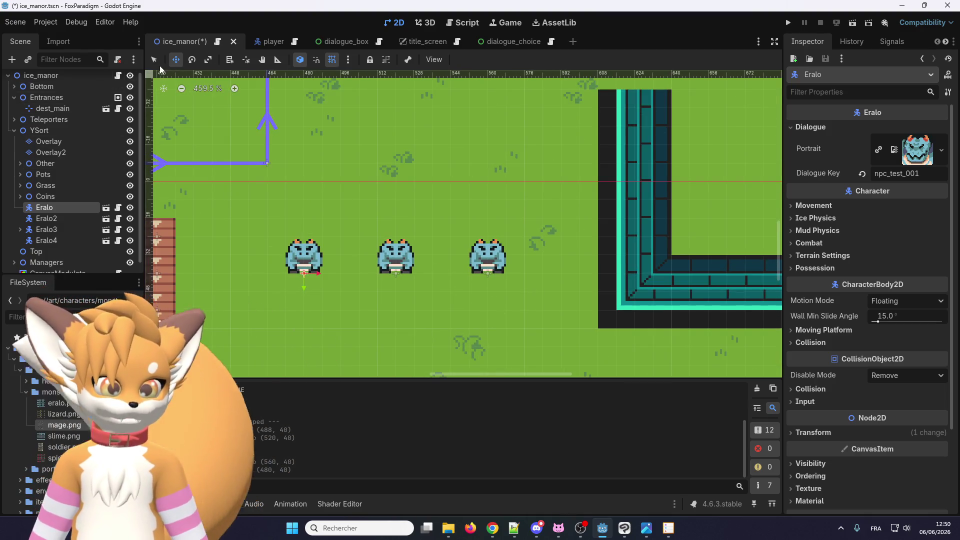
pyautogui.click(154, 60)
# Step: Change Eralo4's Dialogue Key to npc_test_004
pyautogui.scroll(-1, 347, 272)
pyautogui.click(454, 270)
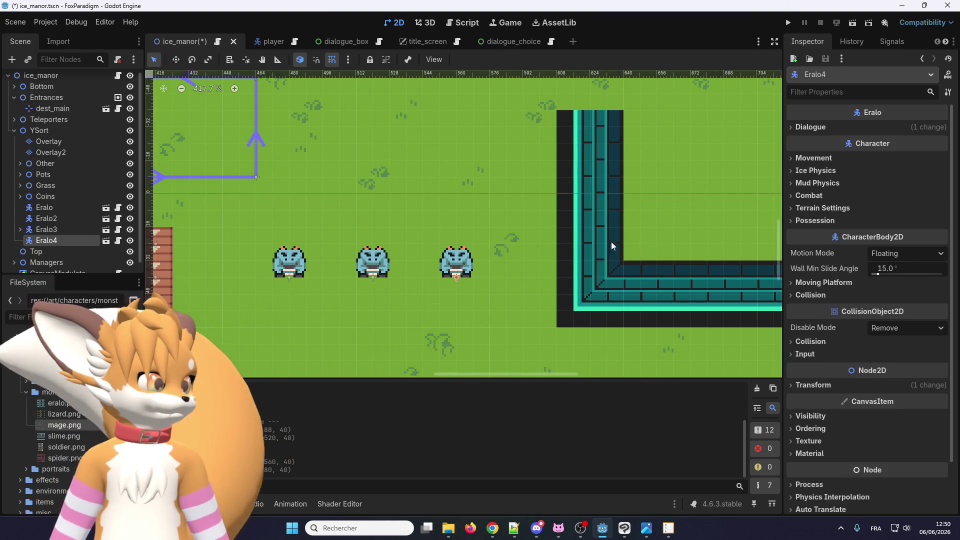
pyautogui.click(54, 232)
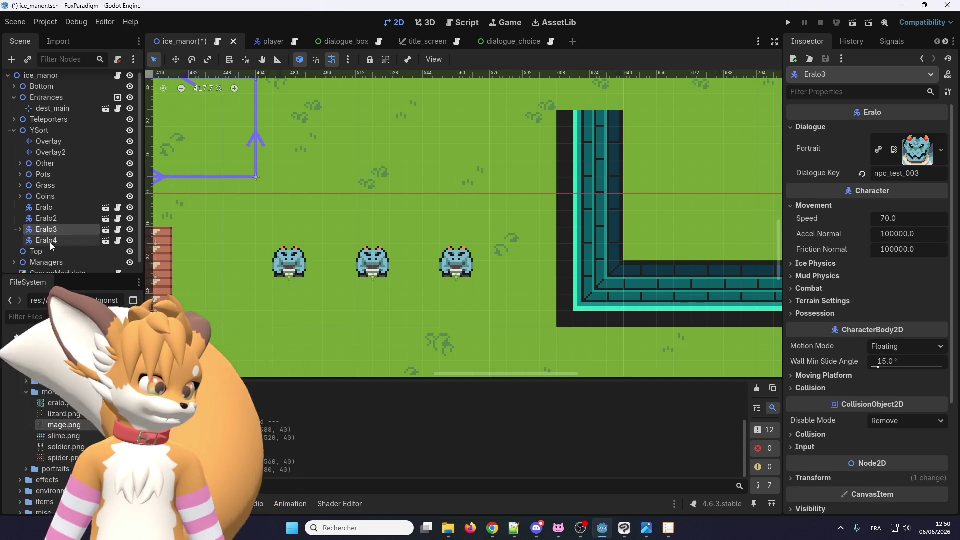
pyautogui.click(50, 241)
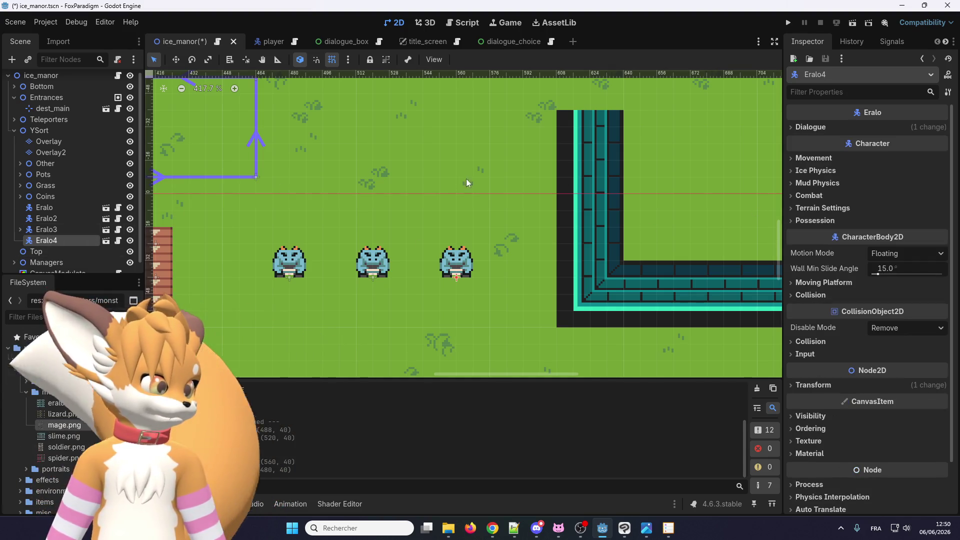
pyautogui.click(807, 127)
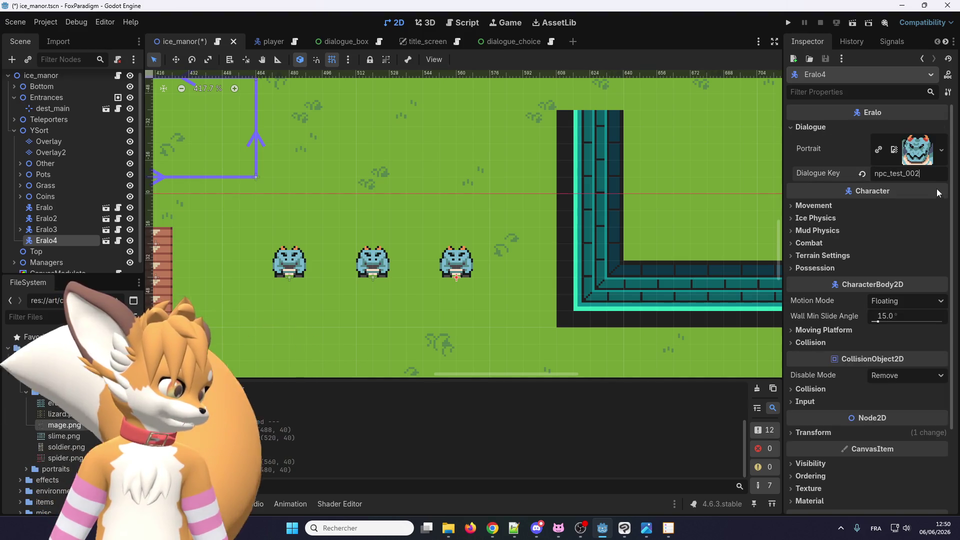
pyautogui.press('BackSpace')
pyautogui.write('4')
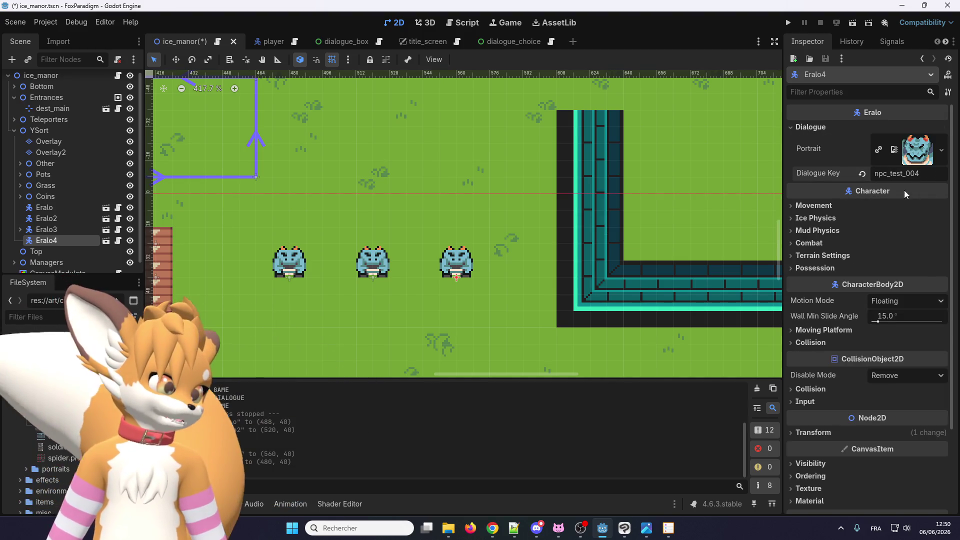